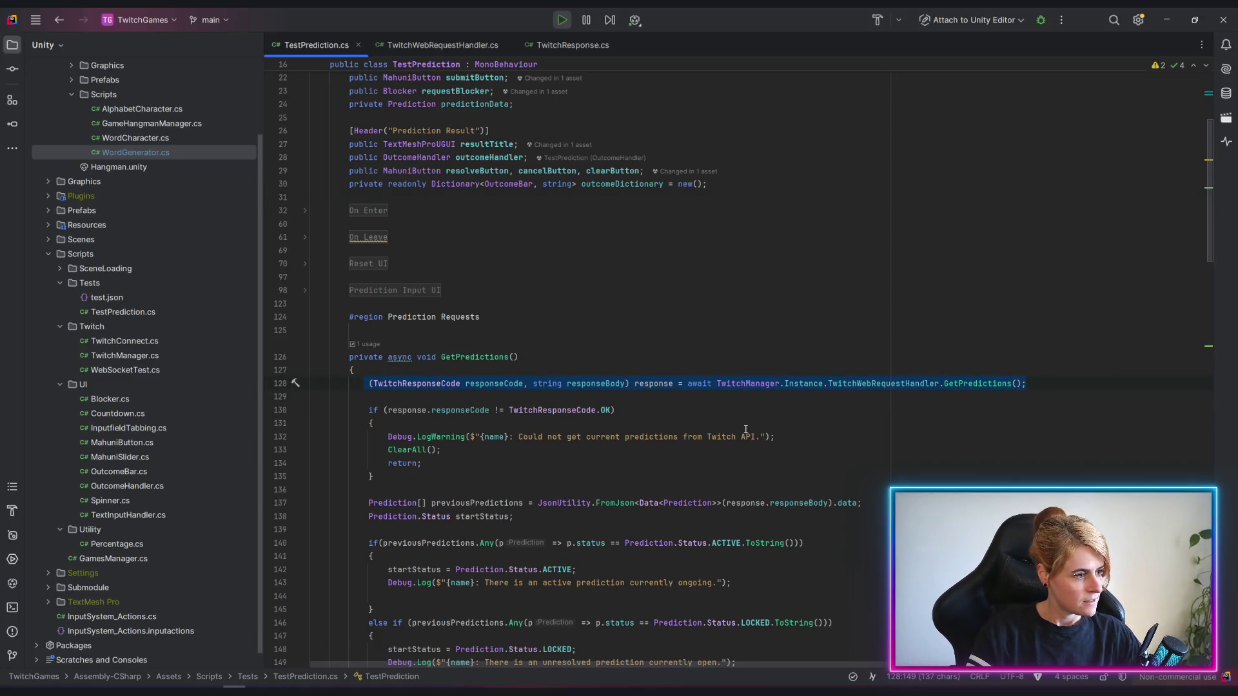
{"action": "scroll", "coordinate": [811, 436], "scroll_direction": "up", "scroll_amount": 2}
Replace the explicit tuple type on line 128 with var and keep it without completion.
{"action": "left_click", "coordinate": [723, 416]}
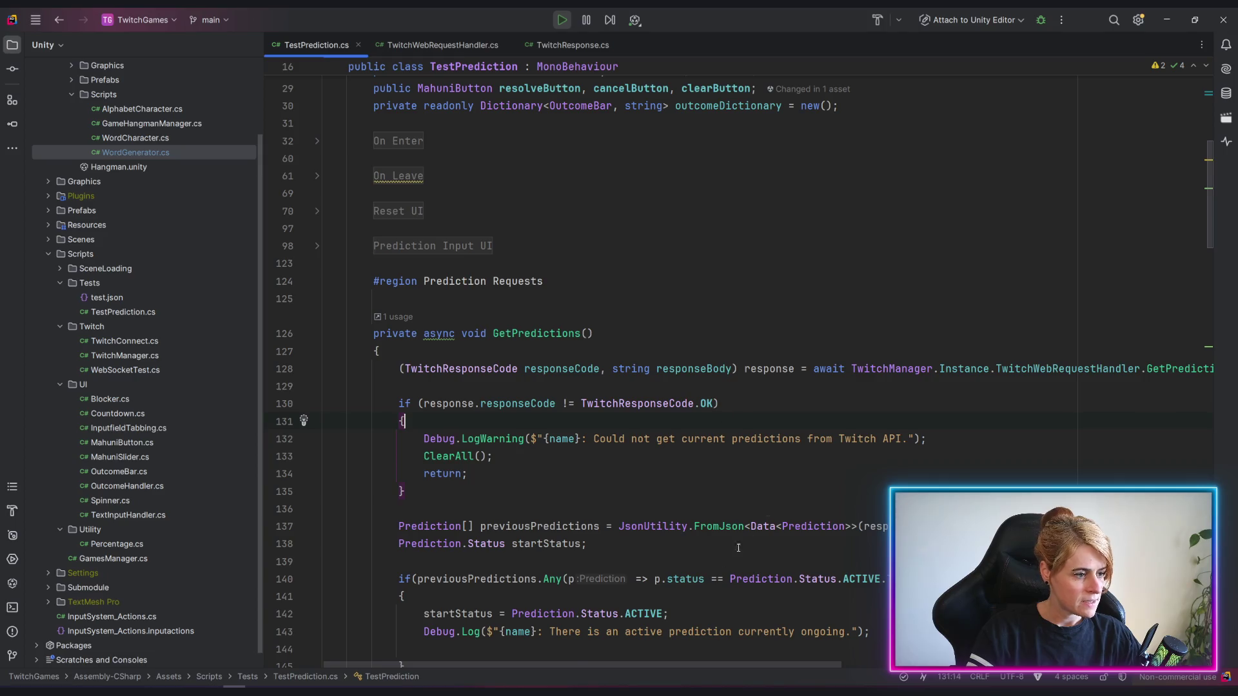
{"action": "scroll", "coordinate": [723, 416], "scroll_direction": "down", "scroll_amount": 2}
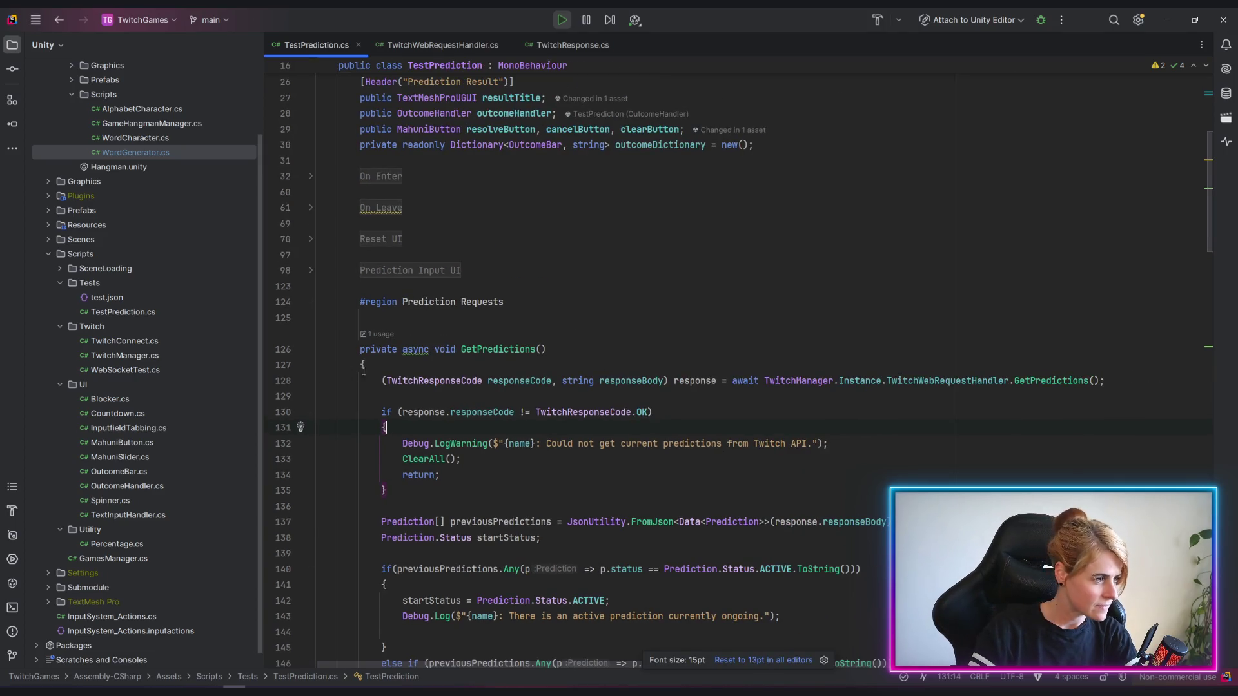
{"action": "left_click_drag", "start_coordinate": [381, 380], "coordinate": [669, 381]}
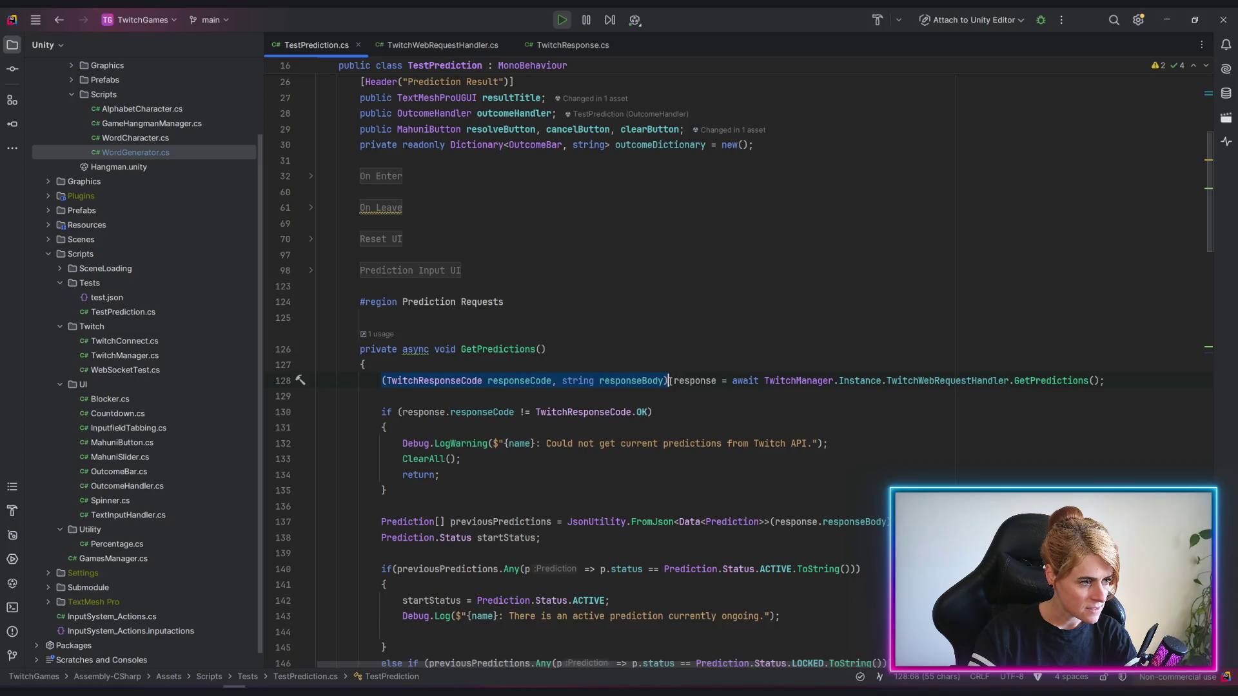
{"action": "type", "text": "var"}
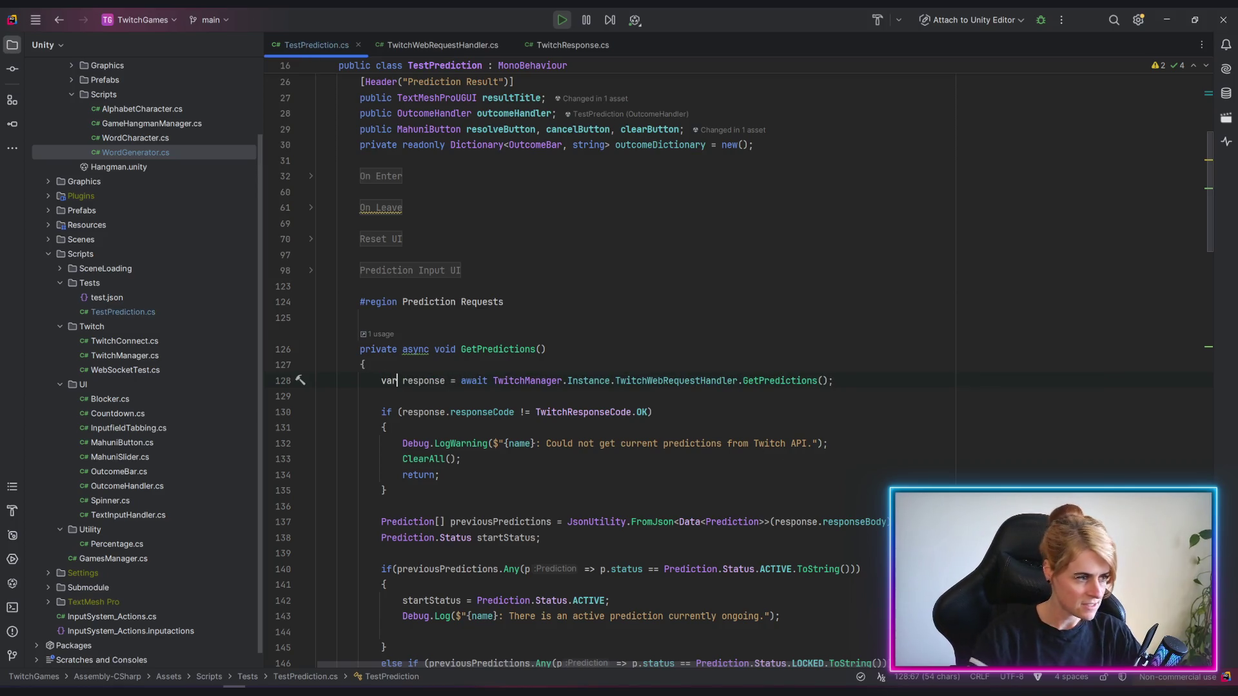
{"action": "key", "text": "Escape"}
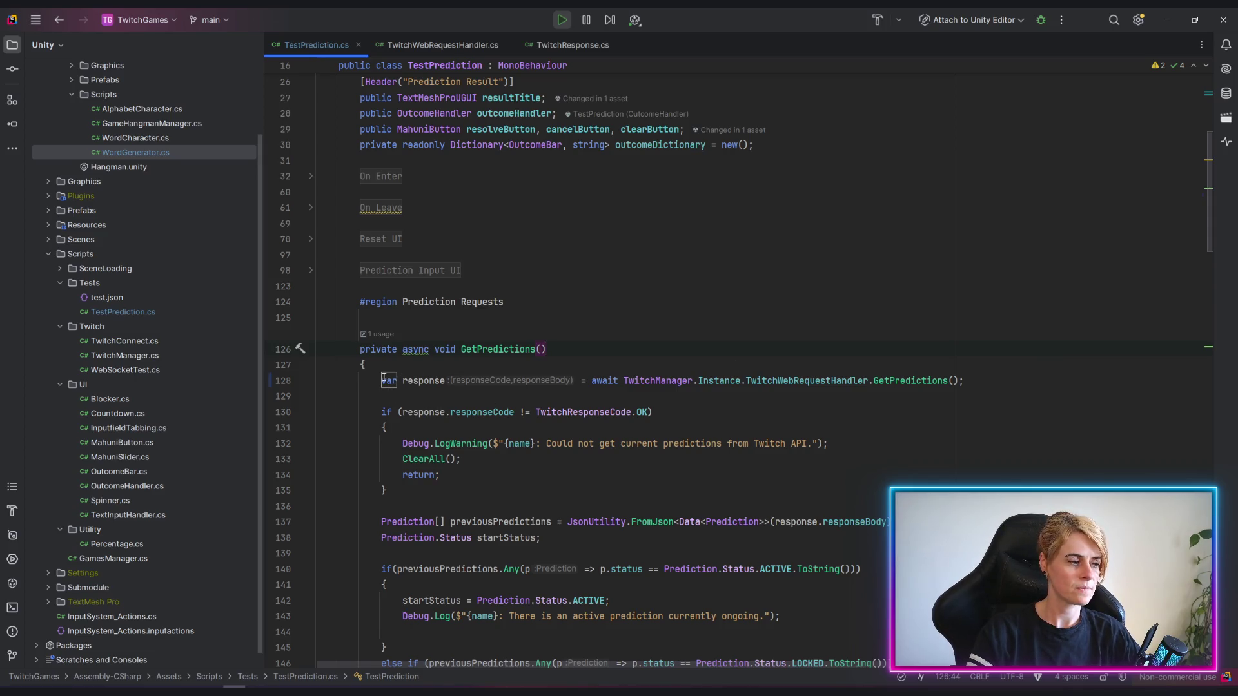
Review the var declaration and GetPredictions call, then bring up its quick fixes.
{"action": "double_click", "coordinate": [388, 380]}
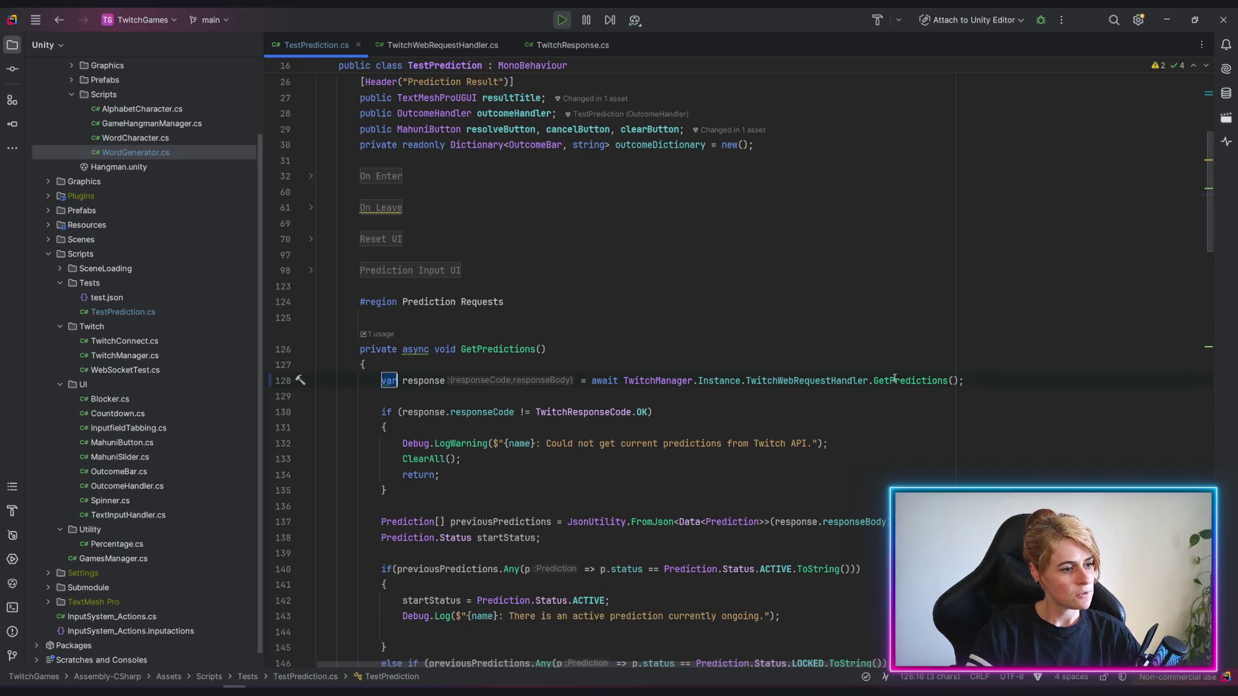
{"action": "left_click", "coordinate": [918, 380]}
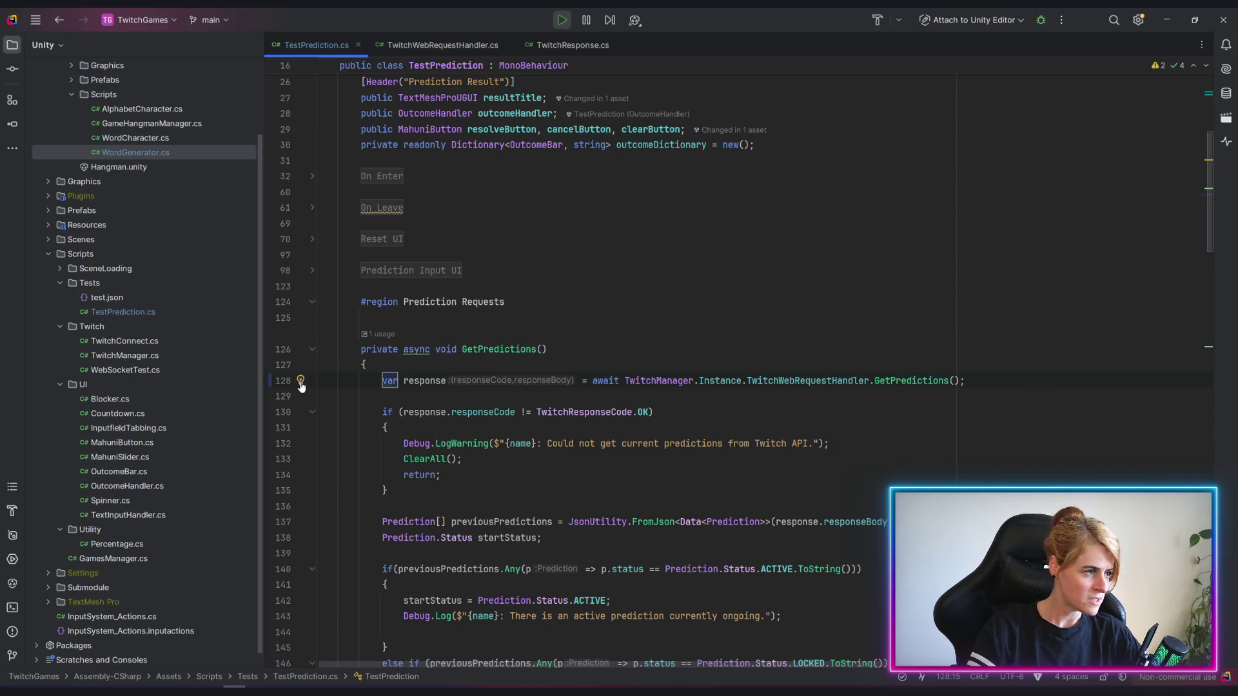
{"action": "left_click", "coordinate": [300, 381]}
Apply 'Use explicit type' to restore the (TwitchResponseCode responseCode, string responseBody) tuple.
{"action": "left_click", "coordinate": [345, 401]}
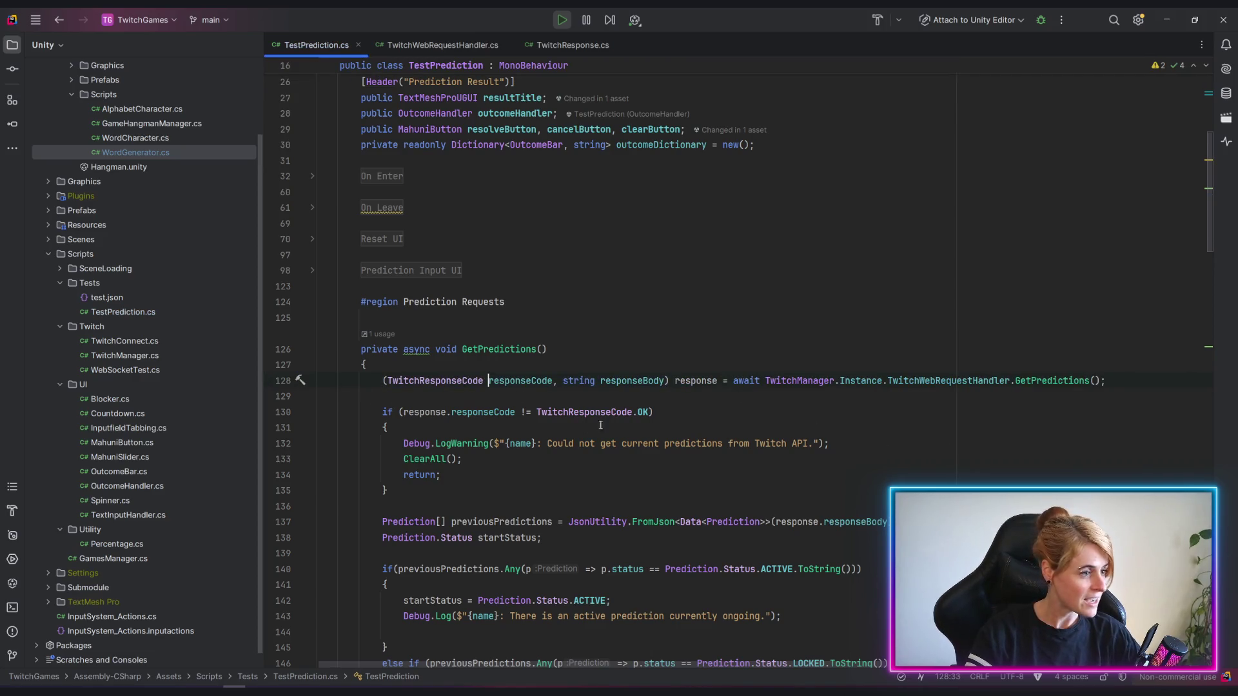
{"action": "left_click", "coordinate": [712, 381]}
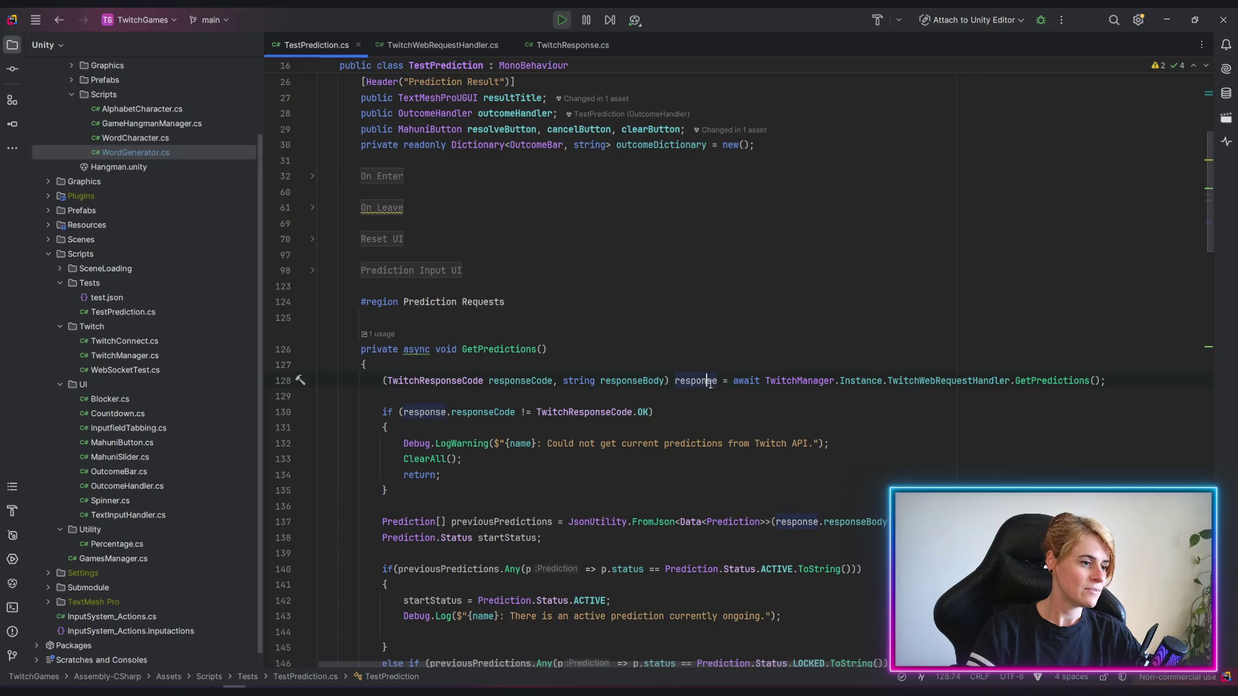
{"action": "double_click", "coordinate": [687, 384]}
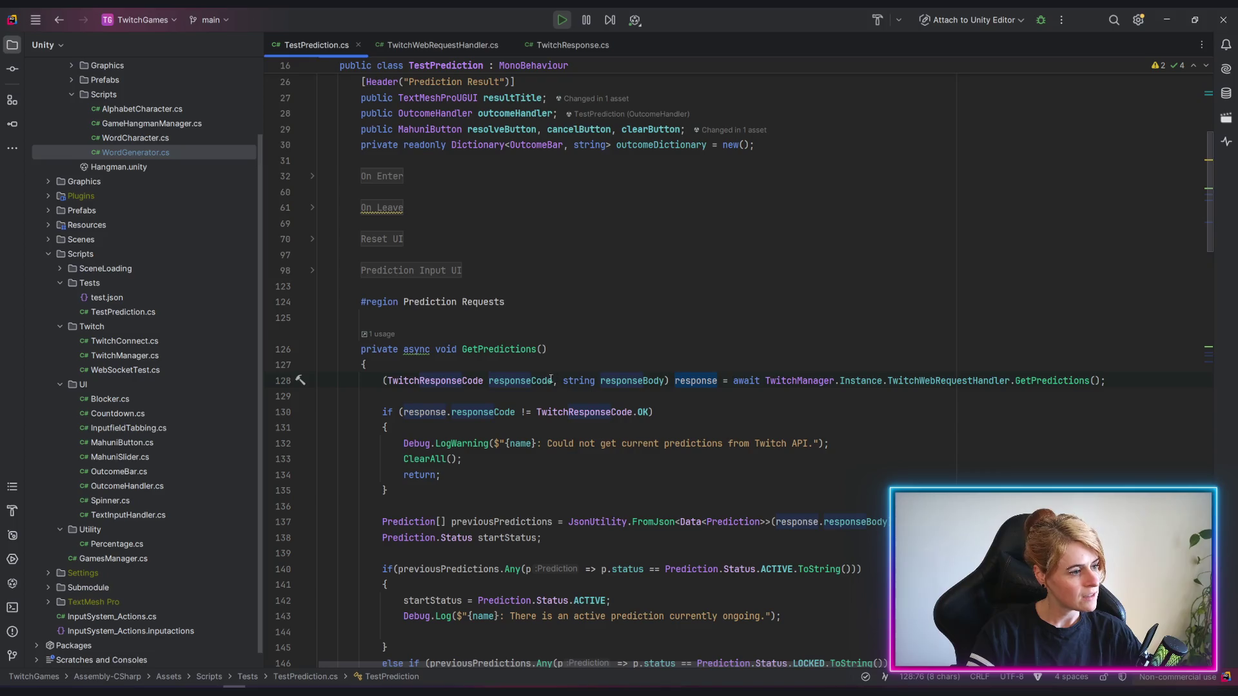
{"action": "left_click", "coordinate": [532, 380]}
{"action": "left_click", "coordinate": [609, 380]}
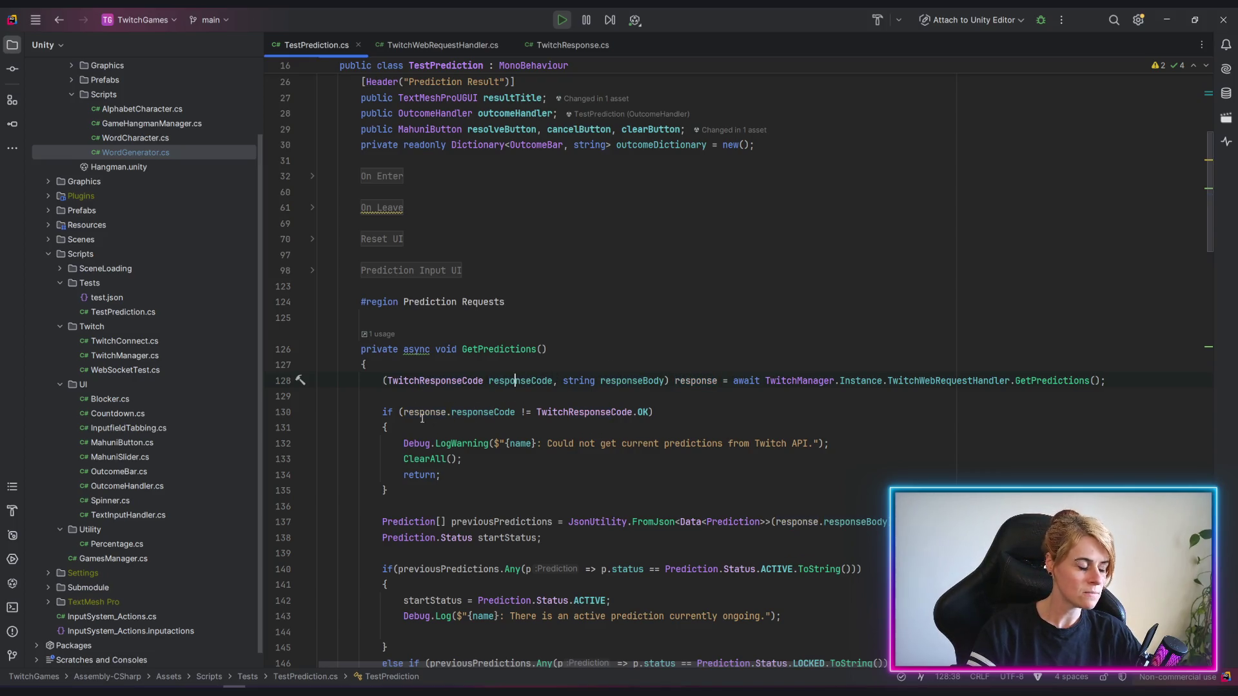
Review the responseCode status check on line 130.
{"action": "left_click", "coordinate": [463, 412]}
{"action": "left_click_drag", "start_coordinate": [462, 412], "coordinate": [579, 412]}
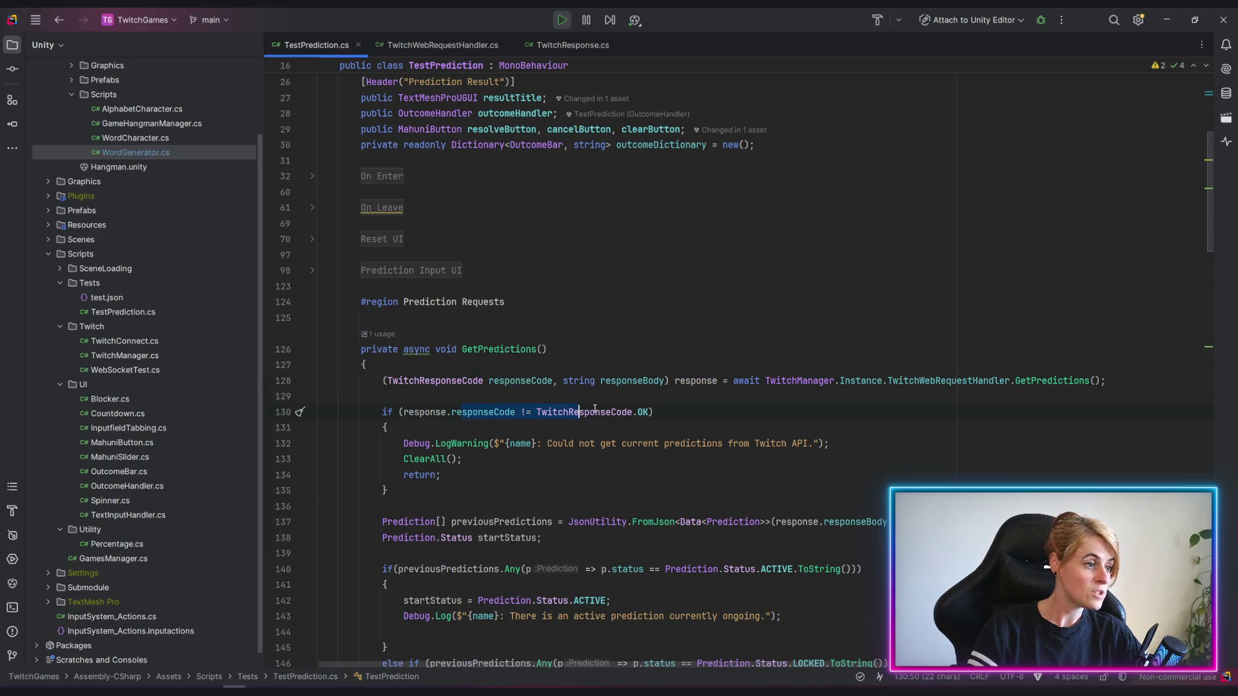
{"action": "left_click", "coordinate": [611, 425]}
{"action": "scroll", "coordinate": [718, 433], "scroll_direction": "down", "scroll_amount": 3}
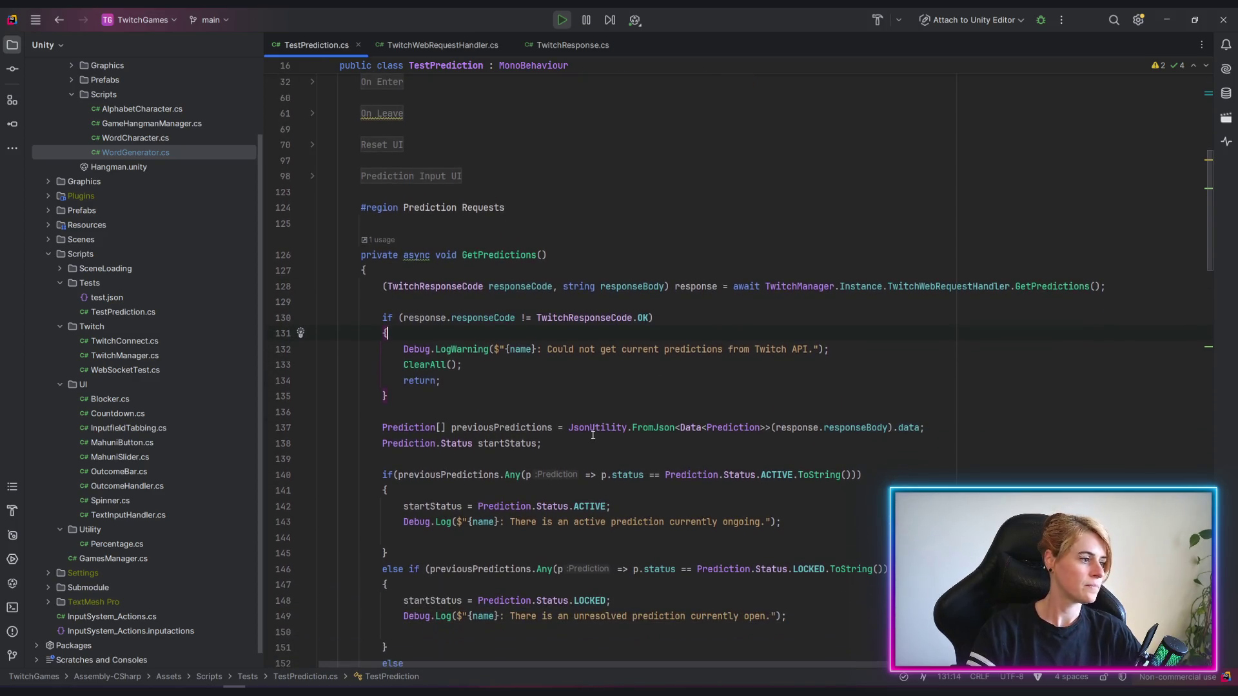
Review the previousPredictions declaration and its JSON parsing of responseBody on line 137.
{"action": "left_click", "coordinate": [621, 286]}
{"action": "scroll", "coordinate": [615, 415], "scroll_direction": "down", "scroll_amount": 5}
{"action": "scroll", "coordinate": [616, 415], "scroll_direction": "down", "scroll_amount": 3}
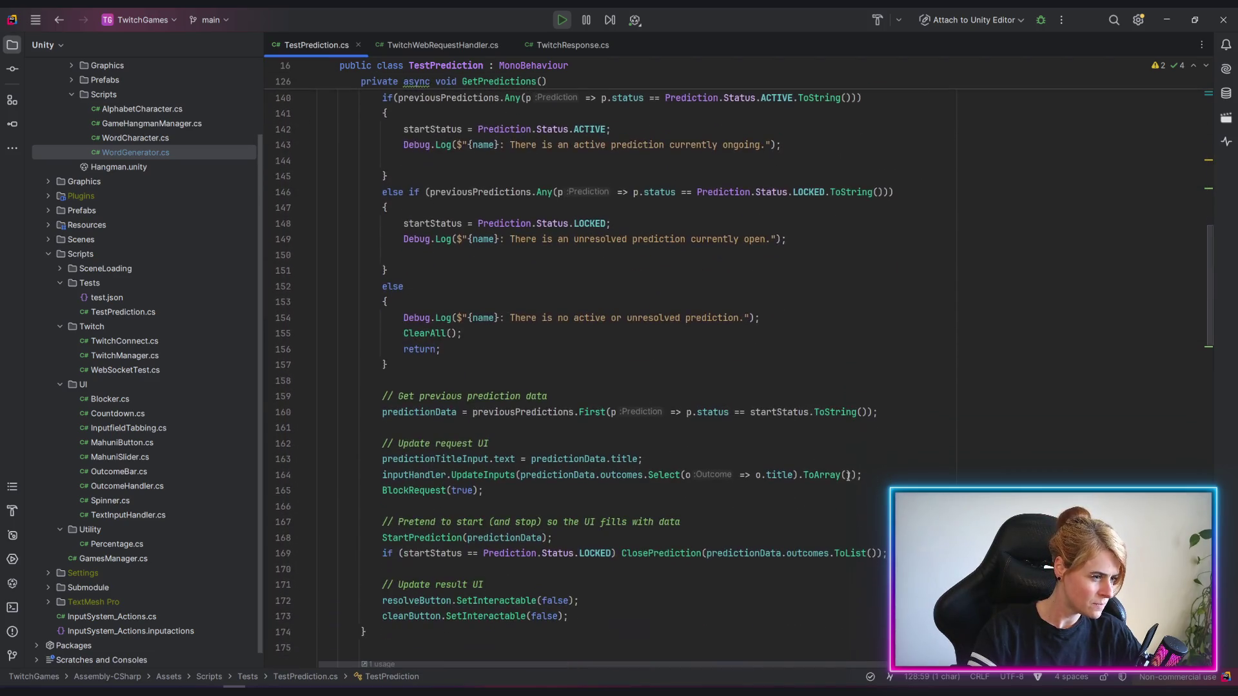
{"action": "scroll", "coordinate": [678, 445], "scroll_direction": "down", "scroll_amount": 3}
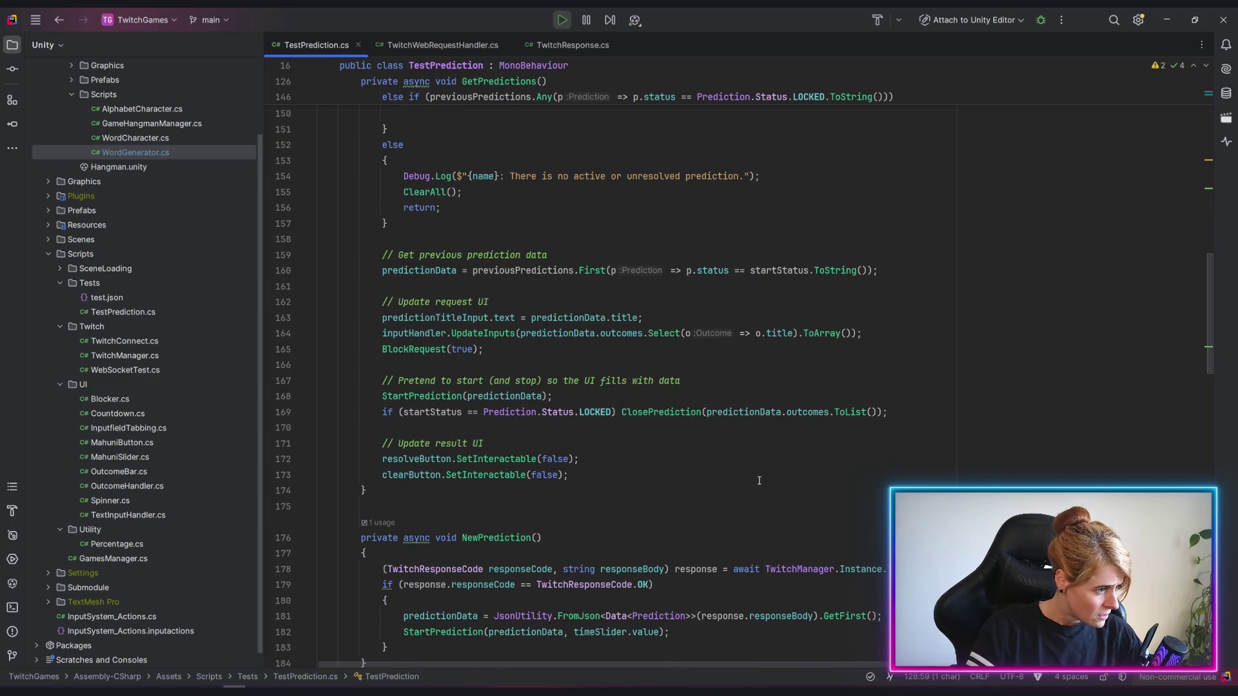
{"action": "scroll", "coordinate": [767, 483], "scroll_direction": "up", "scroll_amount": 3}
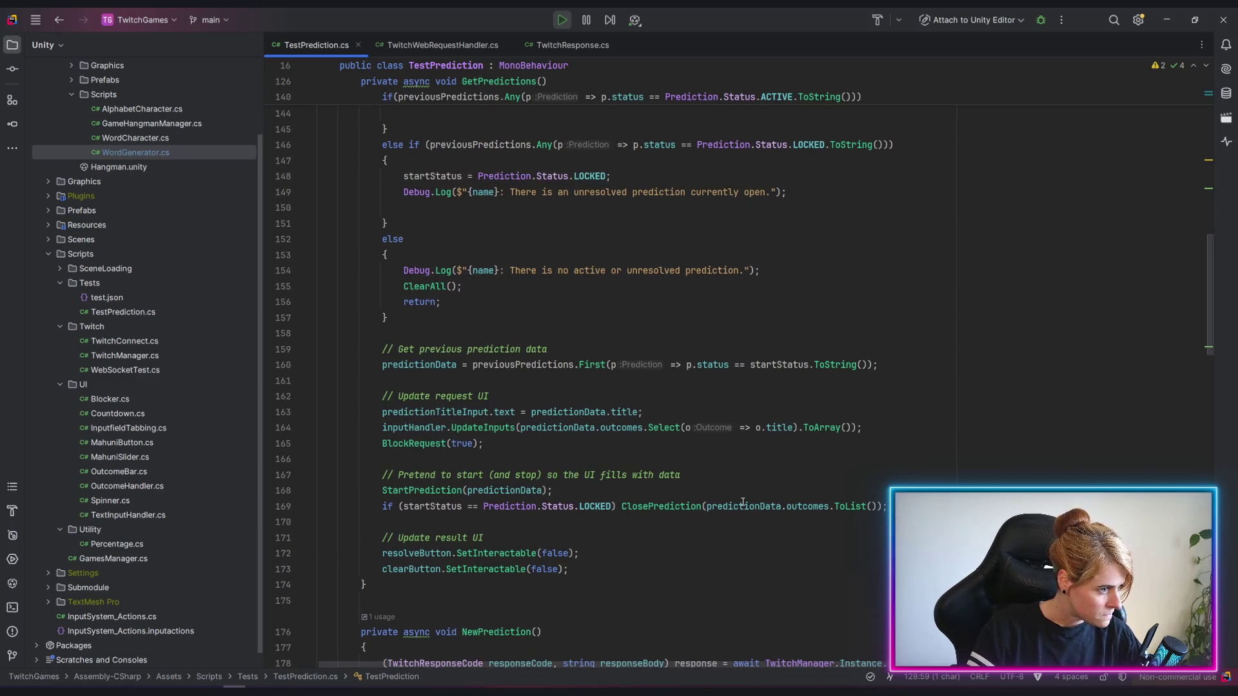
{"action": "scroll", "coordinate": [750, 516], "scroll_direction": "up", "scroll_amount": 3}
{"action": "scroll", "coordinate": [741, 501], "scroll_direction": "up", "scroll_amount": 3}
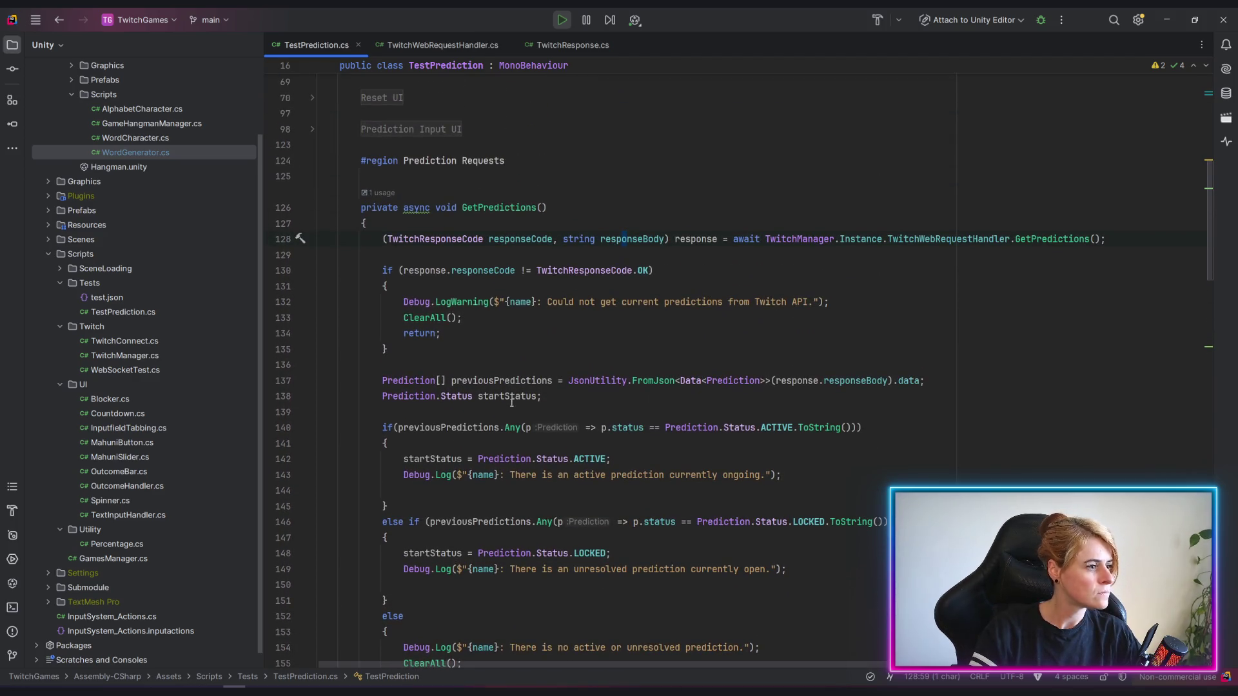
{"action": "left_click", "coordinate": [530, 380]}
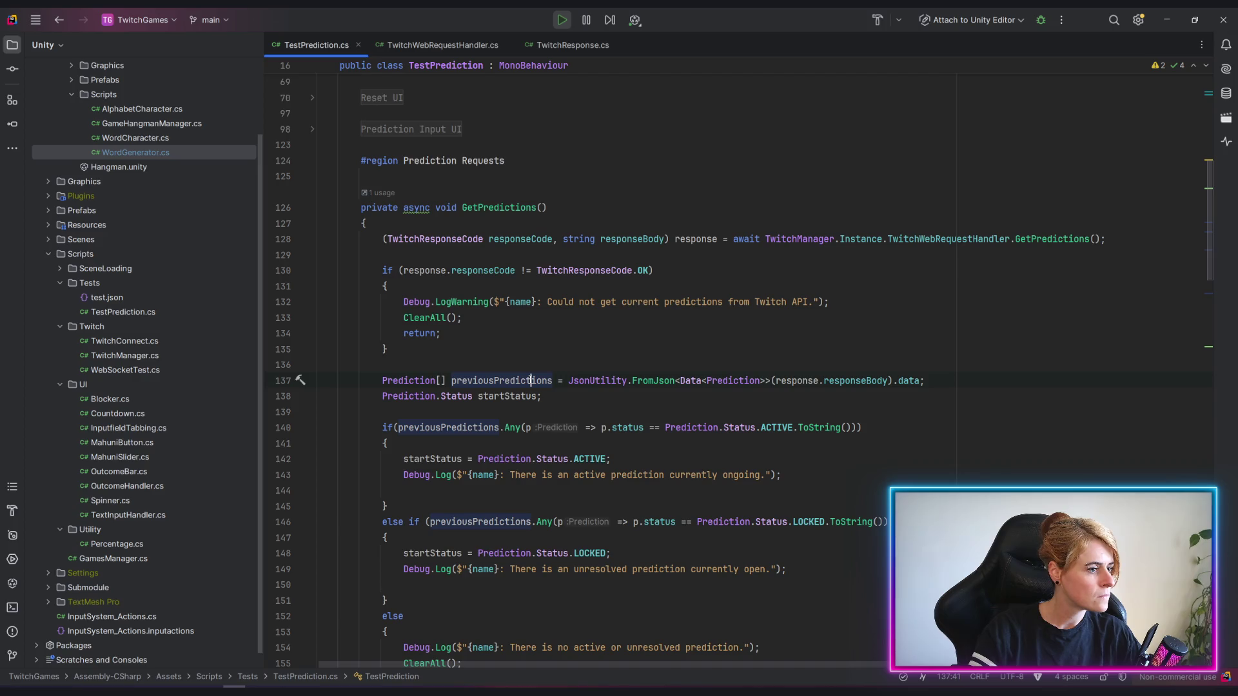
{"action": "left_click", "coordinate": [819, 381]}
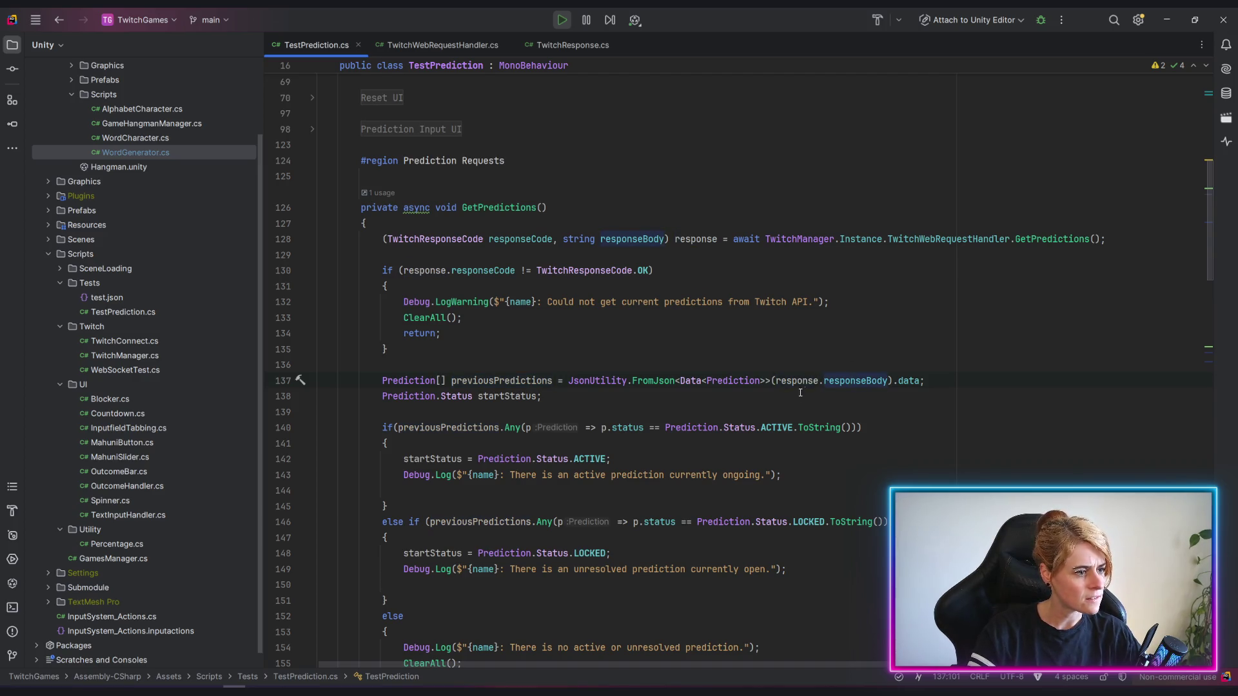
{"action": "left_click_drag", "start_coordinate": [929, 381], "coordinate": [383, 380]}
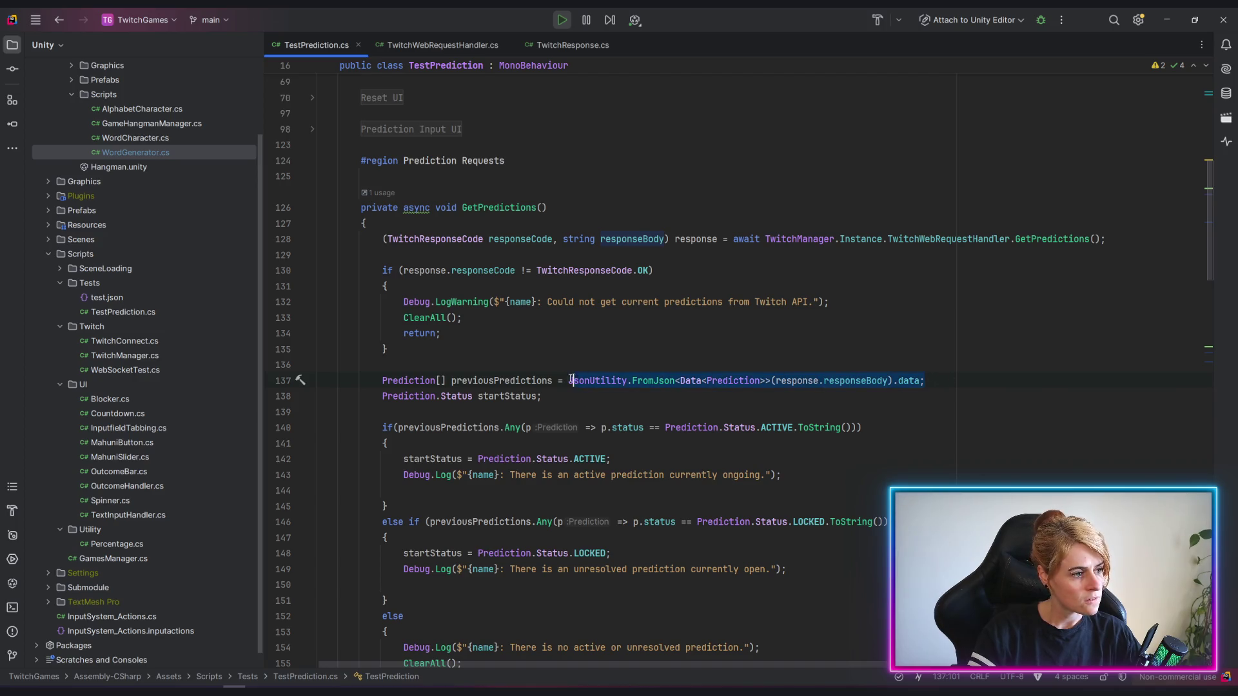
Place the startStatus declaration after previousPredictions for the ACTIVE/LOCKED branches.
{"action": "left_click", "coordinate": [534, 396]}
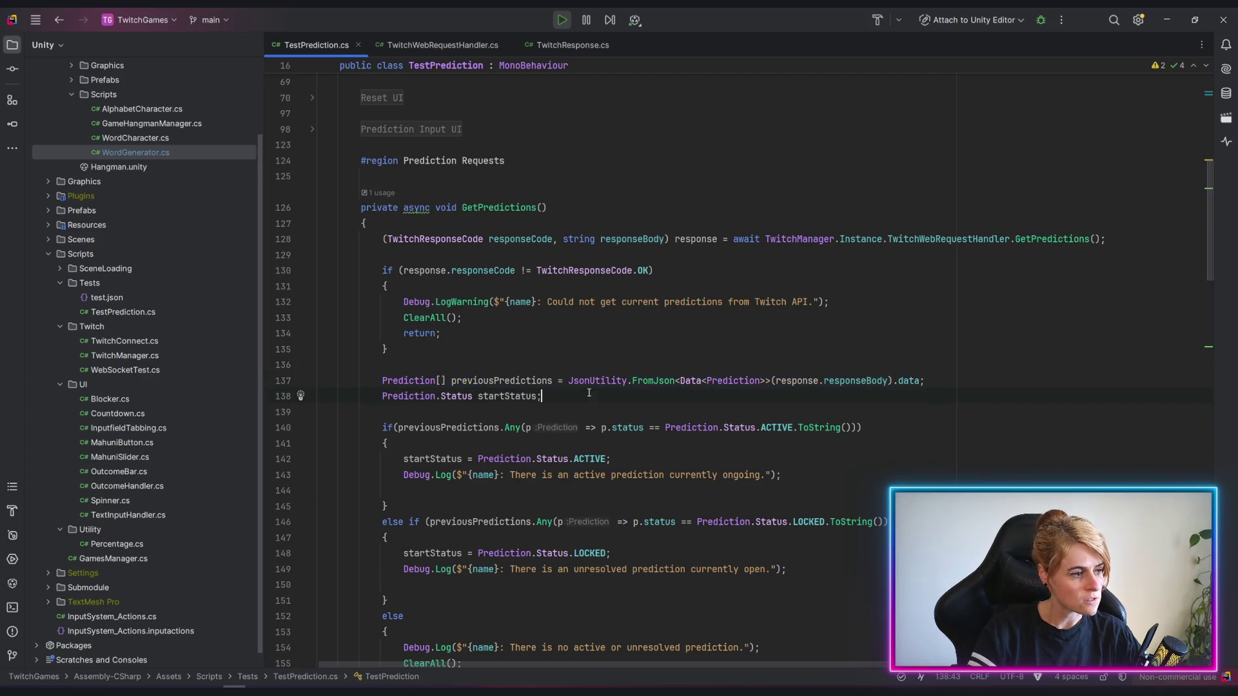
{"action": "scroll", "coordinate": [702, 355], "scroll_direction": "down", "scroll_amount": 2}
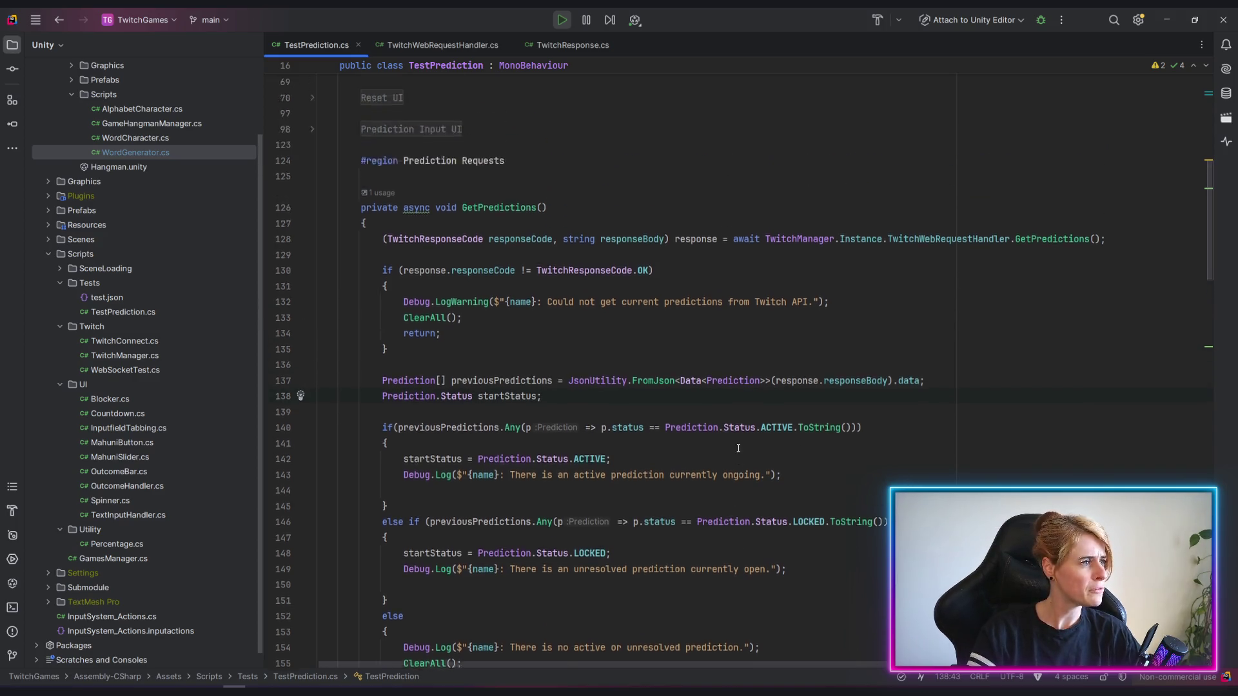
{"action": "scroll", "coordinate": [756, 459], "scroll_direction": "up", "scroll_amount": 3}
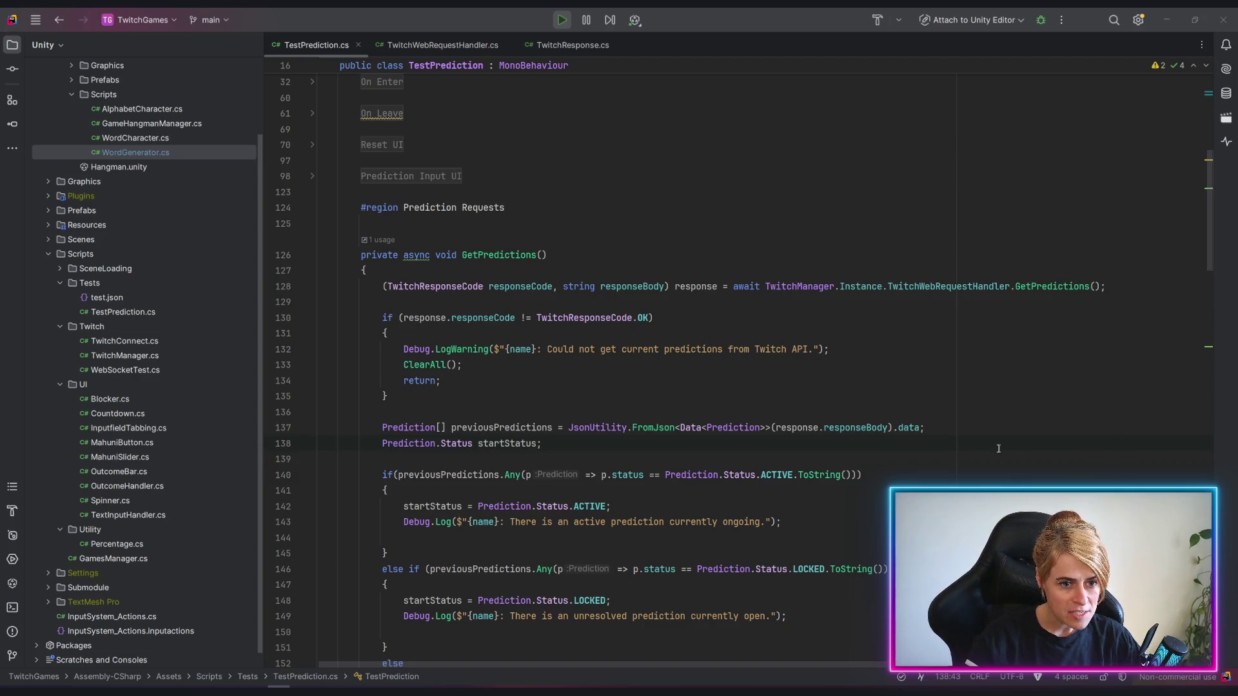
{"action": "left_click", "coordinate": [984, 399]}
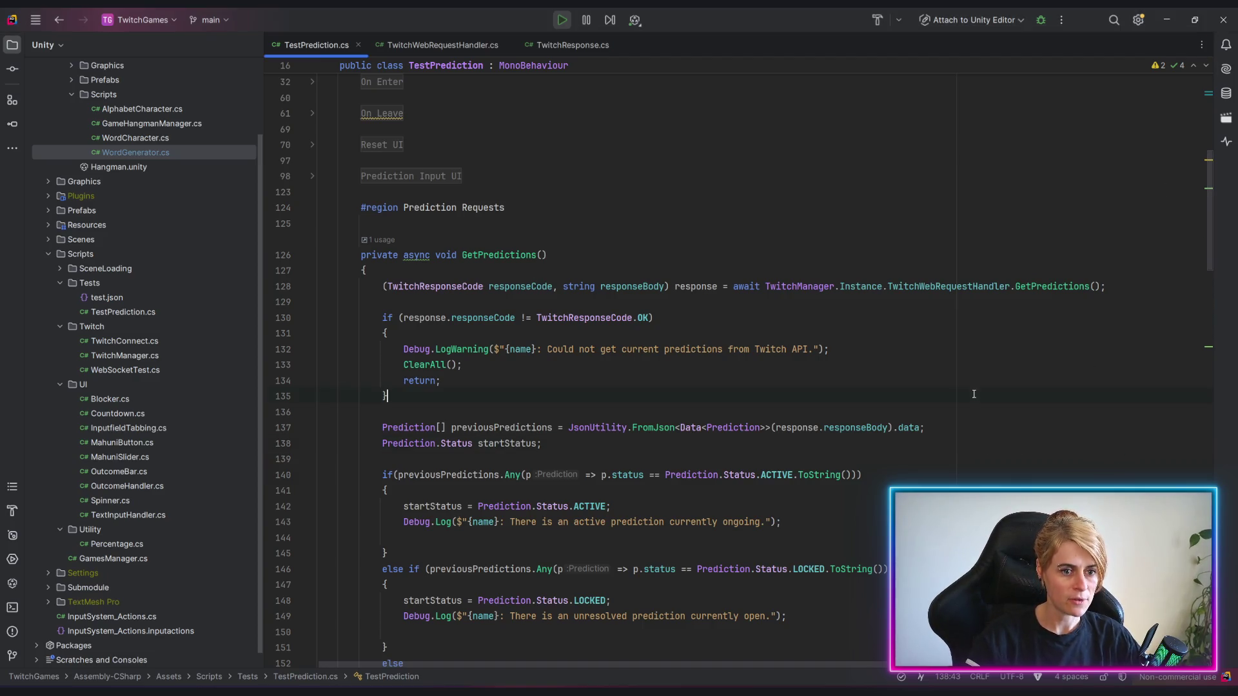
{"action": "left_click", "coordinate": [1051, 286], "text": "ctrl"}
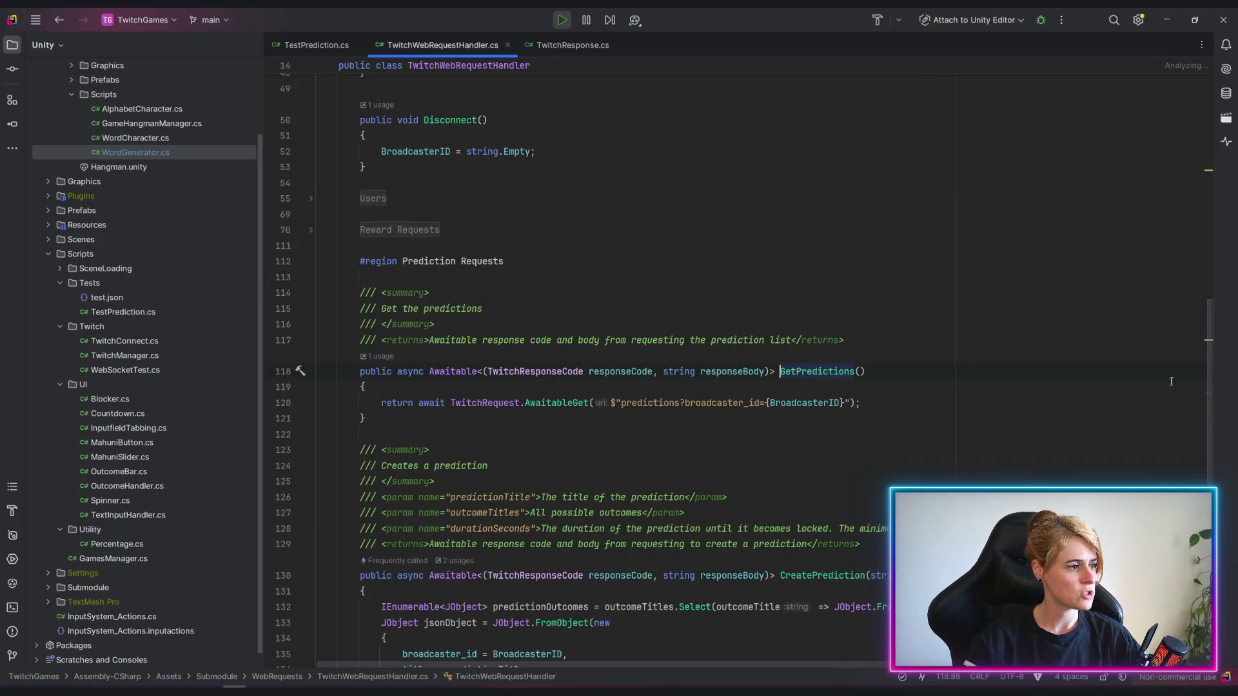
{"action": "scroll", "coordinate": [732, 341], "scroll_direction": "down", "scroll_amount": 1}
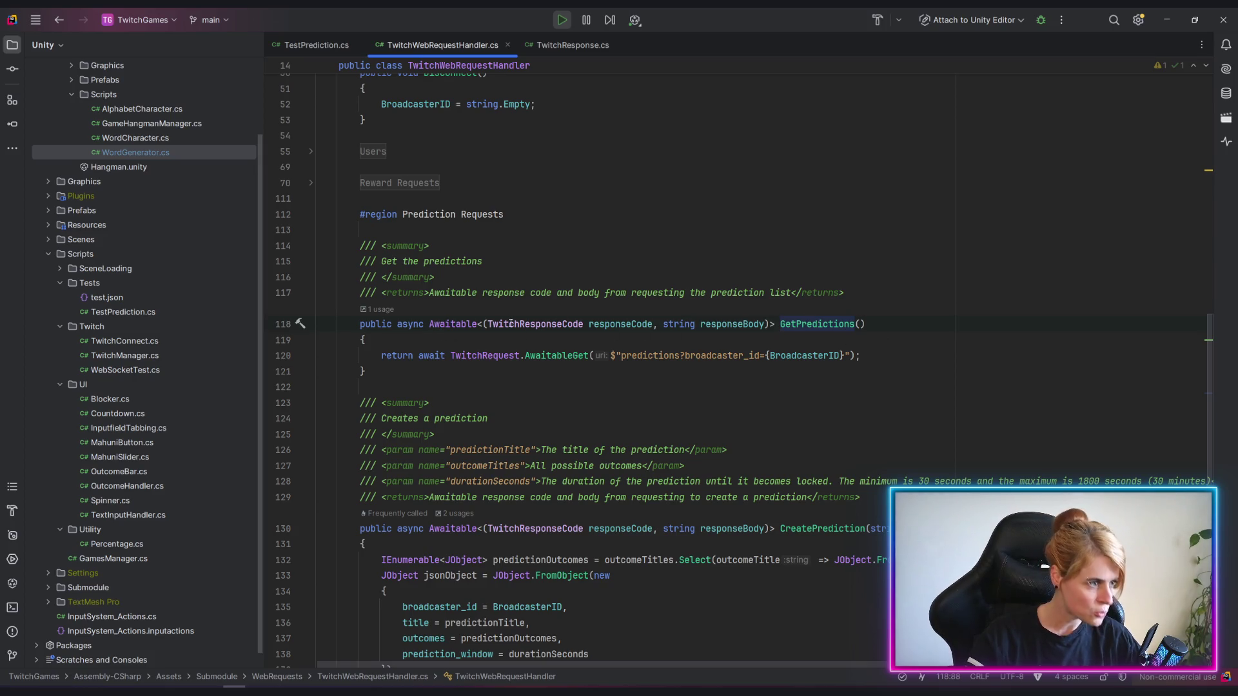
{"action": "left_click_drag", "start_coordinate": [484, 324], "coordinate": [770, 324]}
{"action": "left_click", "coordinate": [763, 326]}
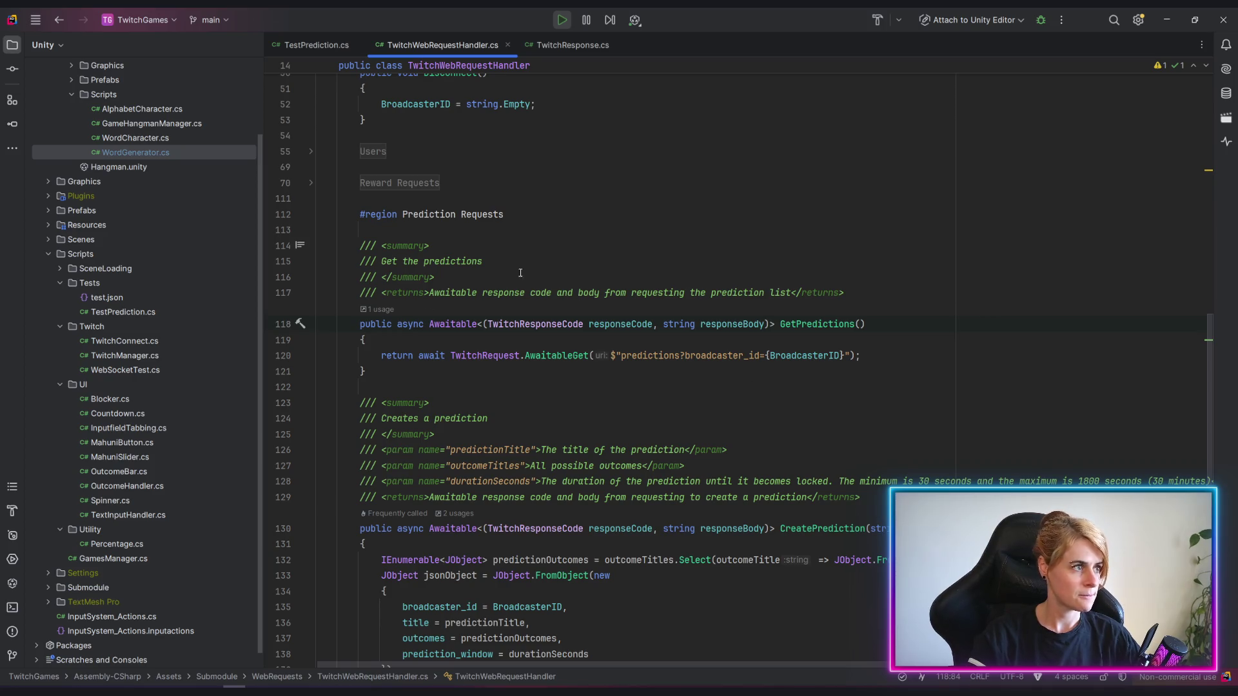
{"action": "left_click", "coordinate": [316, 45]}
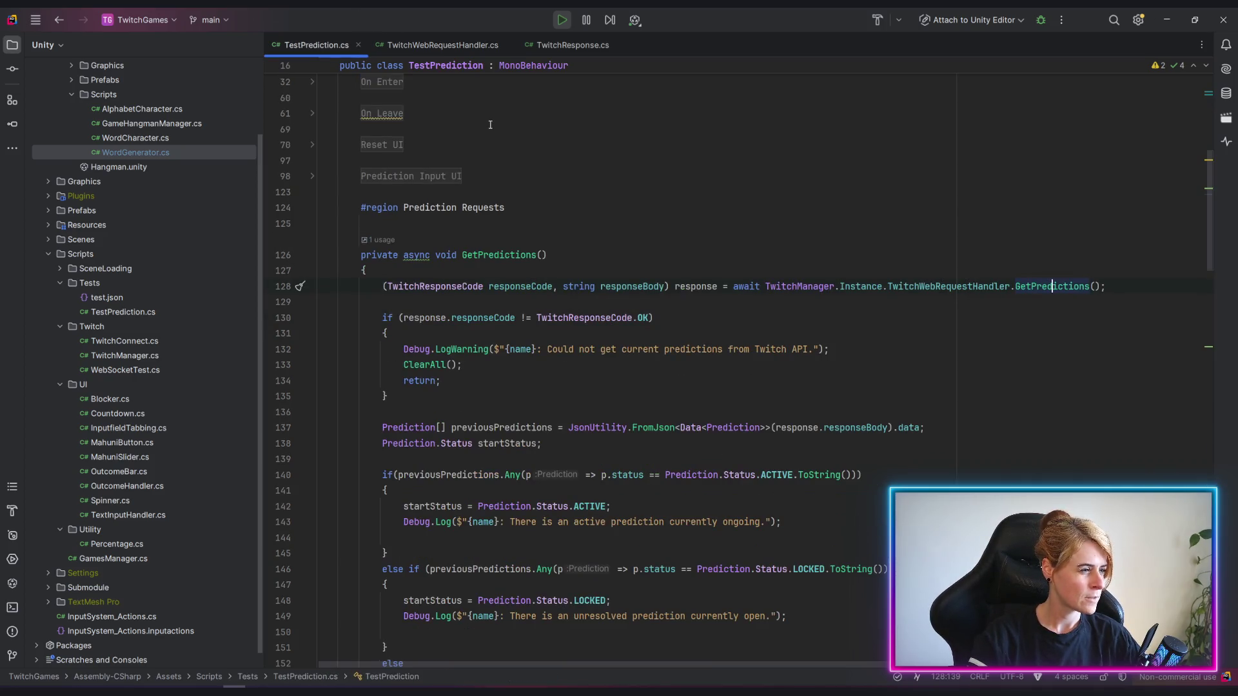
Switch from Rider to the Unity editor running the Predictions screen.
{"action": "key", "text": "alt+Tab"}
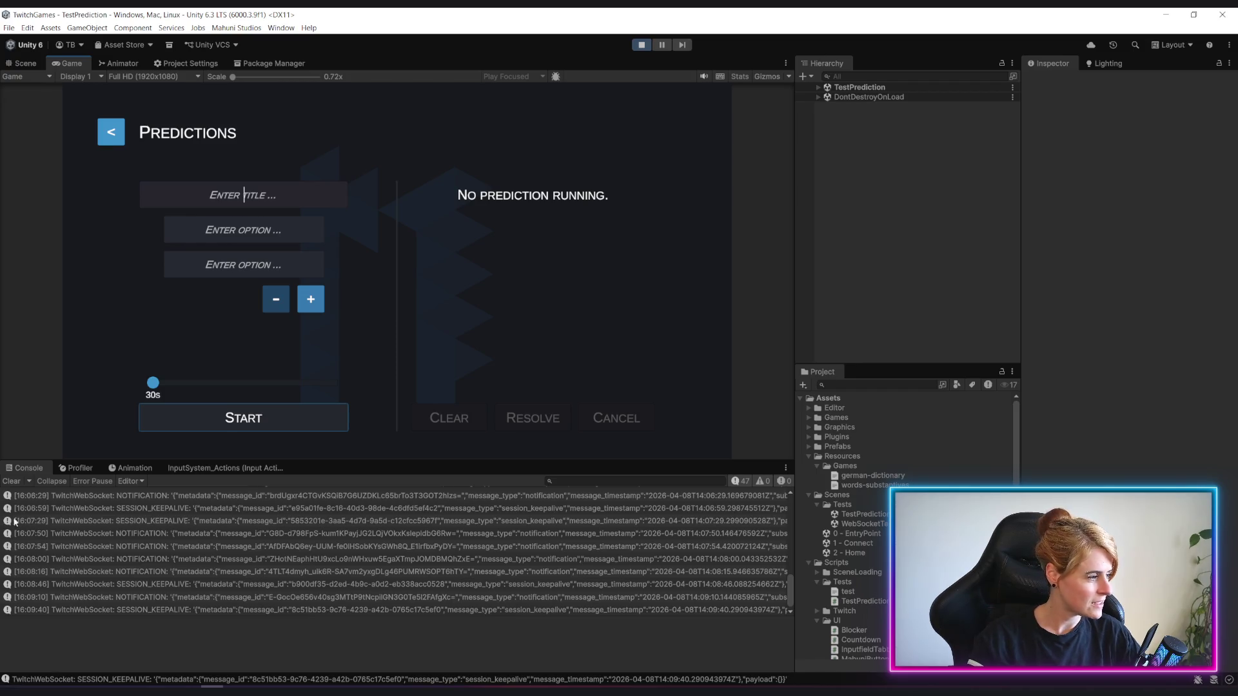
Clear the Console log and focus the prediction title field.
{"action": "left_click", "coordinate": [12, 481]}
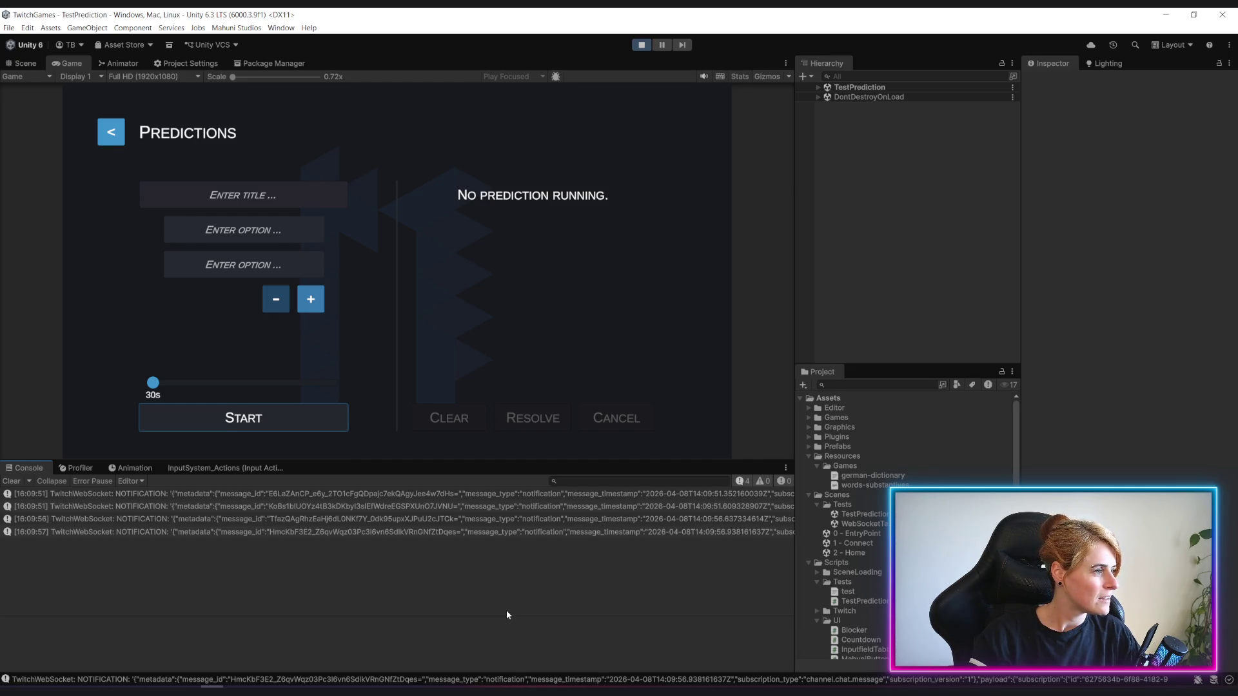
{"action": "left_click", "coordinate": [243, 194]}
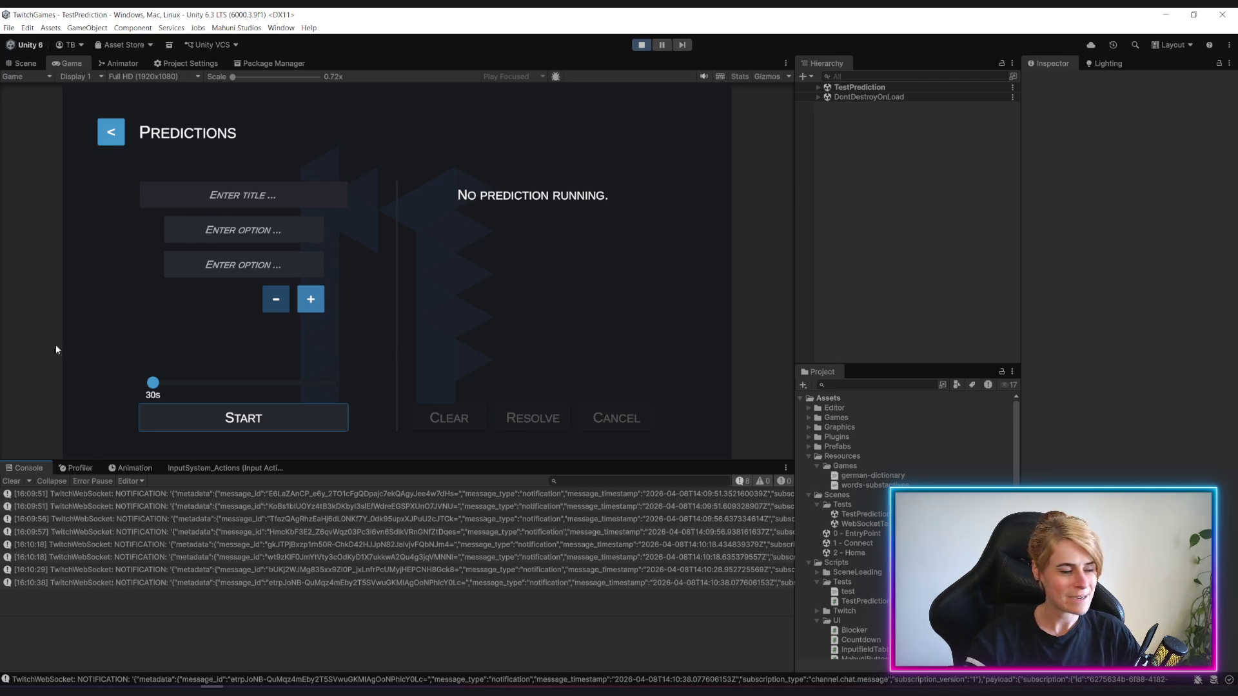
Enter title 'Verteilung 30-20-20', options 30 and 20, and add a third option field.
{"action": "left_click", "coordinate": [265, 196]}
{"action": "type", "text": "V"}
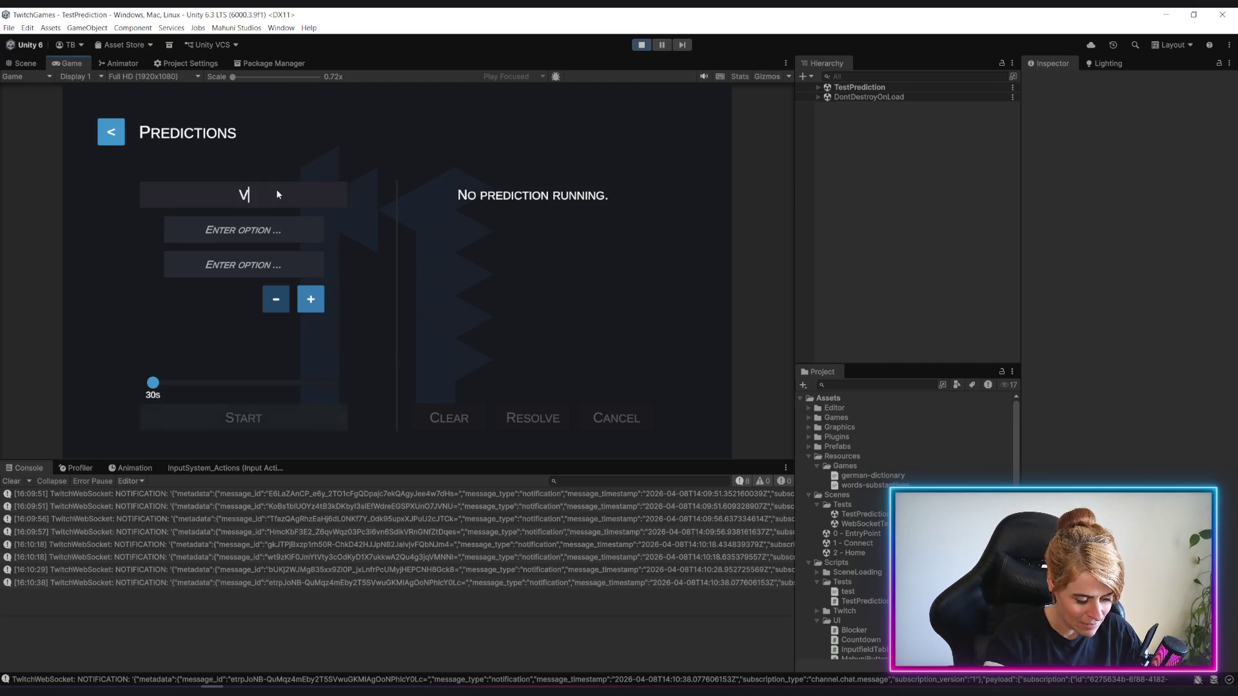
{"action": "type", "text": "erteili"}
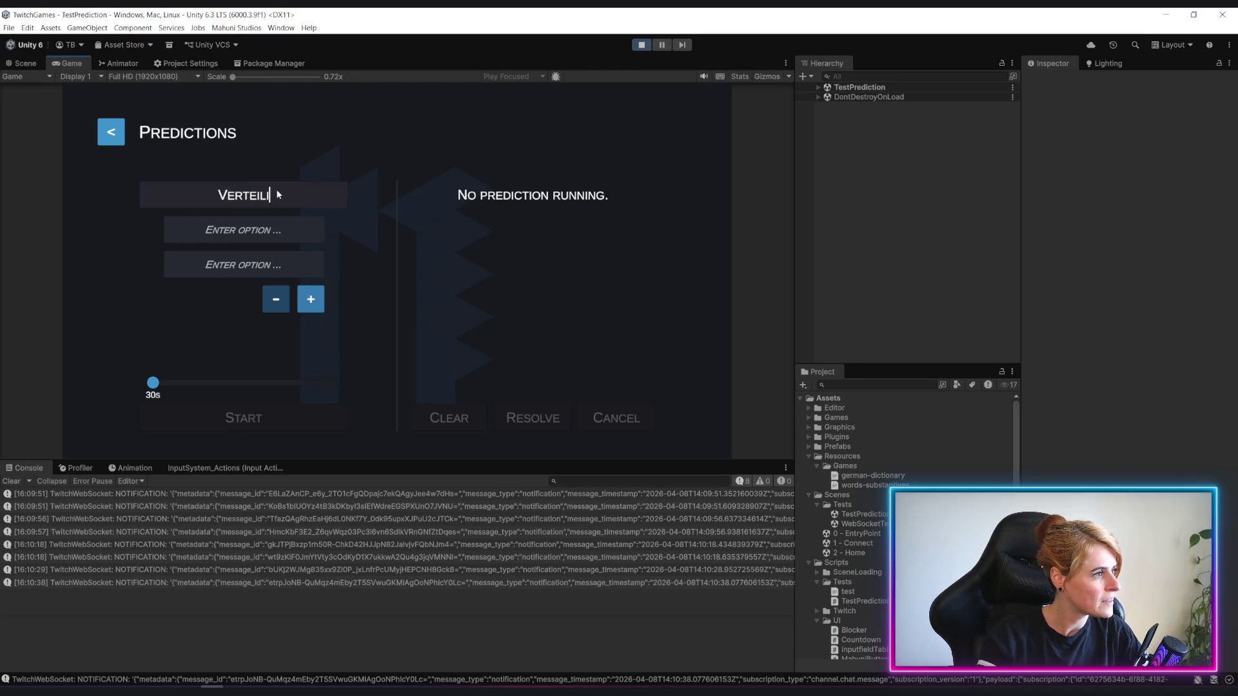
{"action": "type", "text": "ung"}
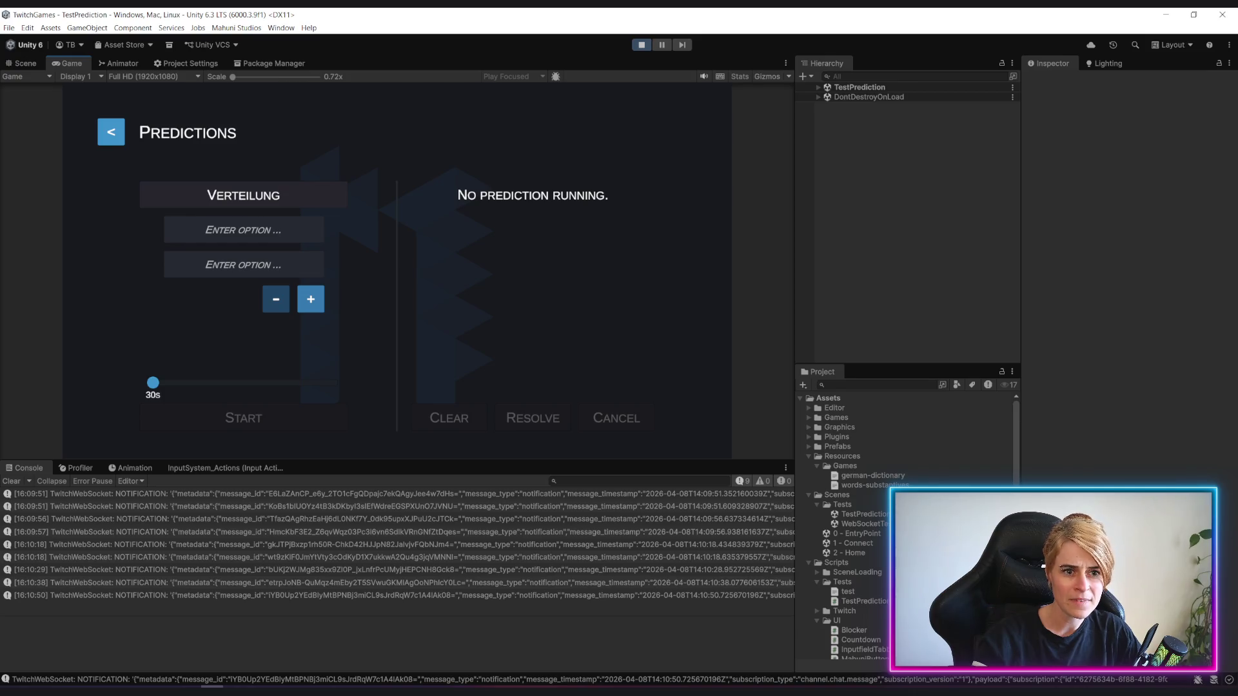
{"action": "type", "text": " 30-"}
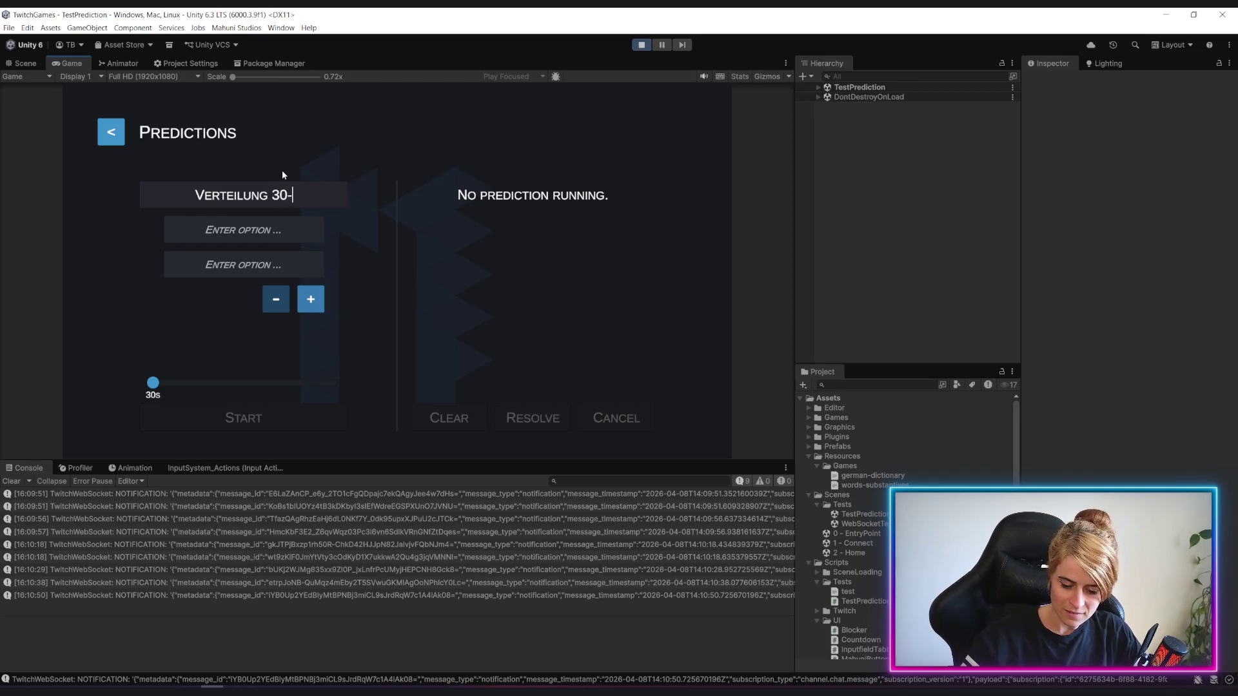
{"action": "type", "text": "20-20"}
{"action": "left_click", "coordinate": [261, 233]}
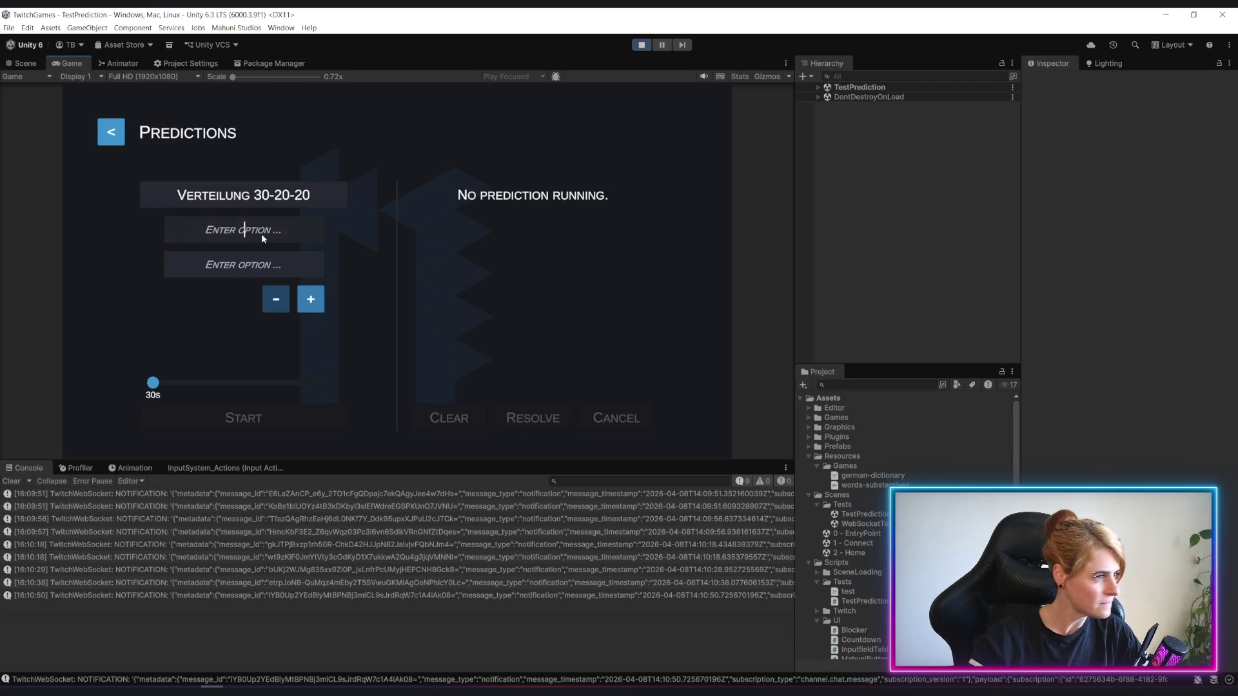
{"action": "type", "text": "30"}
{"action": "key", "text": "Tab"}
{"action": "type", "text": "20"}
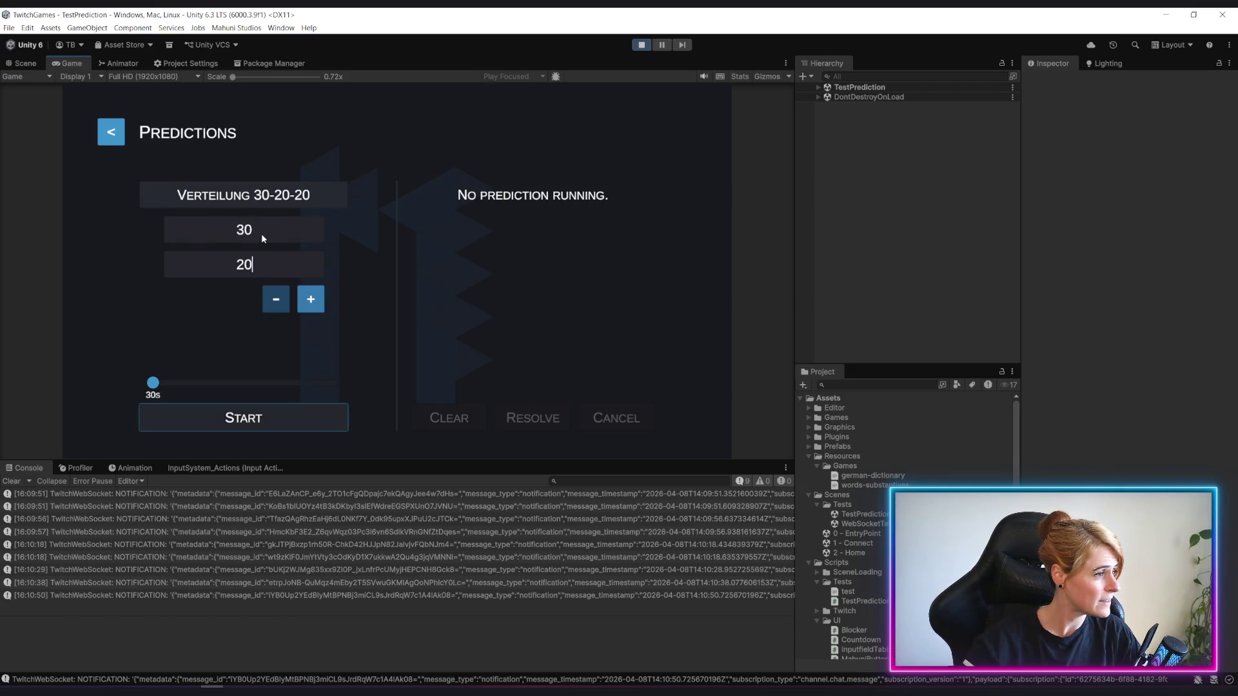
{"action": "left_click", "coordinate": [310, 300]}
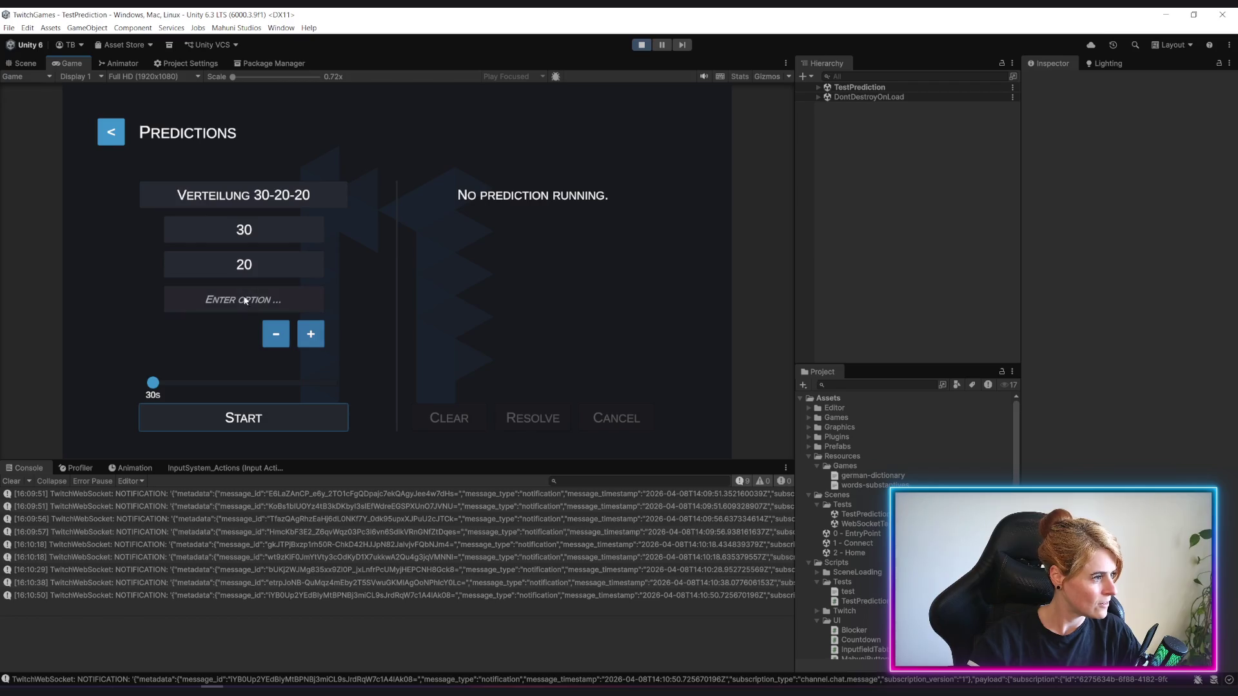
{"action": "left_click", "coordinate": [247, 300]}
{"action": "type", "text": "20"}
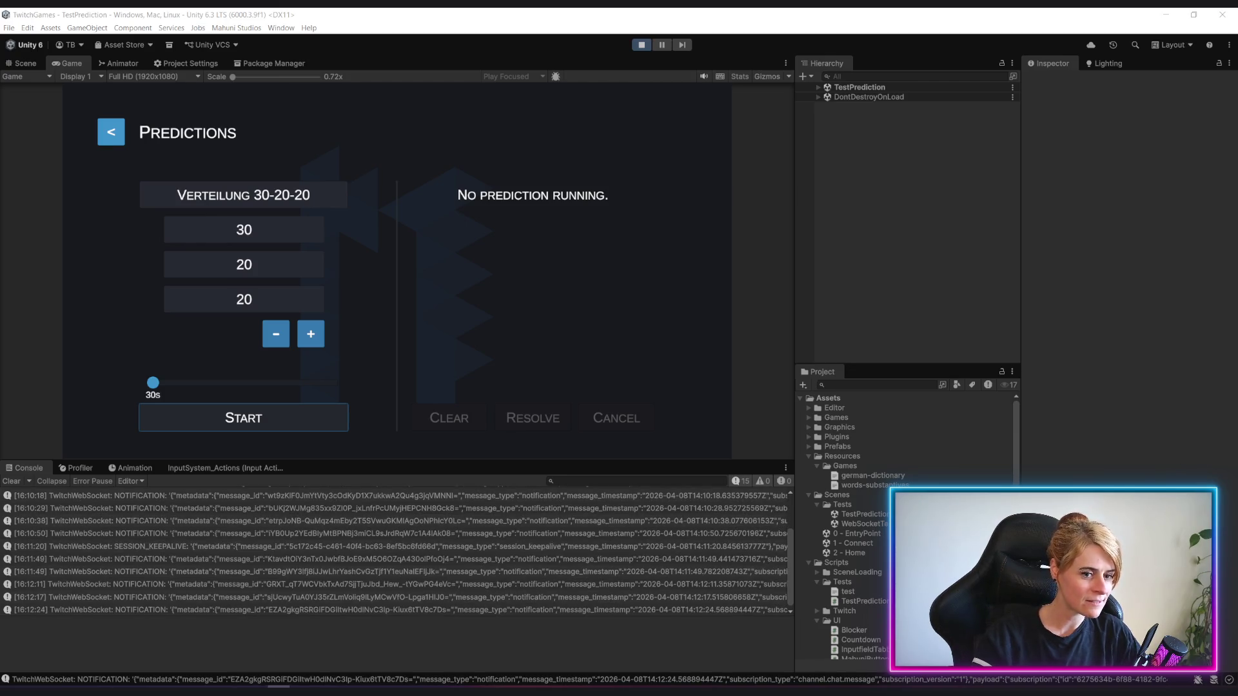
Start the 'Verteilung 30-20-20' prediction with options 30, 20 and 20.
{"action": "left_click", "coordinate": [294, 411]}
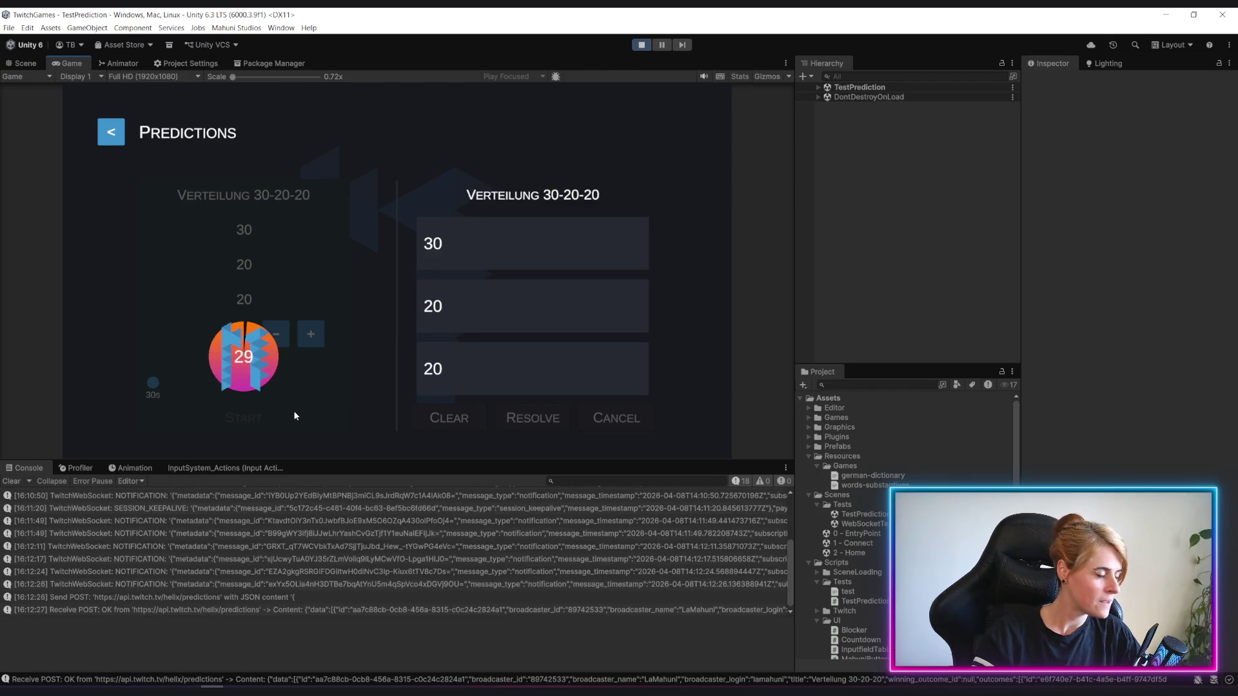
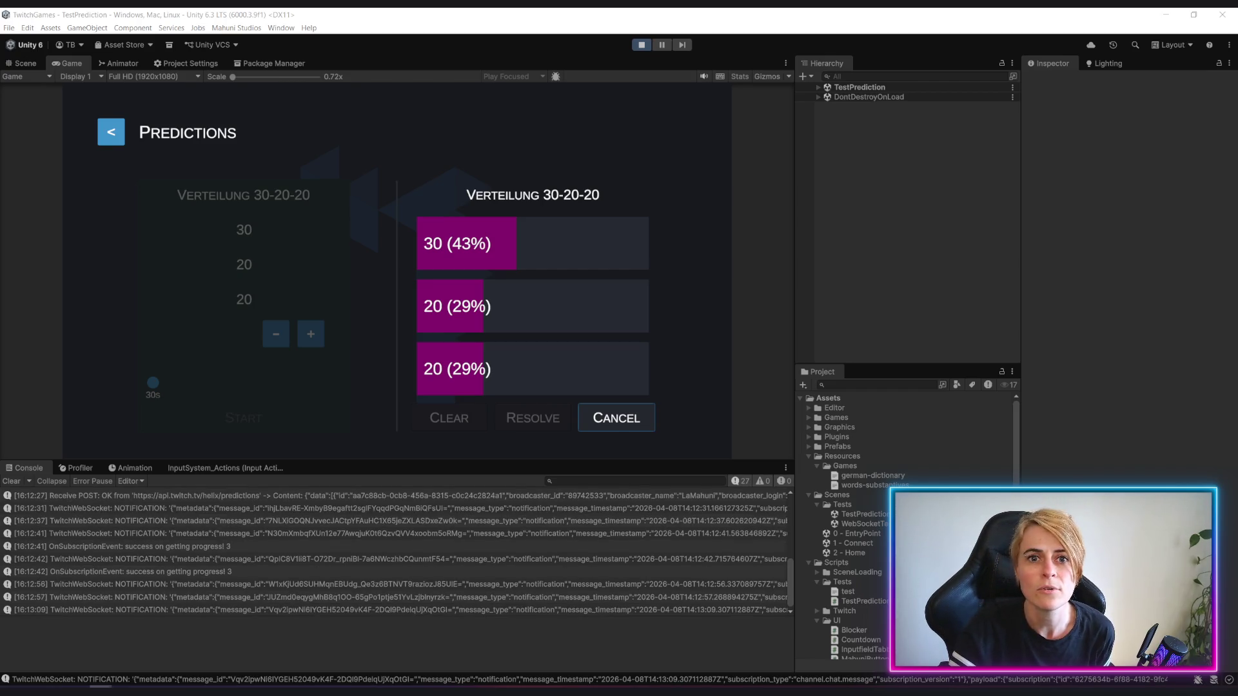
Reposition the Twitch prediction manager window, then close the Twitch moderator popout.
{"action": "left_click_drag", "start_coordinate": [986, 119], "coordinate": [918, 120]}
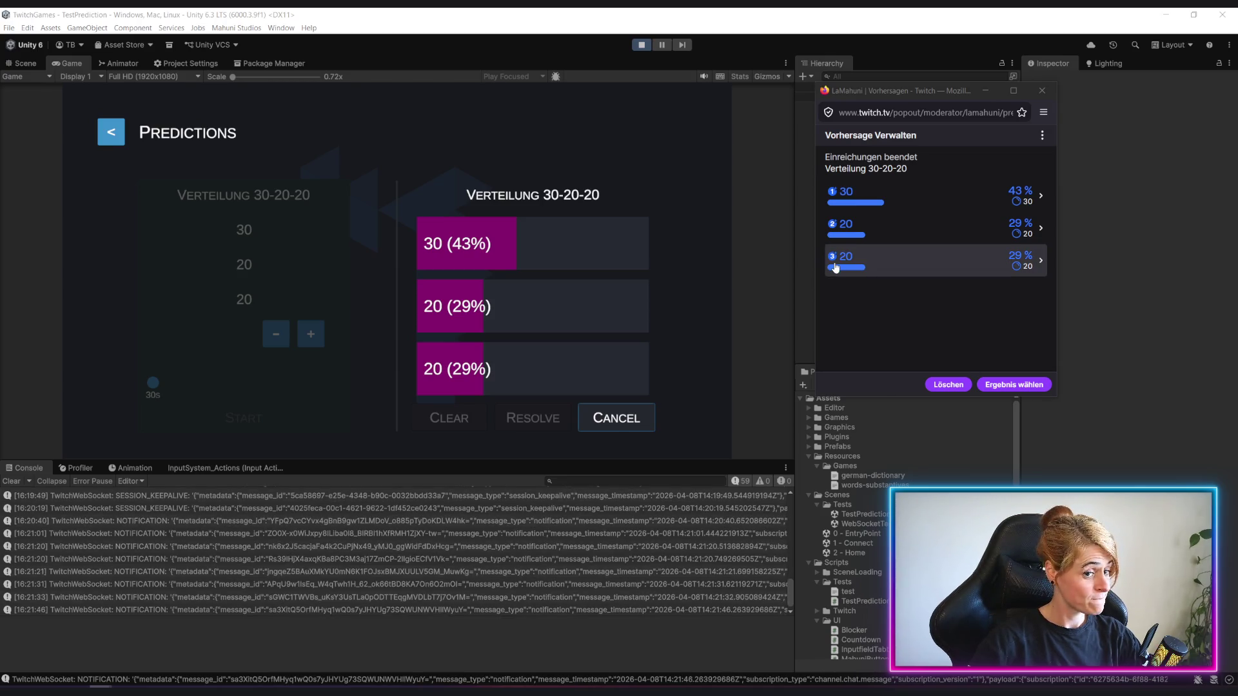
{"action": "left_click", "coordinate": [1055, 91]}
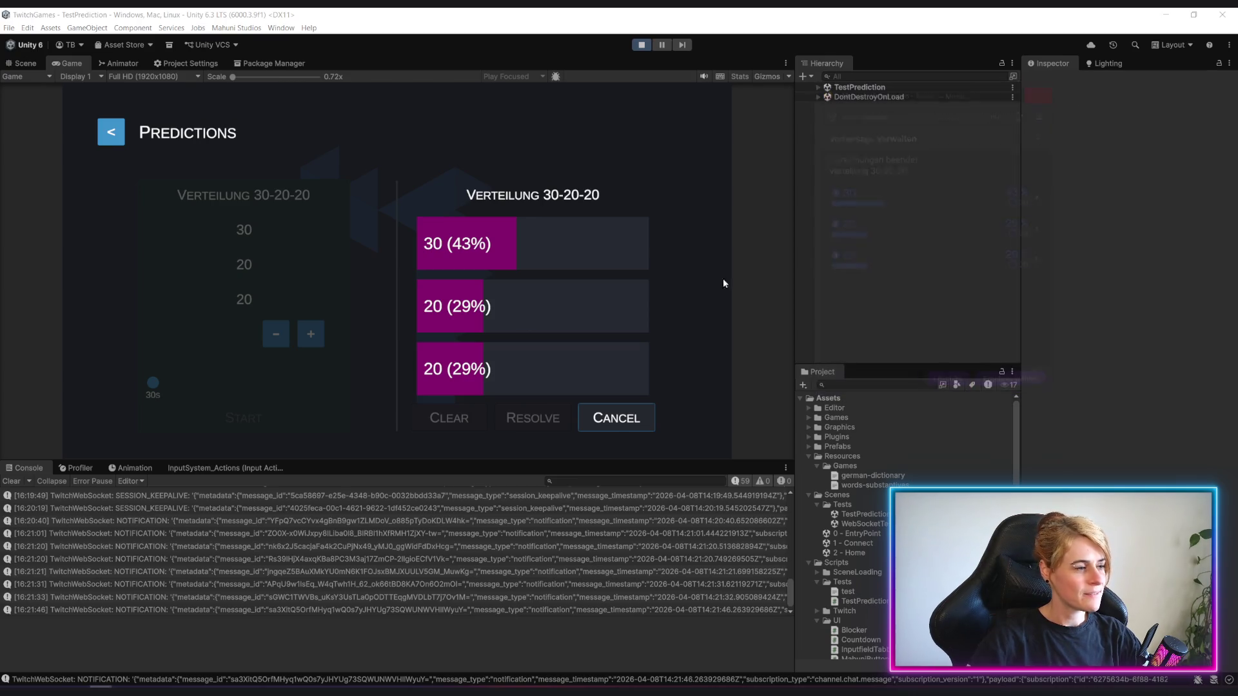
Return to Home, reopen the Test Prediction screen and stop the running game.
{"action": "left_click", "coordinate": [110, 133]}
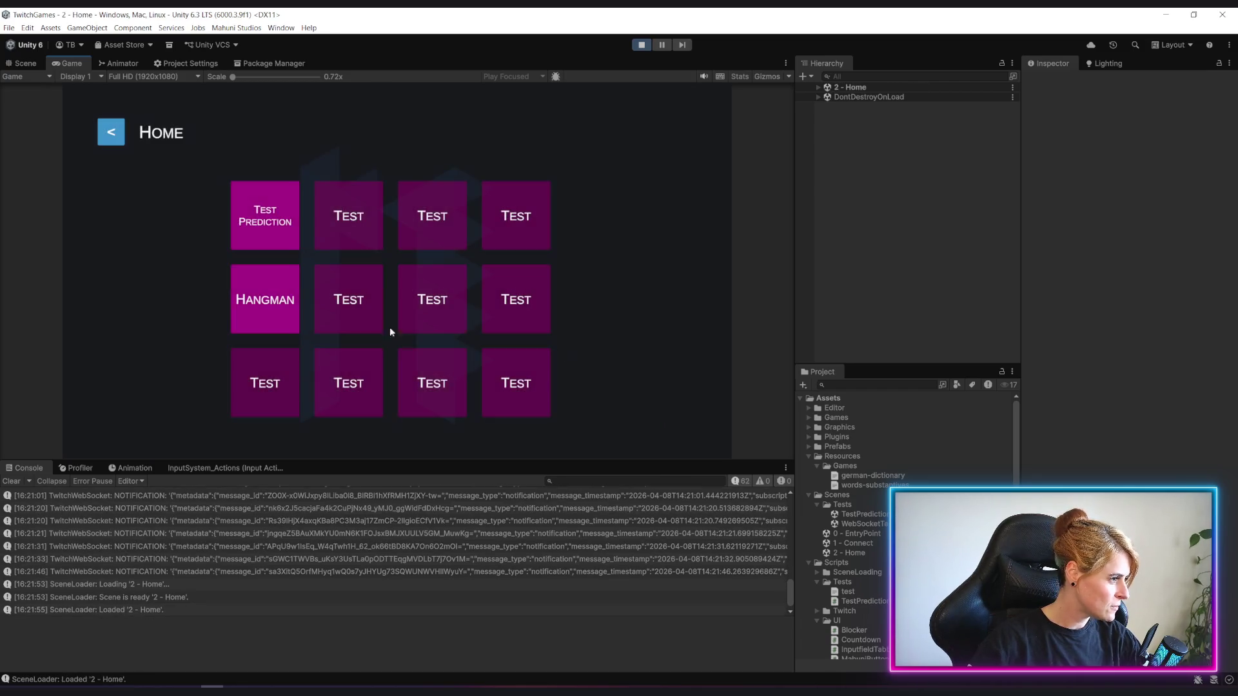
{"action": "left_click", "coordinate": [284, 218]}
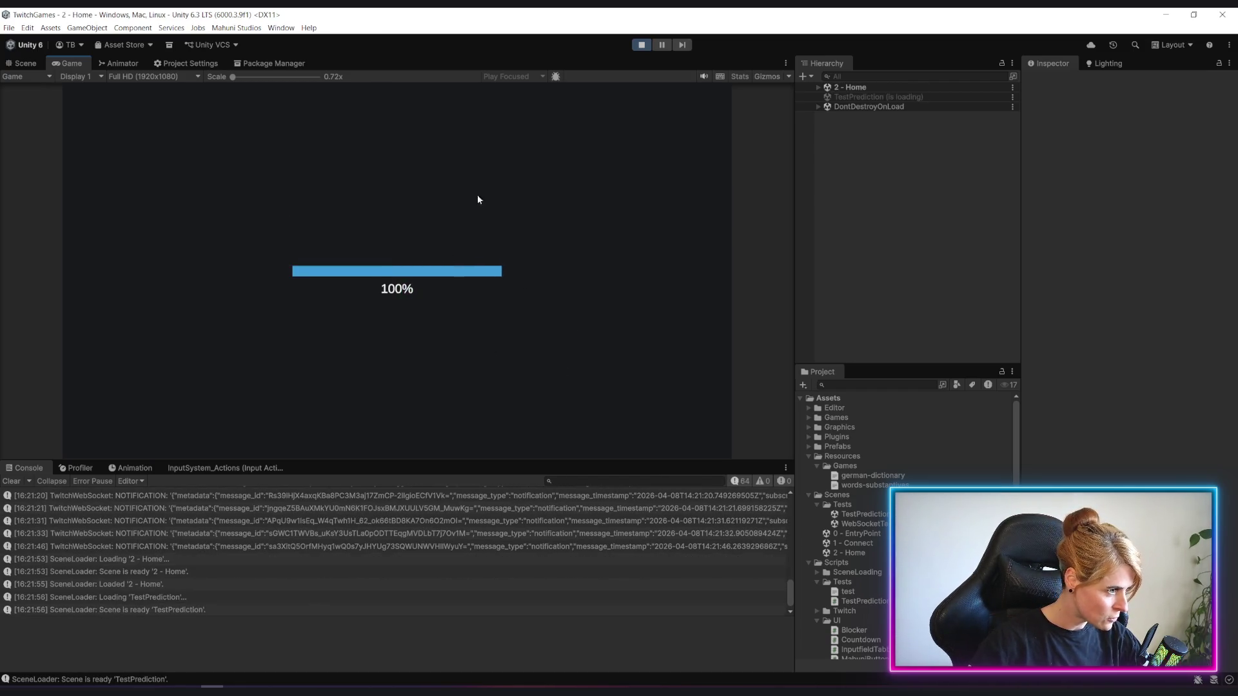
{"action": "left_click", "coordinate": [642, 46]}
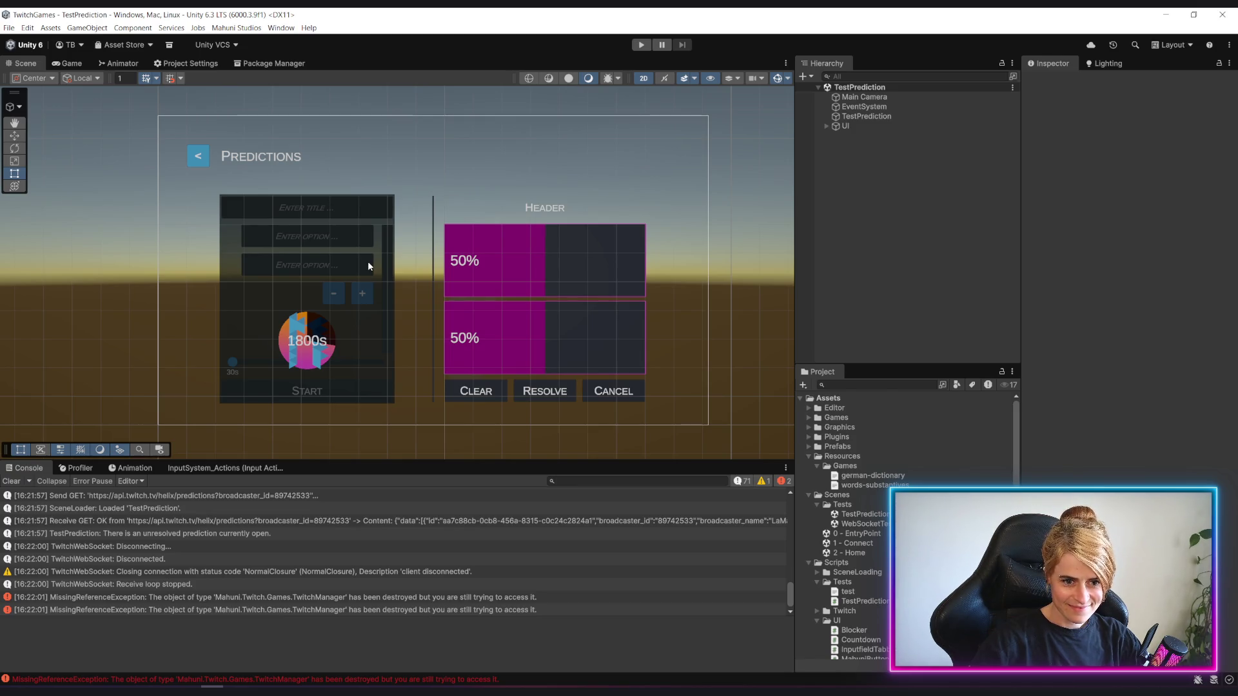
Start the game again with Ctrl+P, connect to Twitch and reopen the Test Prediction screen.
{"action": "key", "text": "ctrl+p"}
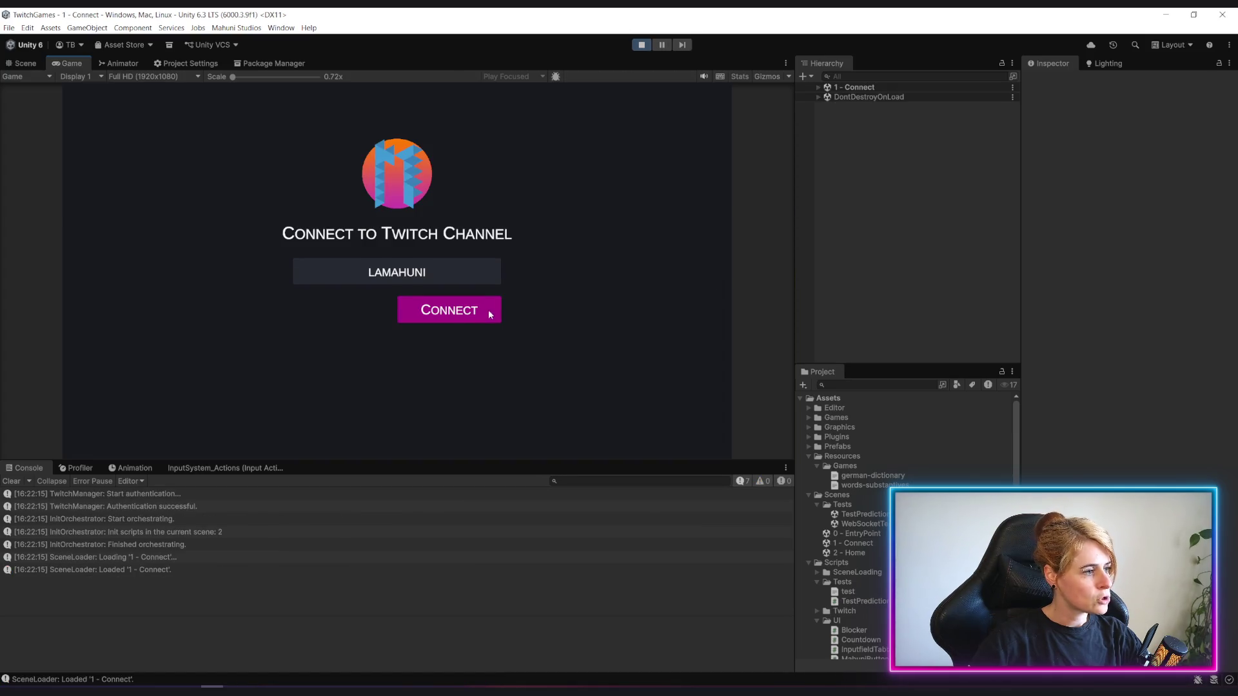
{"action": "left_click", "coordinate": [490, 314]}
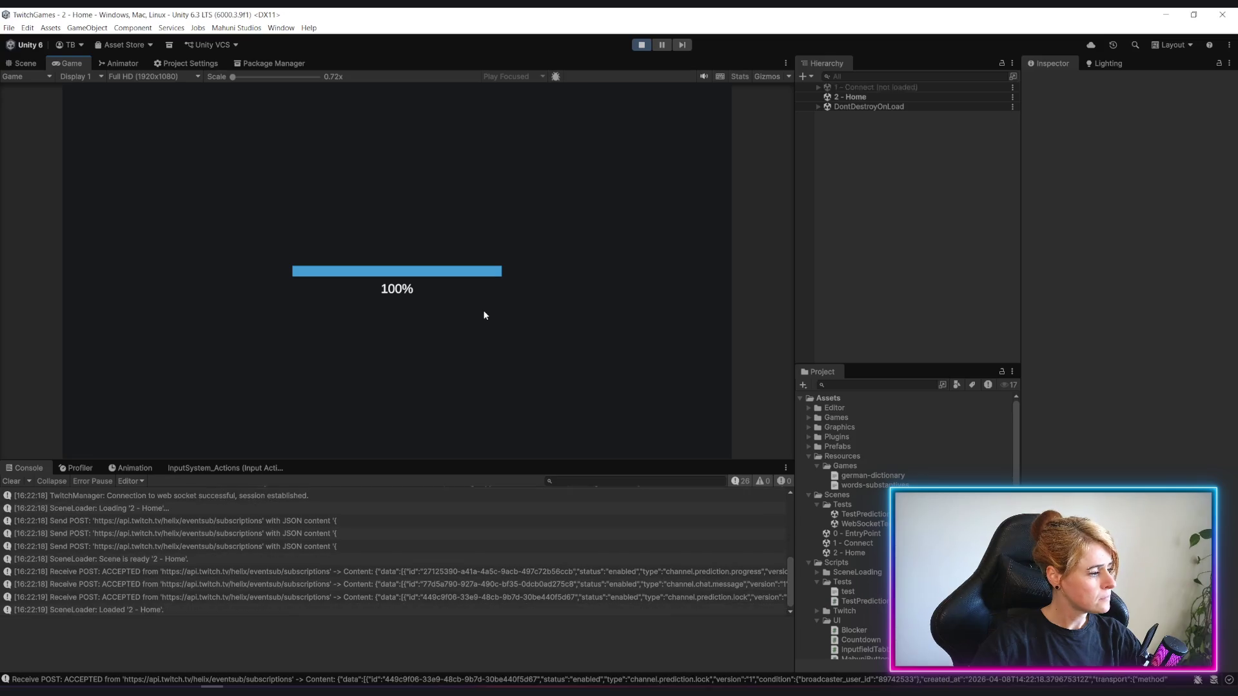
{"action": "left_click", "coordinate": [266, 215]}
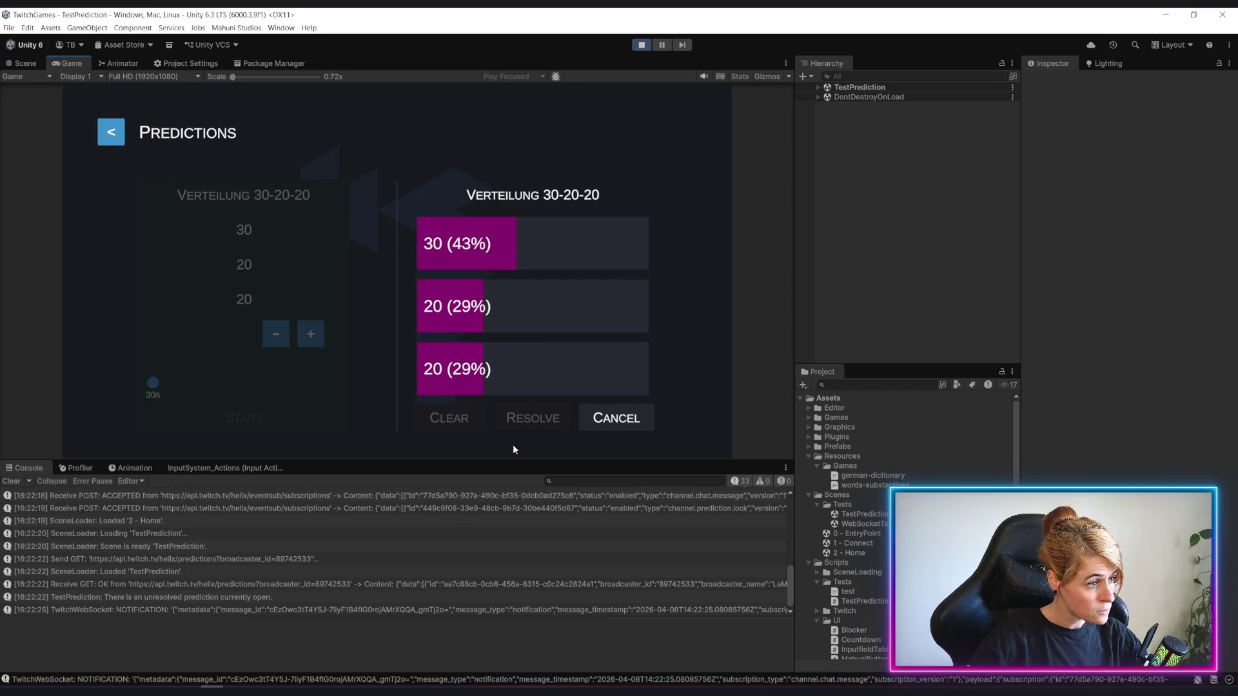
Pick the 30 outcome, revisit Home and Test Prediction, then cancel the running prediction.
{"action": "left_click", "coordinate": [544, 251]}
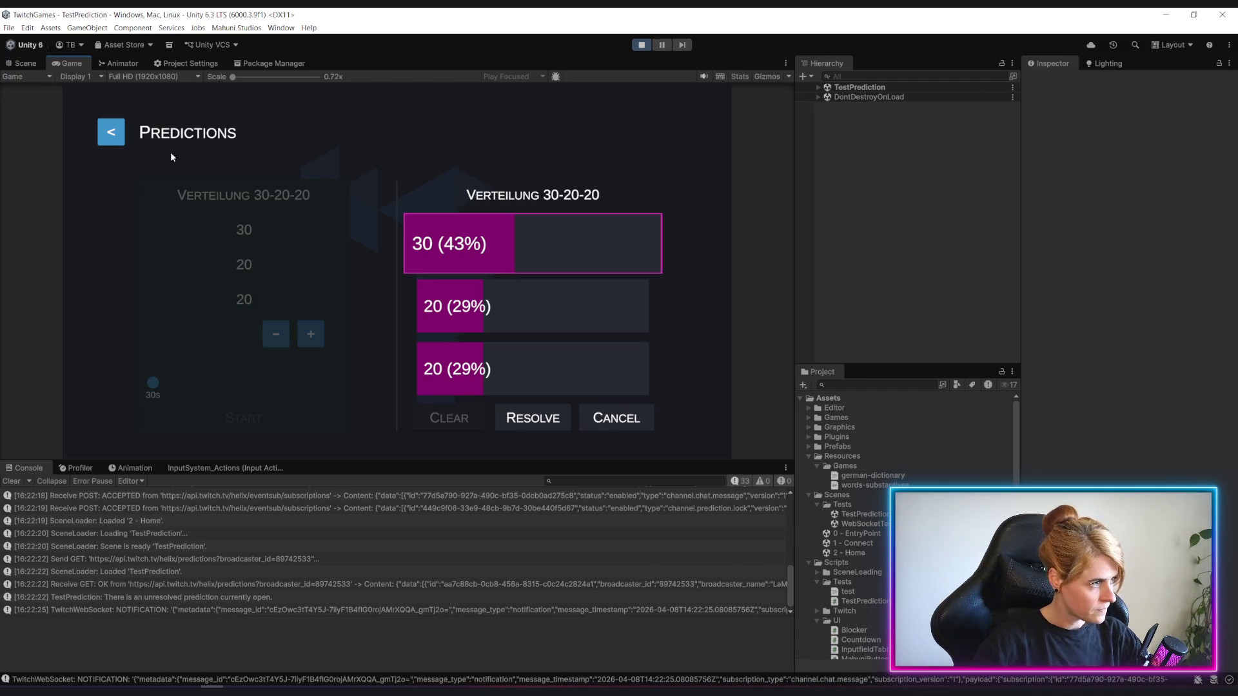
{"action": "left_click", "coordinate": [111, 132]}
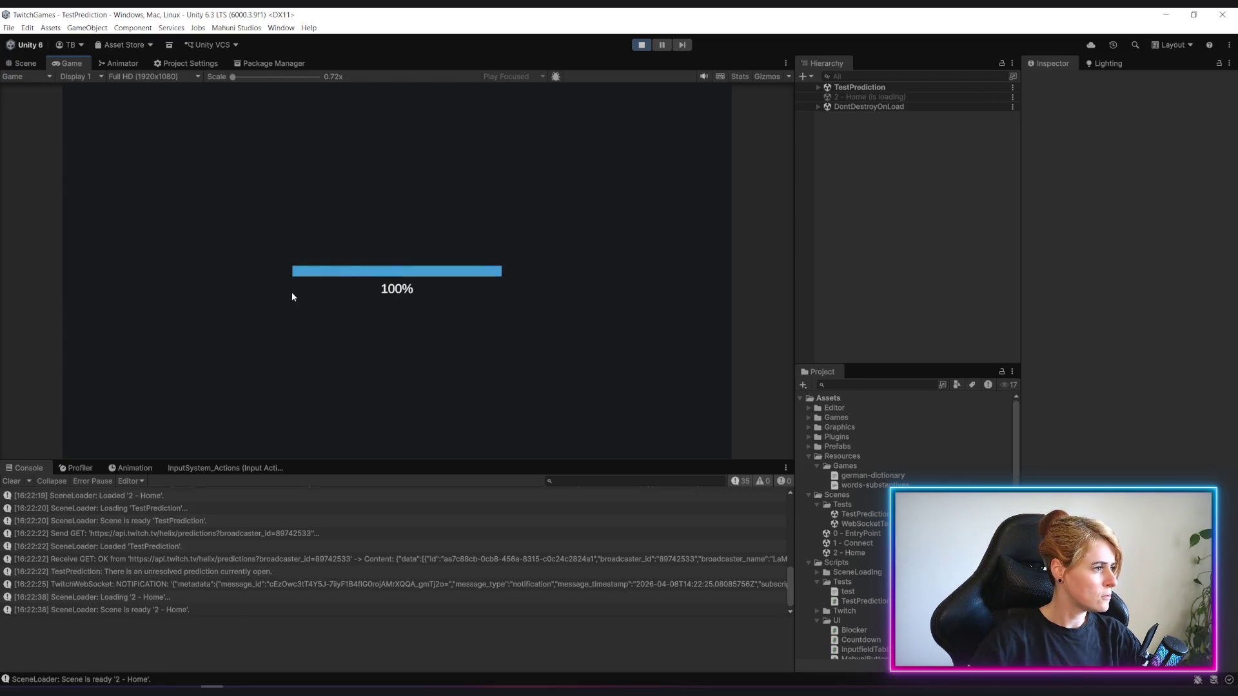
{"action": "left_click", "coordinate": [266, 216]}
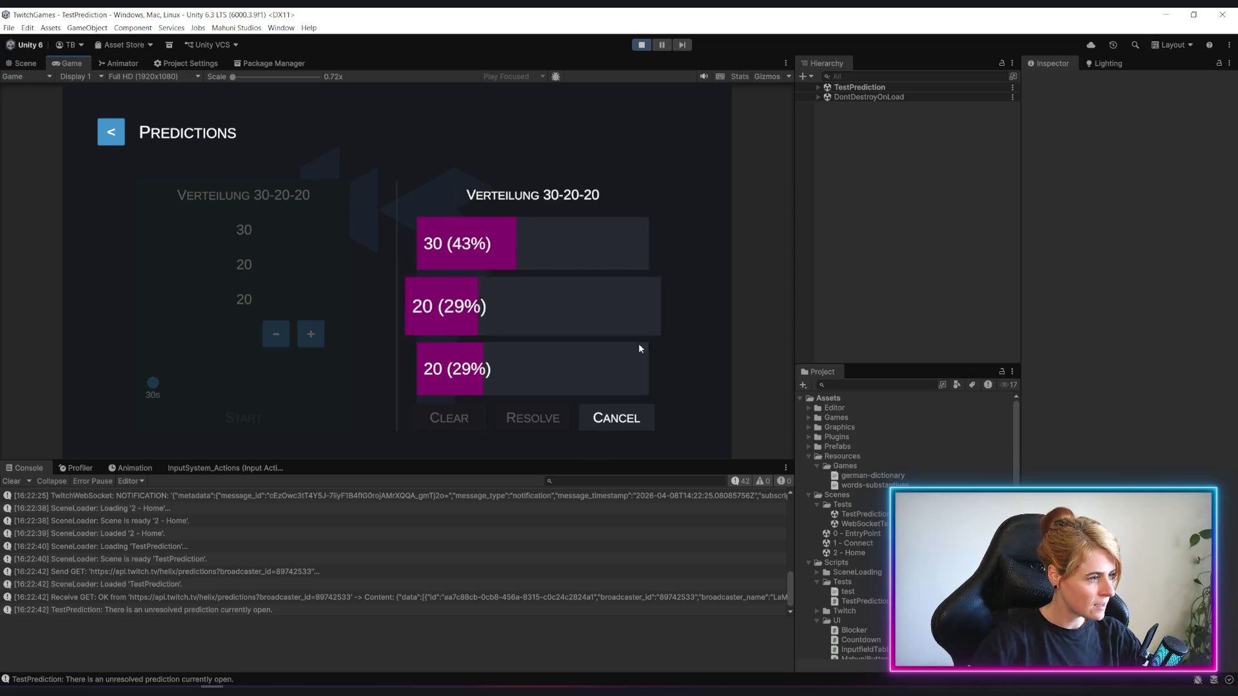
{"action": "left_click", "coordinate": [647, 416]}
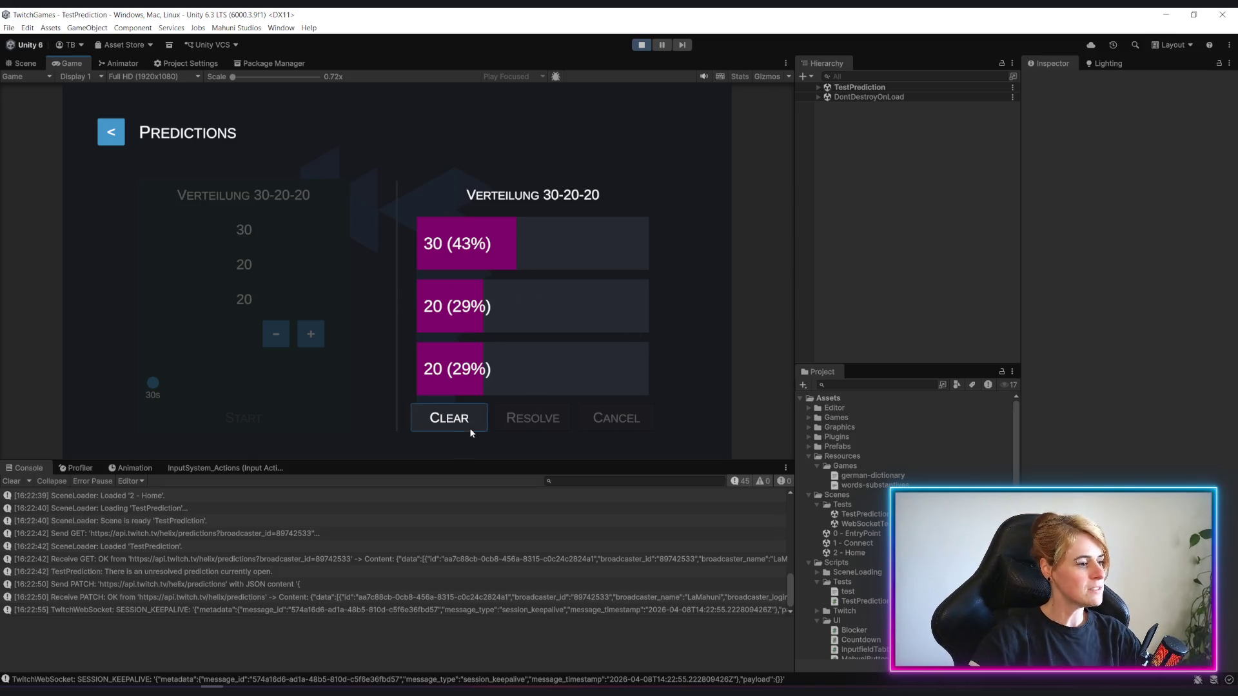
Clear the cancelled prediction's results and stop the running game.
{"action": "left_click", "coordinate": [450, 419]}
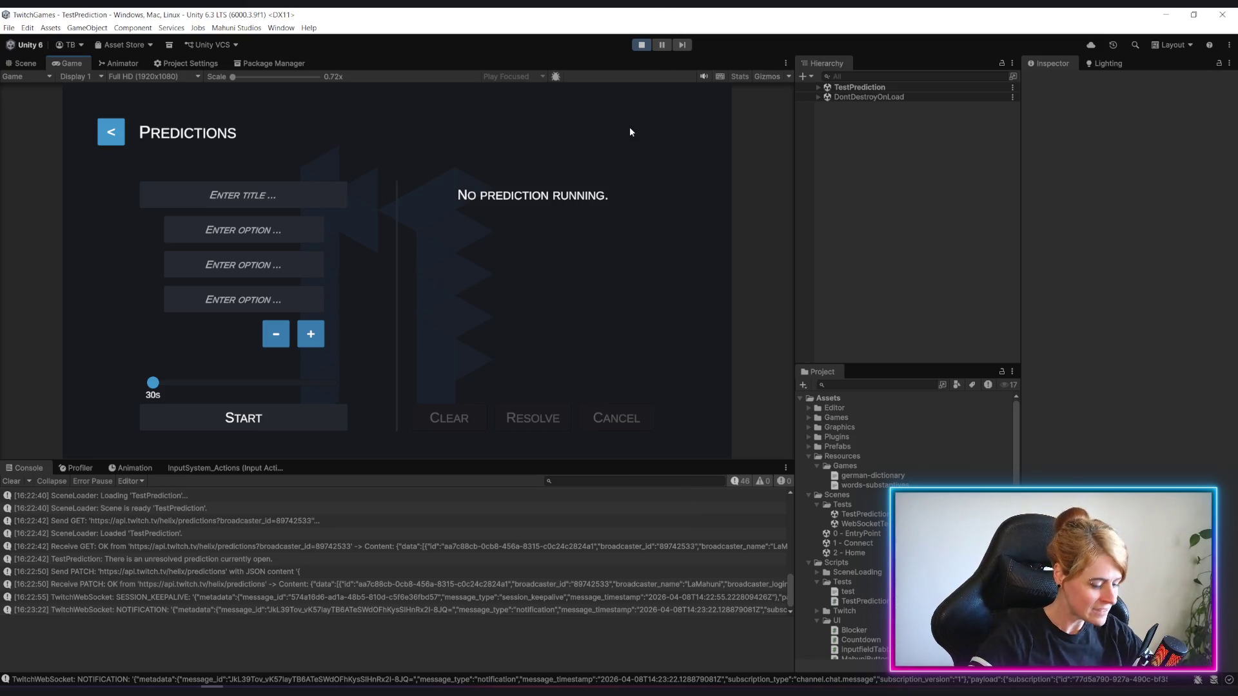
{"action": "left_click", "coordinate": [642, 46]}
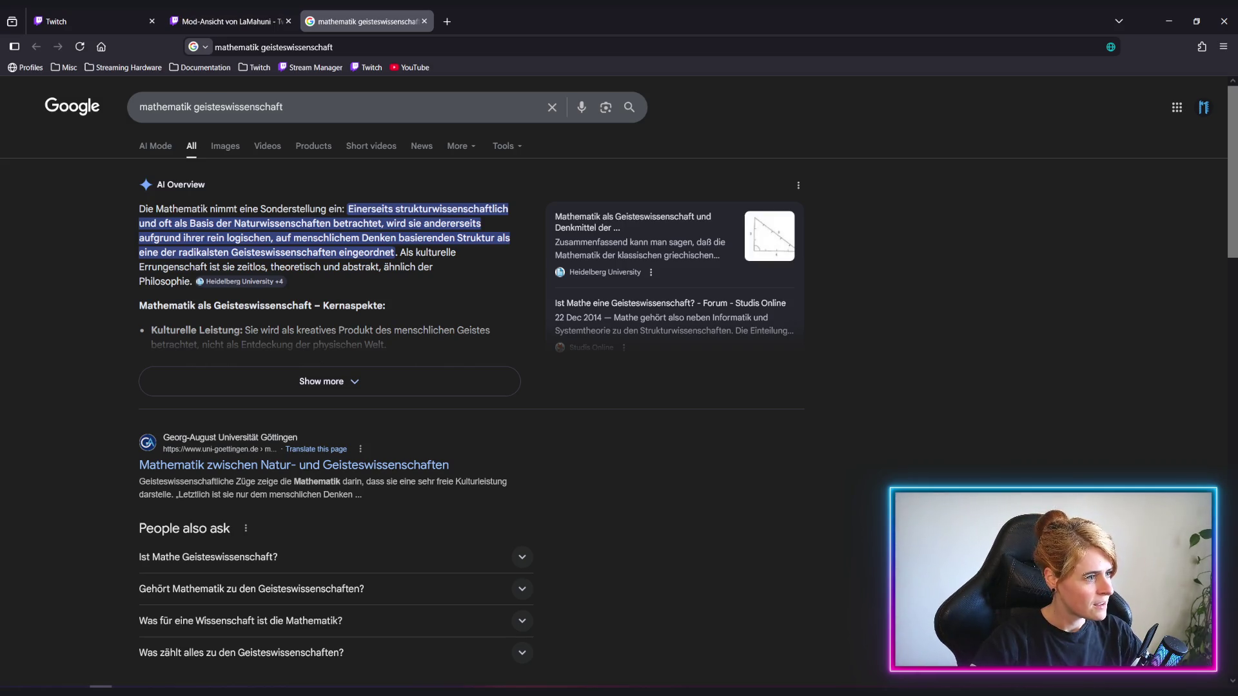
{"action": "scroll", "coordinate": [387, 388], "scroll_direction": "down", "scroll_amount": 3}
{"action": "scroll", "coordinate": [387, 387], "scroll_direction": "up", "scroll_amount": 3}
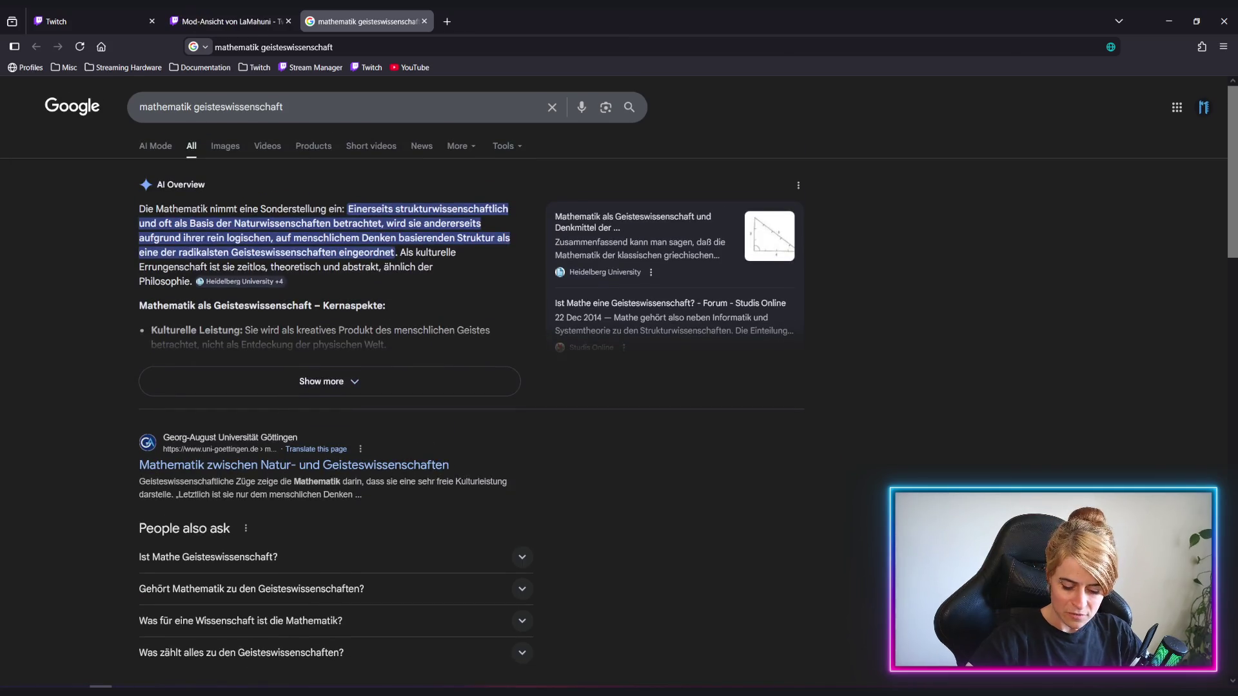
Switch back from the Google results to the Unity editor.
{"action": "key", "text": "alt+Tab"}
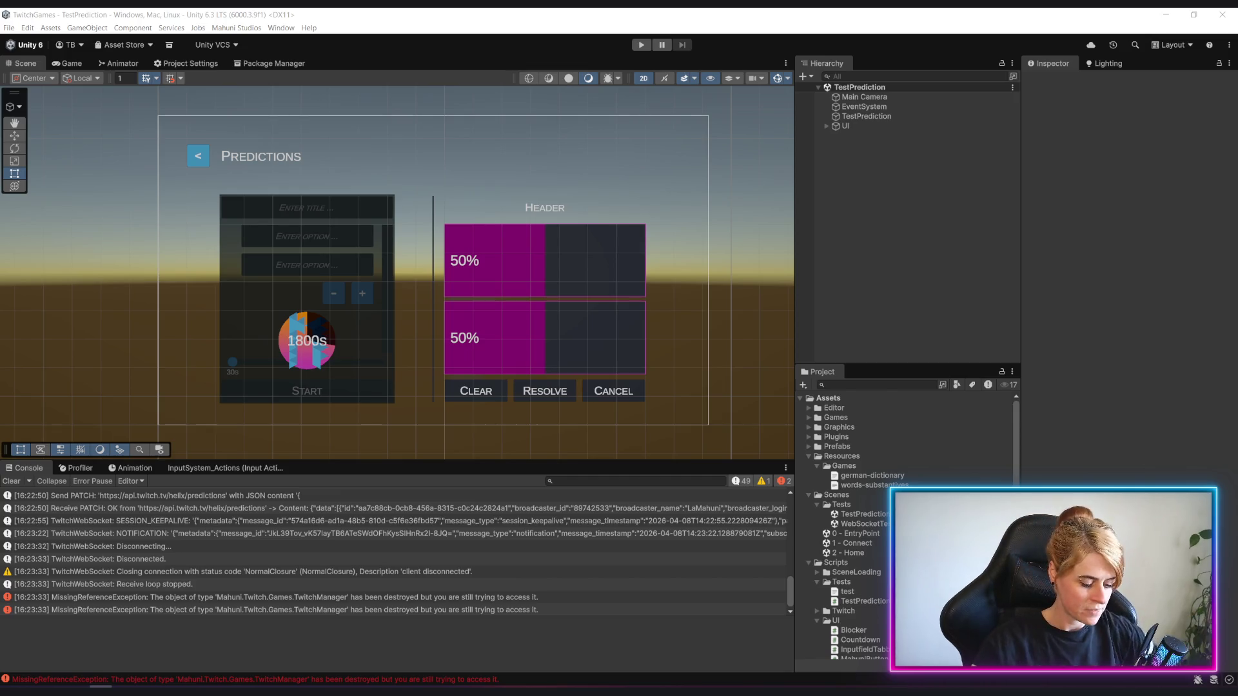
In Rider, extend the rounding todo comment on line 13, correcting typos in the word Twitch.
{"action": "key", "text": "alt+Tab"}
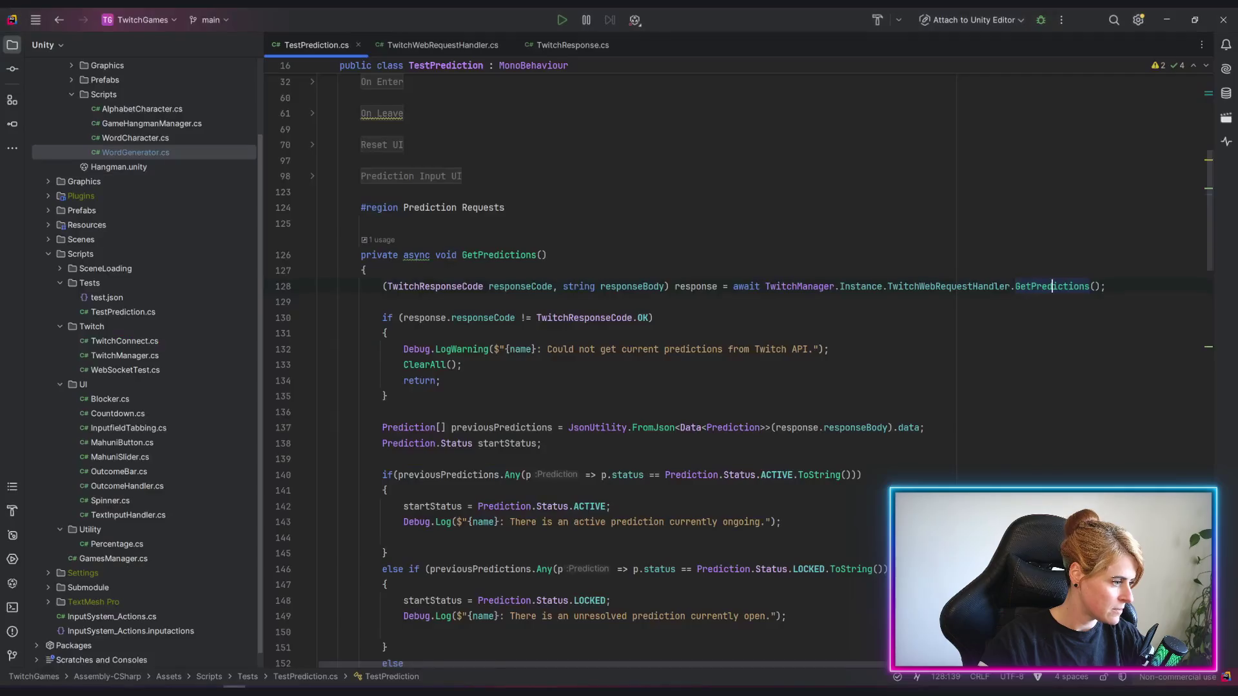
{"action": "scroll", "coordinate": [400, 143], "scroll_direction": "up", "scroll_amount": 10}
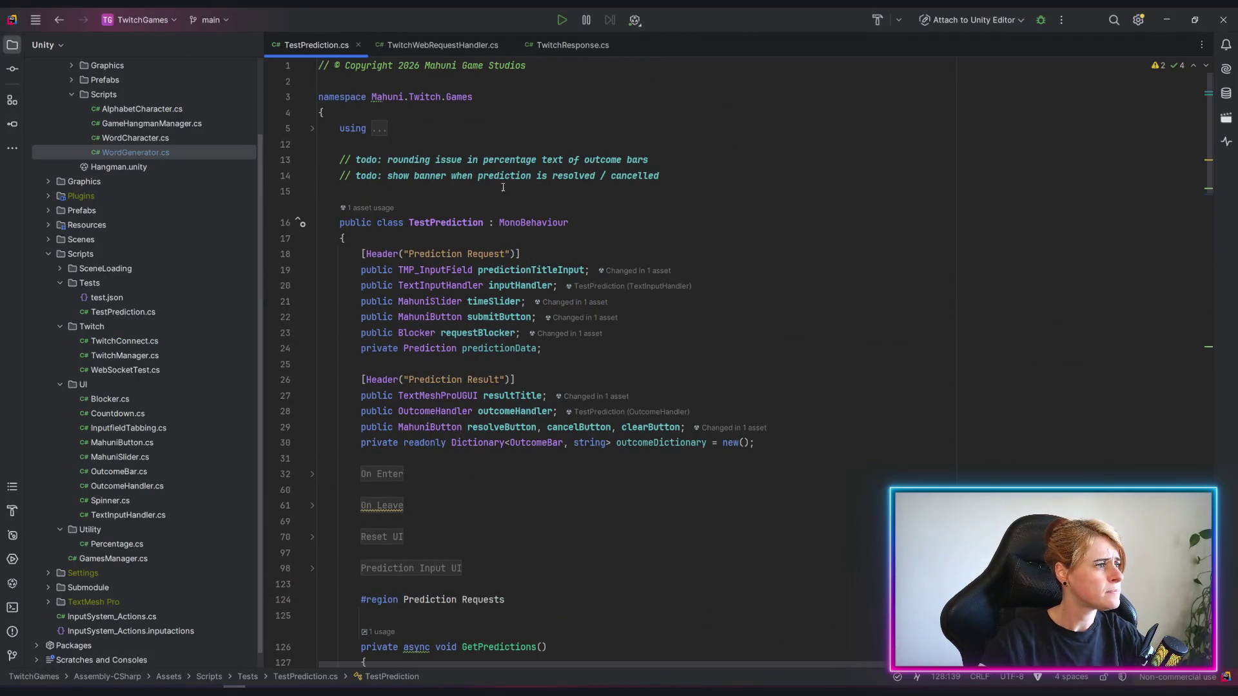
{"action": "left_click", "coordinate": [667, 160]}
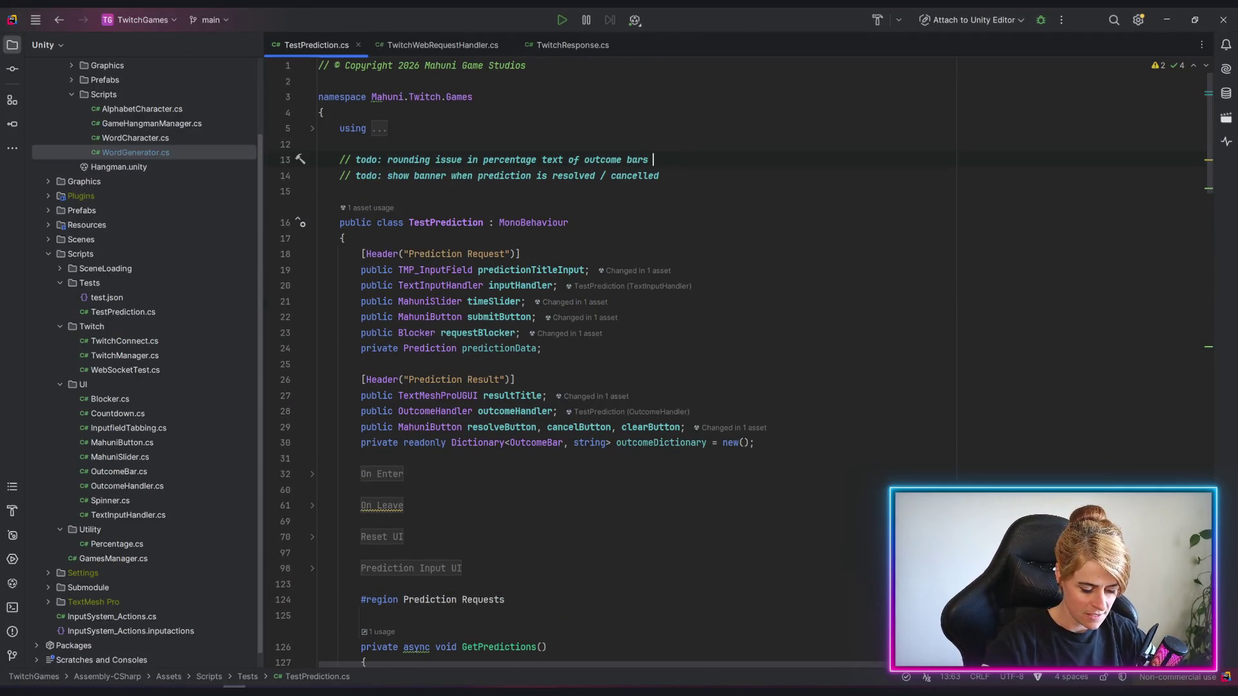
{"action": "type", "text": "-> Currently it is wp"}
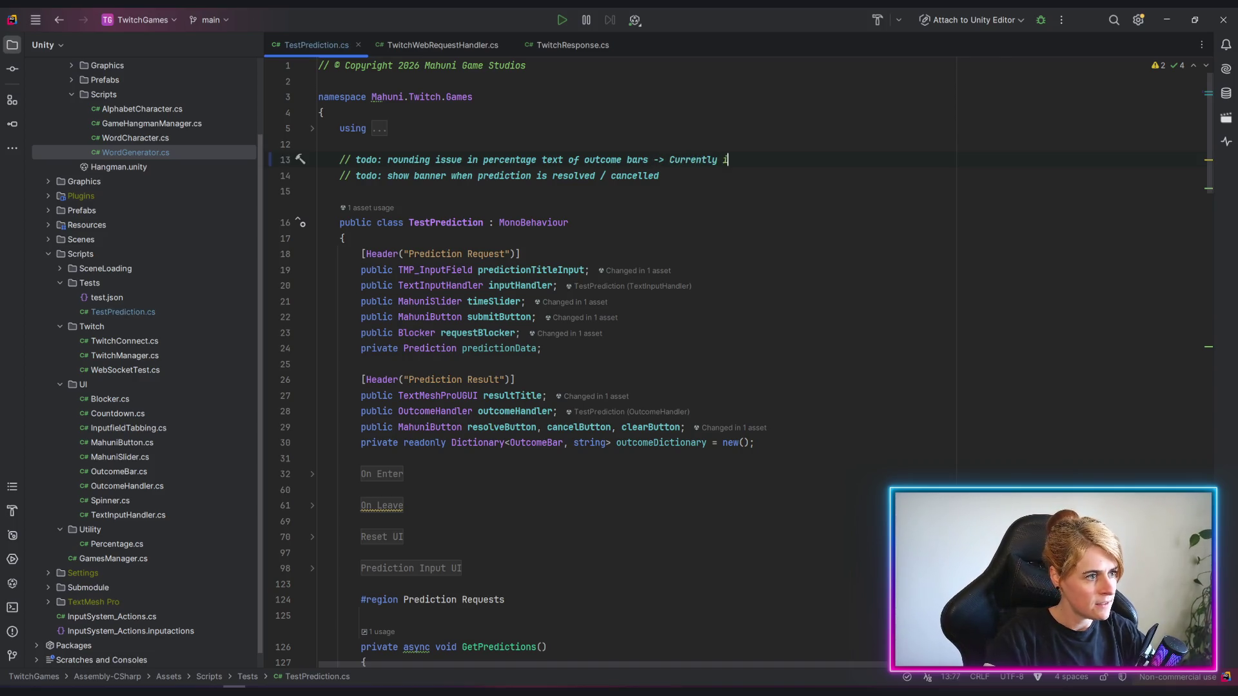
{"action": "type", "text": "rking"}
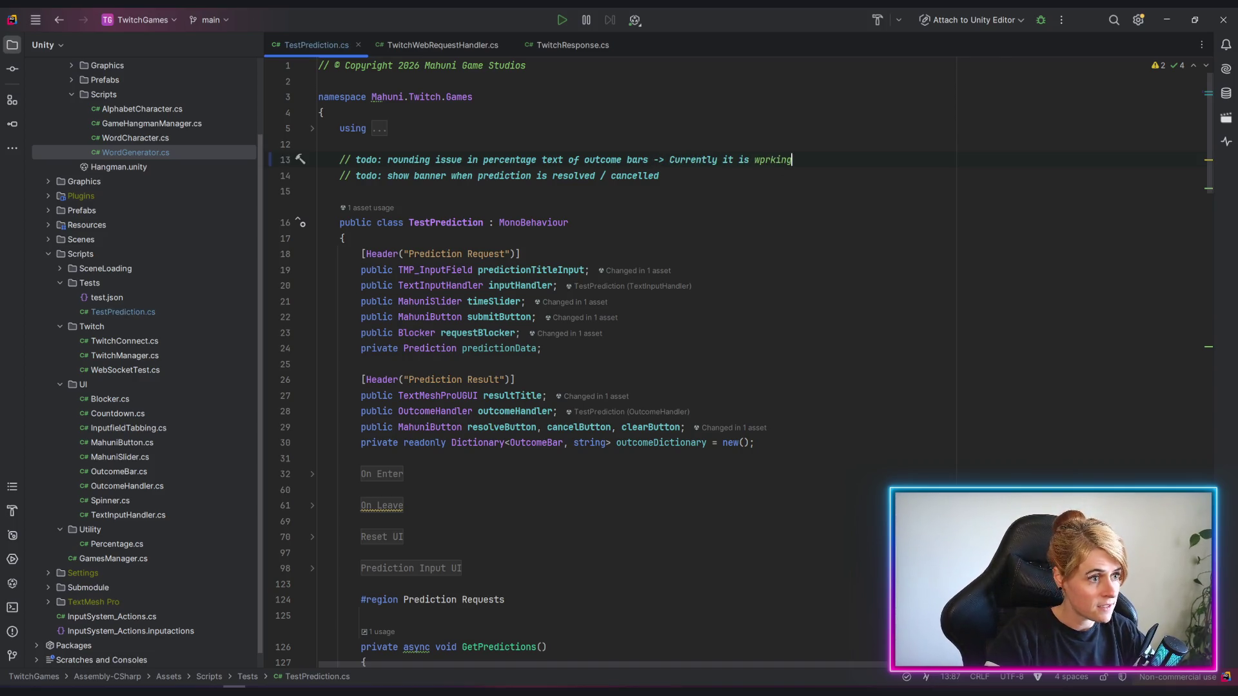
{"action": "key", "text": "BackSpace"}
{"action": "key", "text": "BackSpace"}
{"action": "key", "text": "BackSpace"}
{"action": "type", "text": "orking f"}
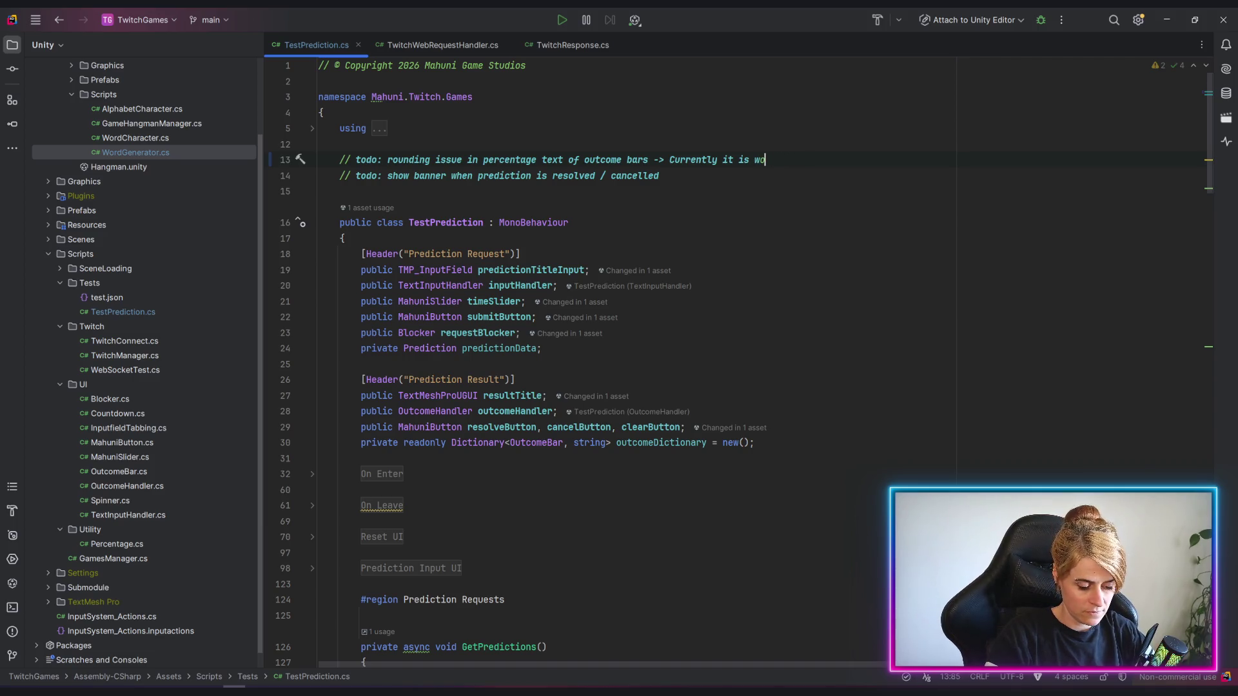
{"action": "key", "text": "BackSpace"}
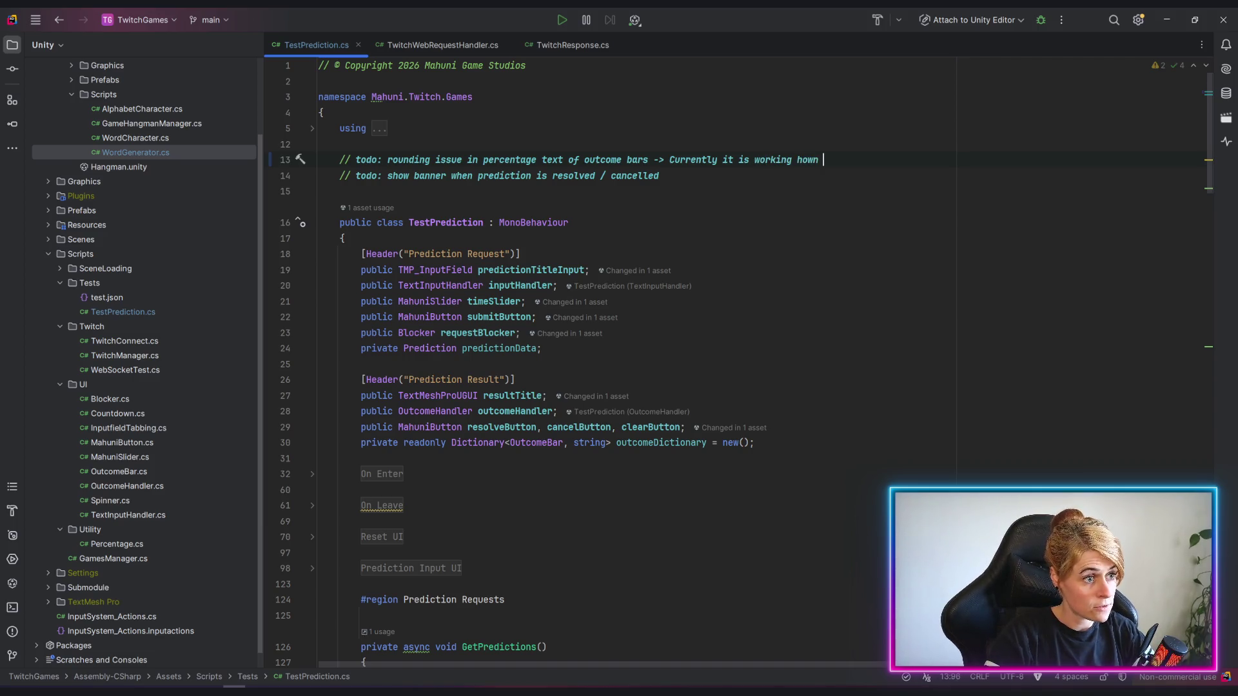
{"action": "type", "text": "how Twei"}
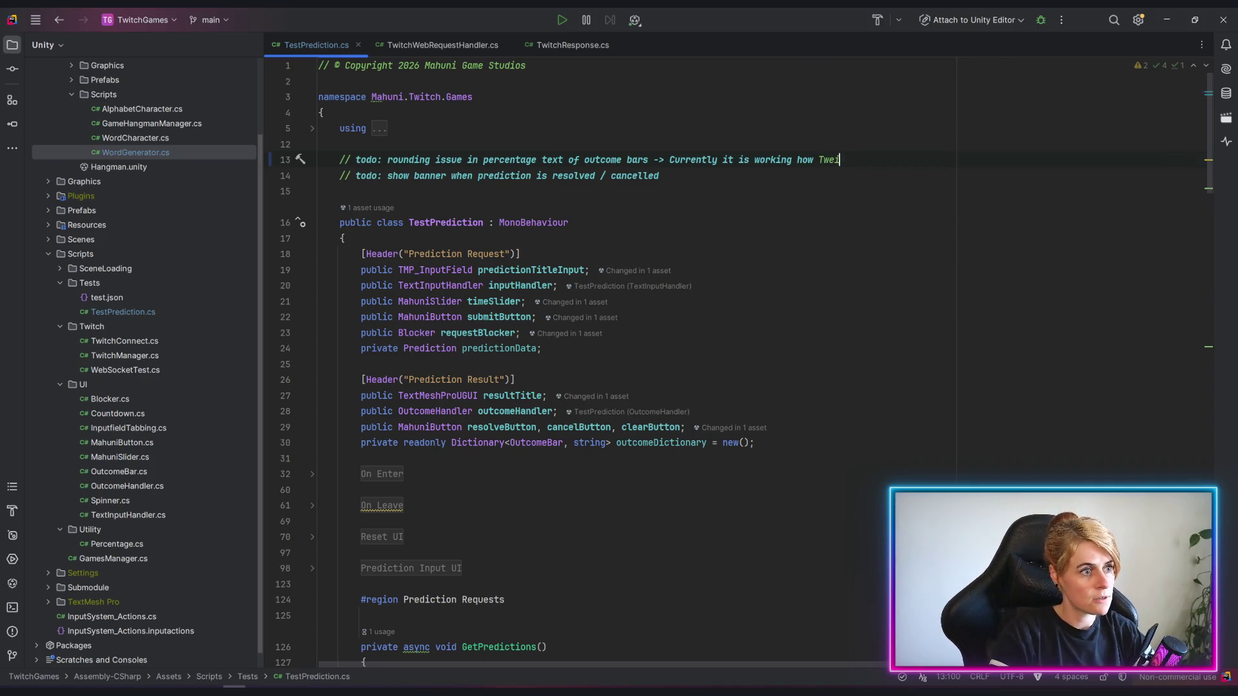
{"action": "key", "text": "BackSpace"}
{"action": "key", "text": "BackSpace"}
{"action": "type", "text": "itch is also doi"}
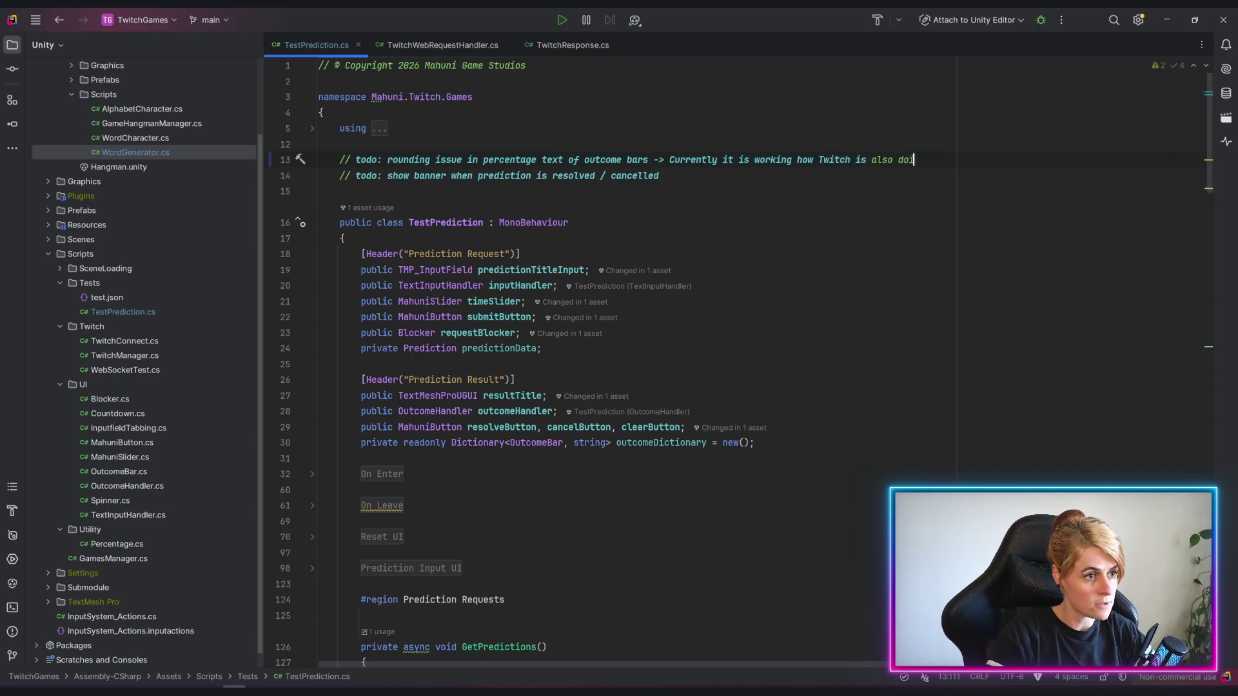
{"action": "type", "text": "ng it.  "}
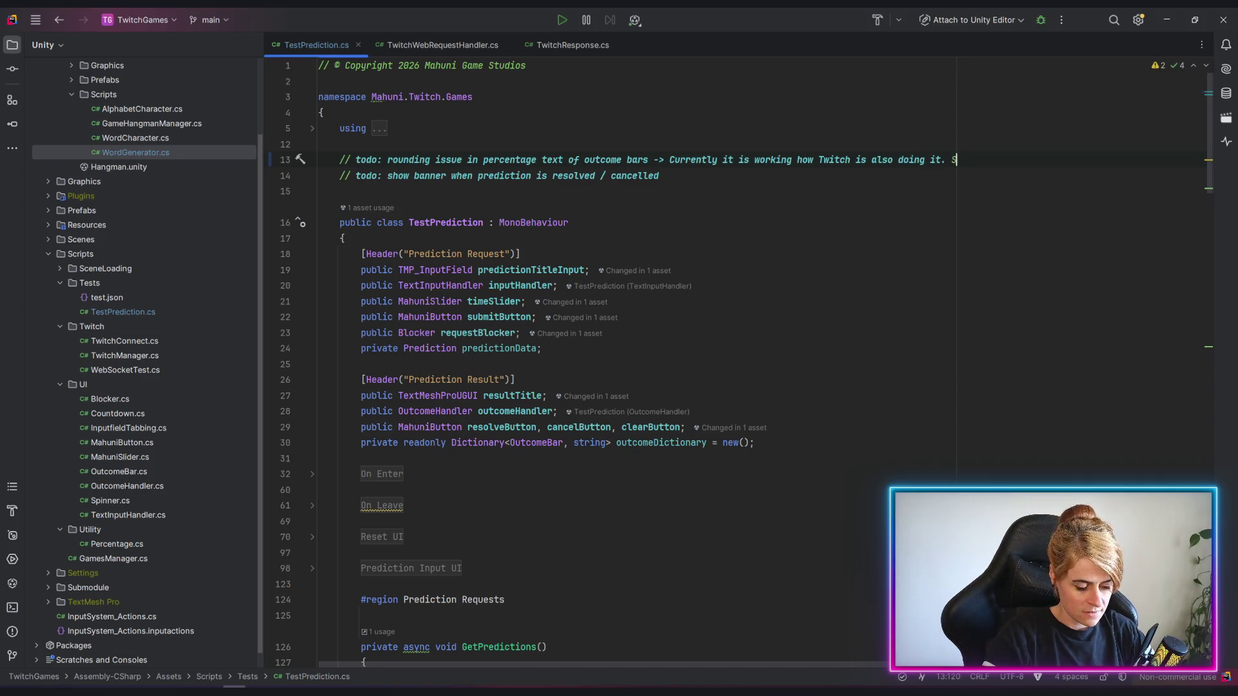
{"action": "type", "text": "So we keep t"}
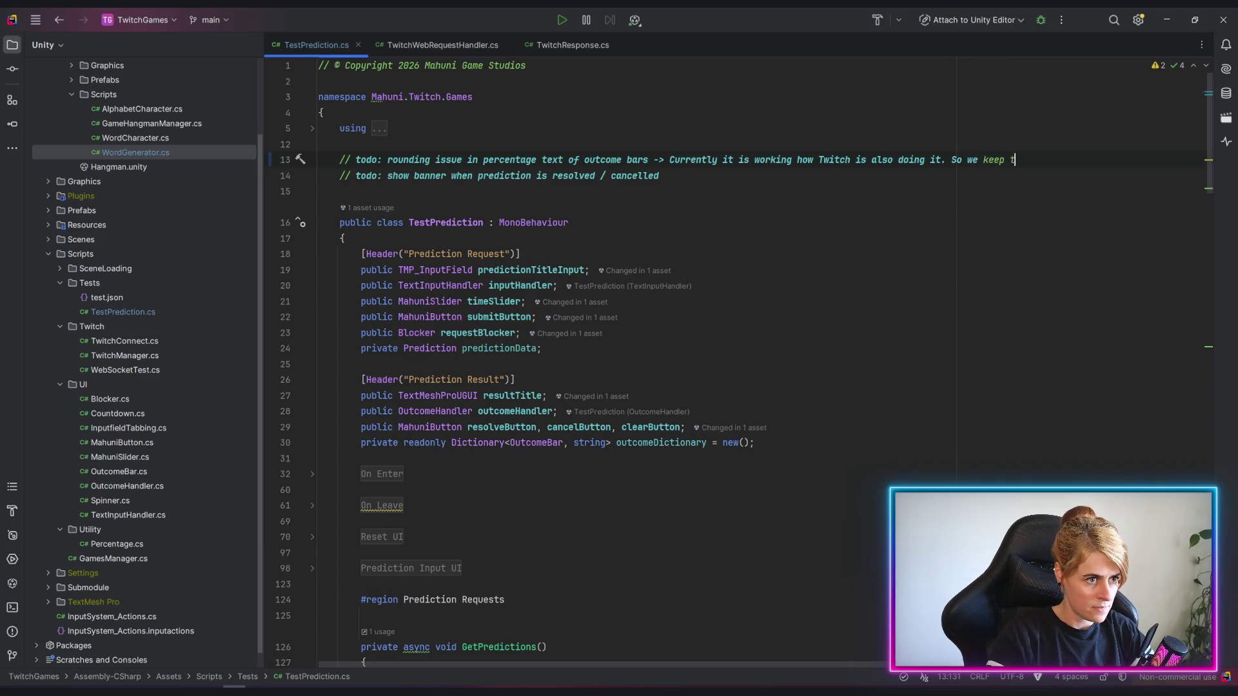
{"action": "type", "text": "hat impleme"}
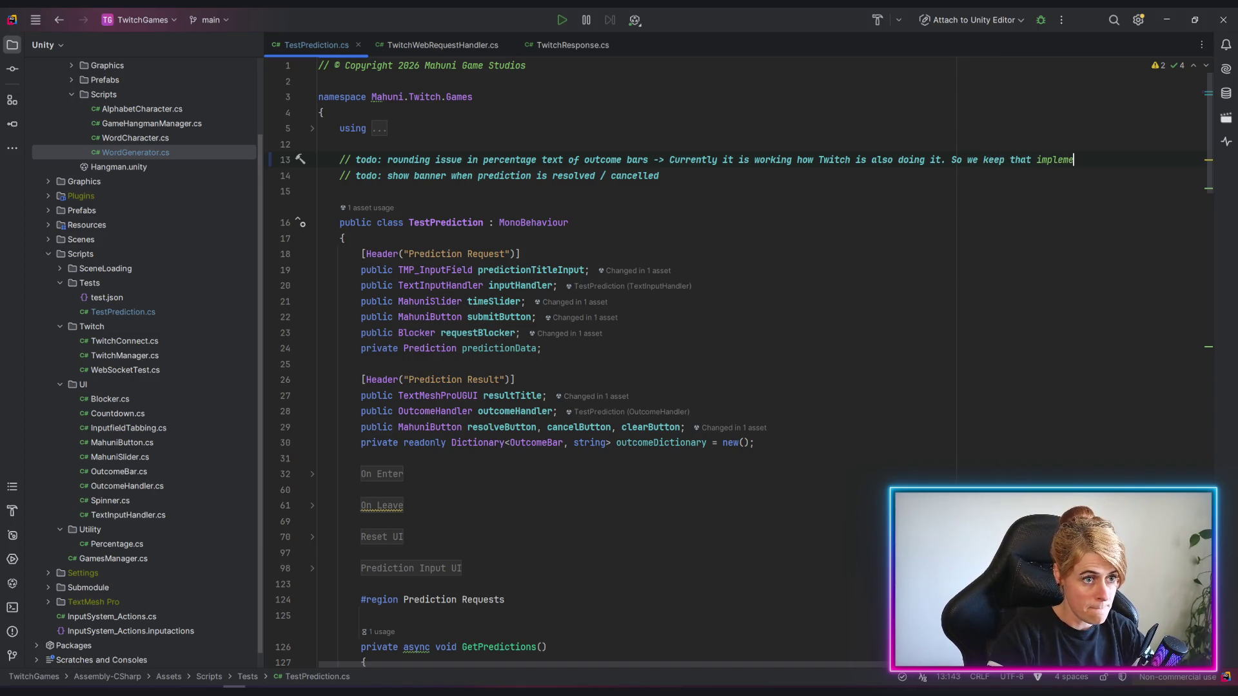
{"action": "type", "text": "ntationf or "}
{"action": "type", "text": "h"}
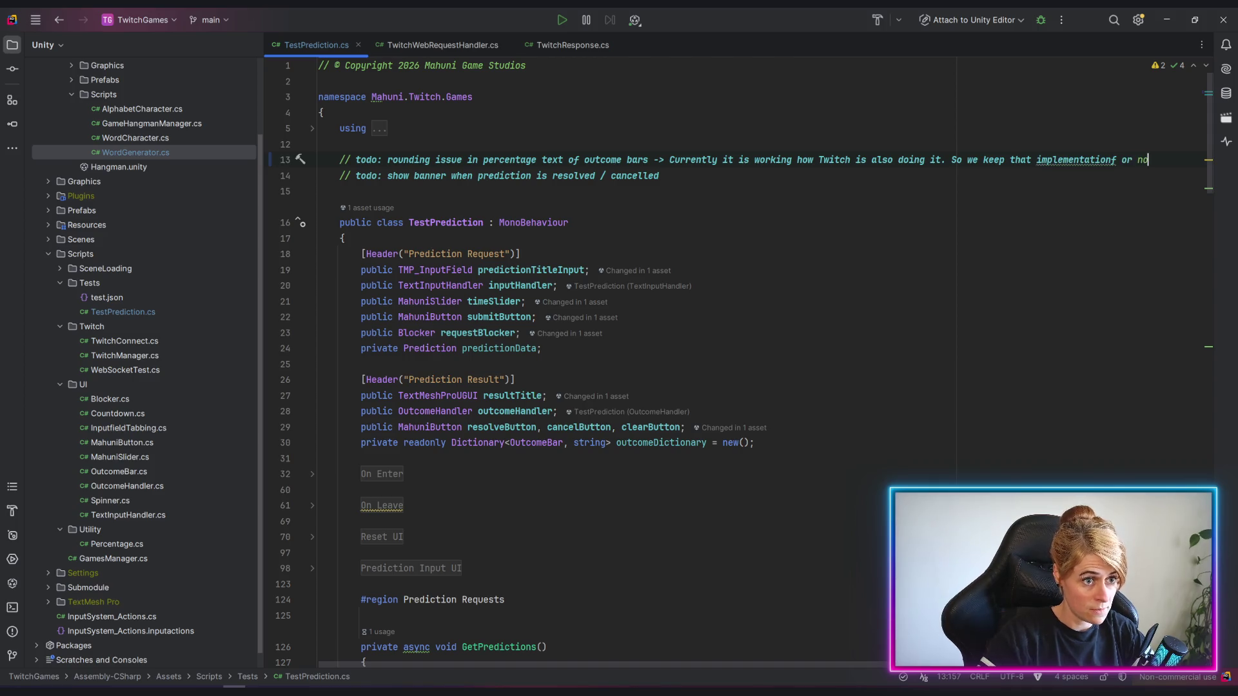
{"action": "type", "text": "ow"}
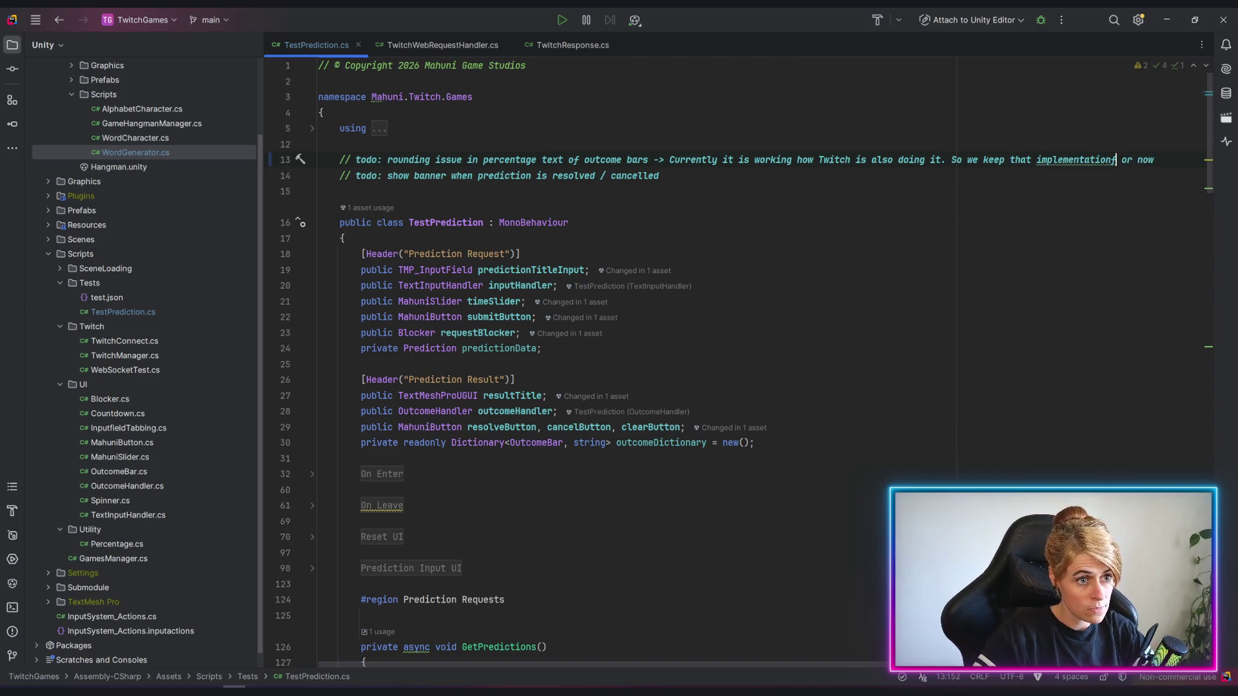
Add a todo about a confirmation dialog when cancelling predictions below the banner todo, without blank lines between notes.
{"action": "key", "text": "Return"}
{"action": "key", "text": "Down"}
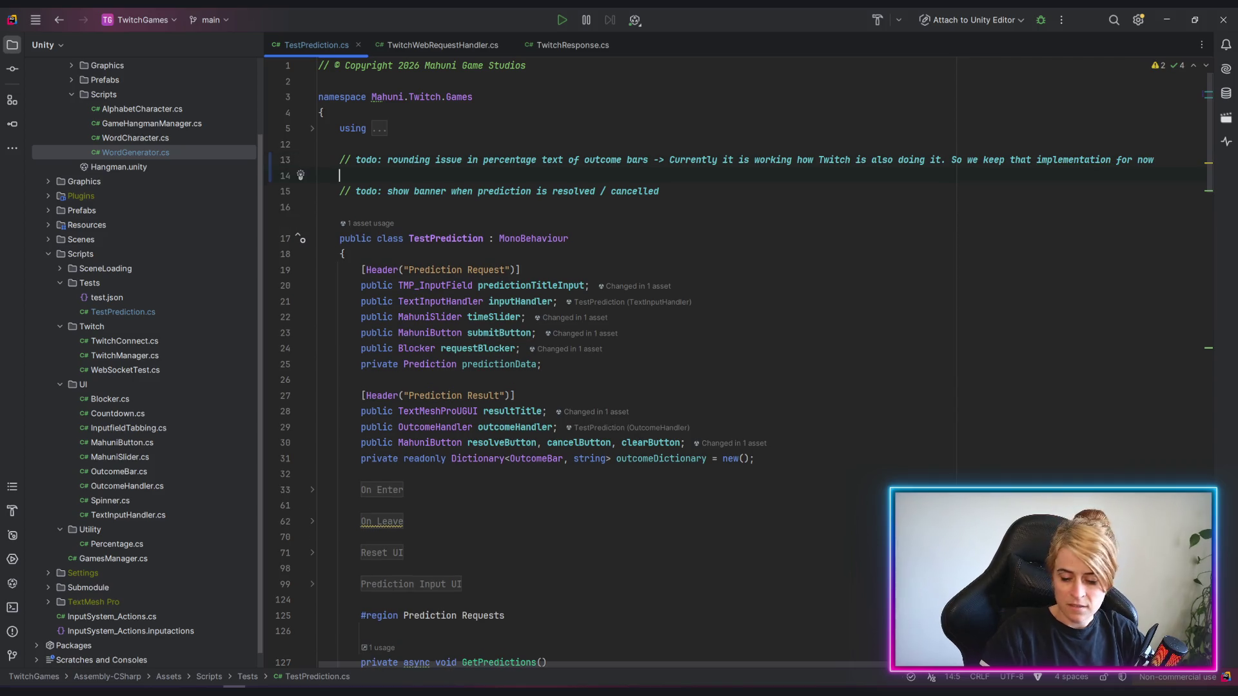
{"action": "key", "text": "Down"}
{"action": "key", "text": "Return"}
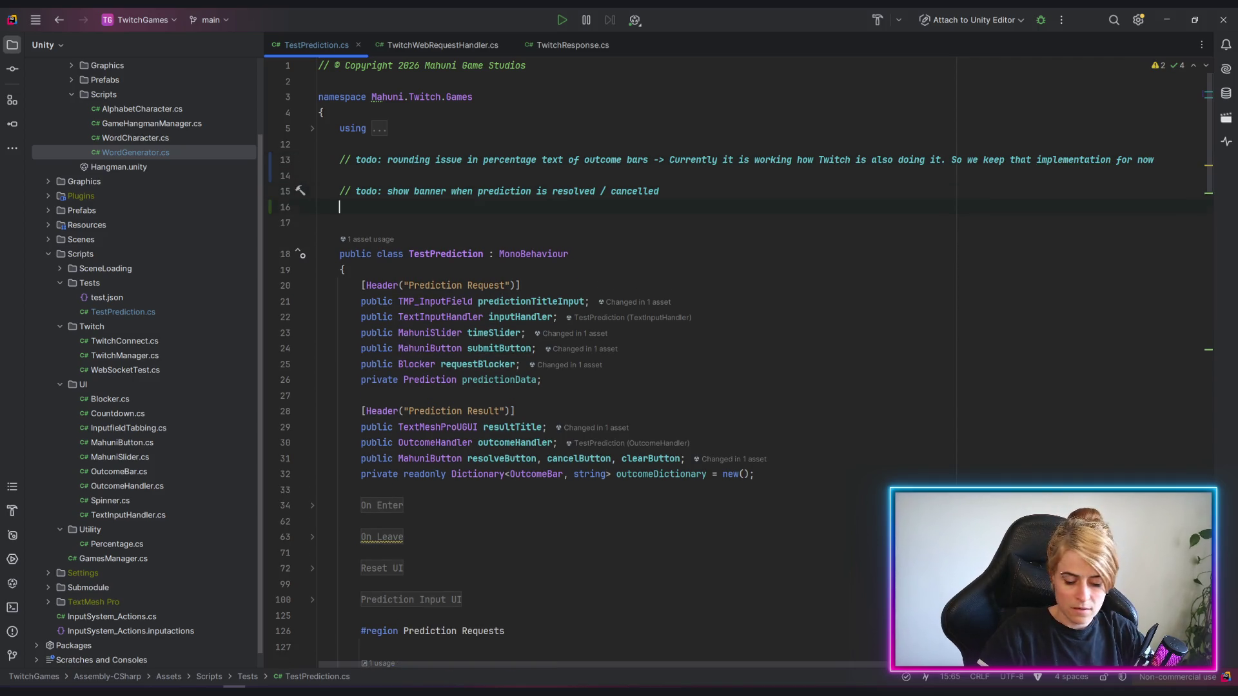
{"action": "type", "text": "// todo: "}
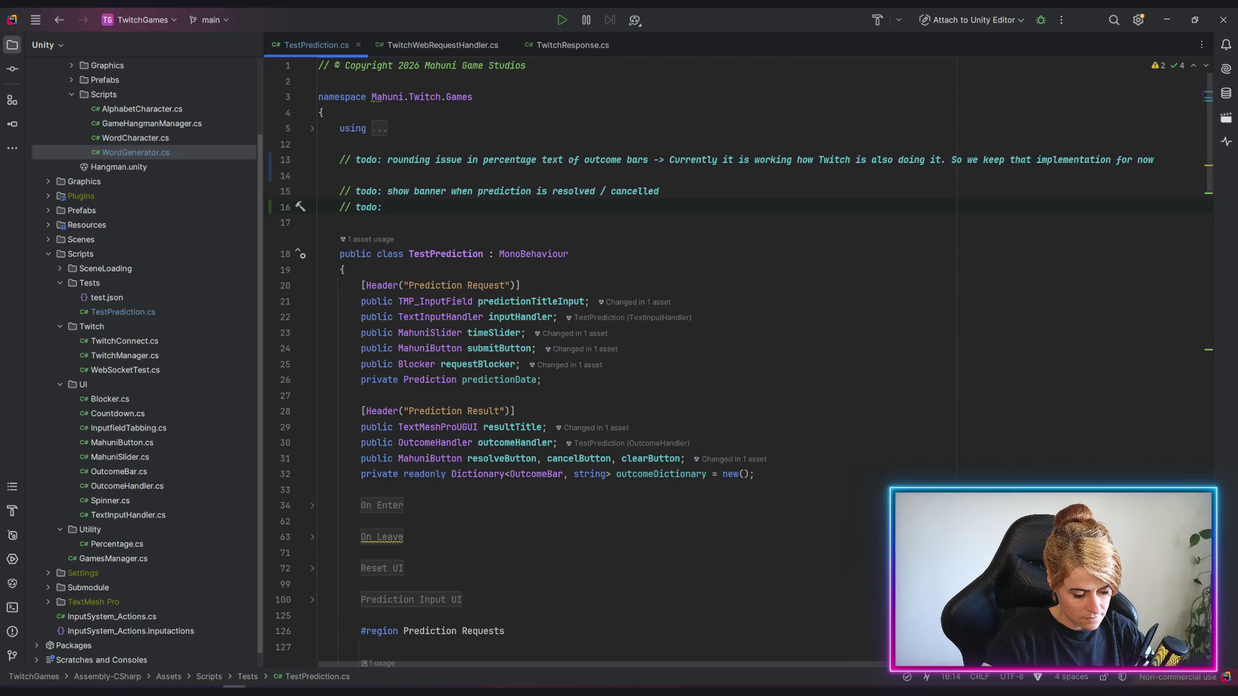
{"action": "type", "text": "confirmation "}
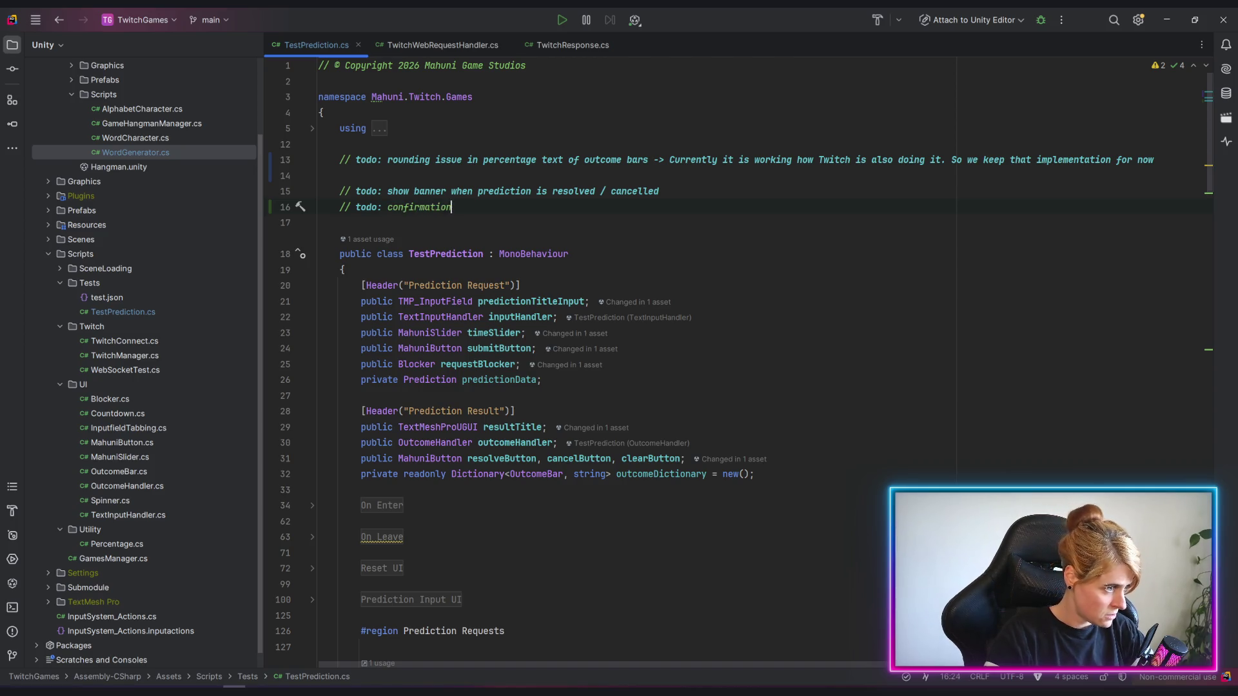
{"action": "type", "text": "o"}
{"action": "type", "text": "ial"}
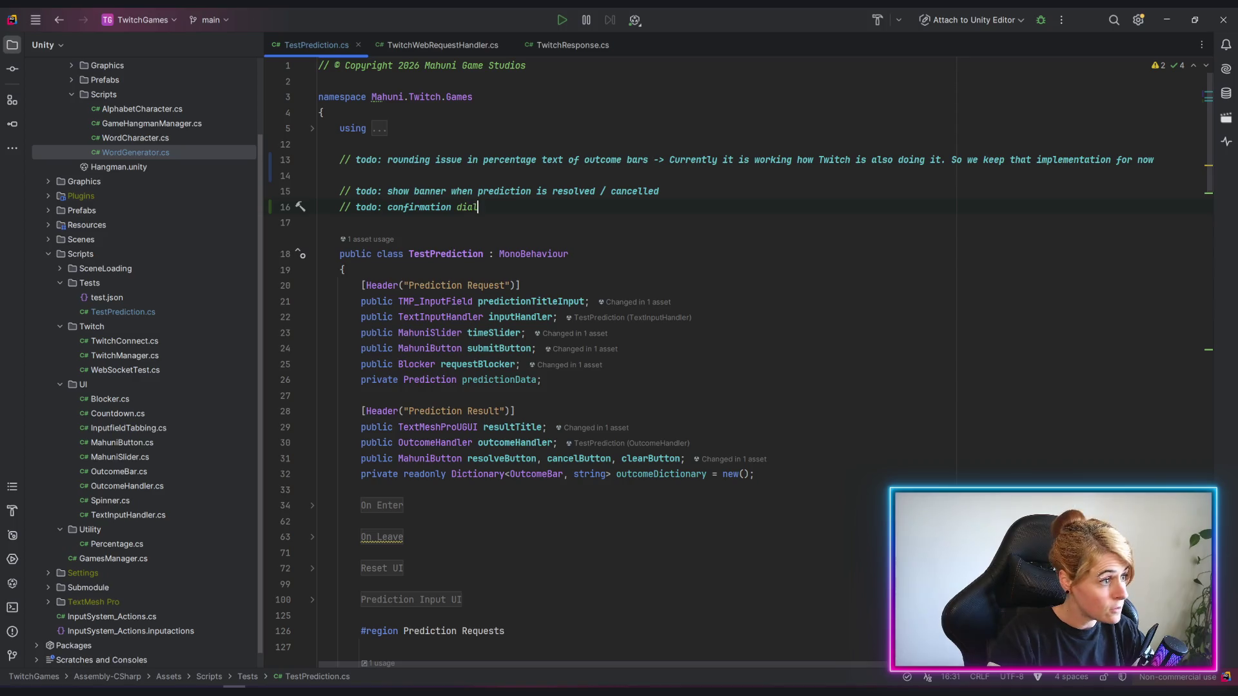
{"action": "type", "text": "og when c"}
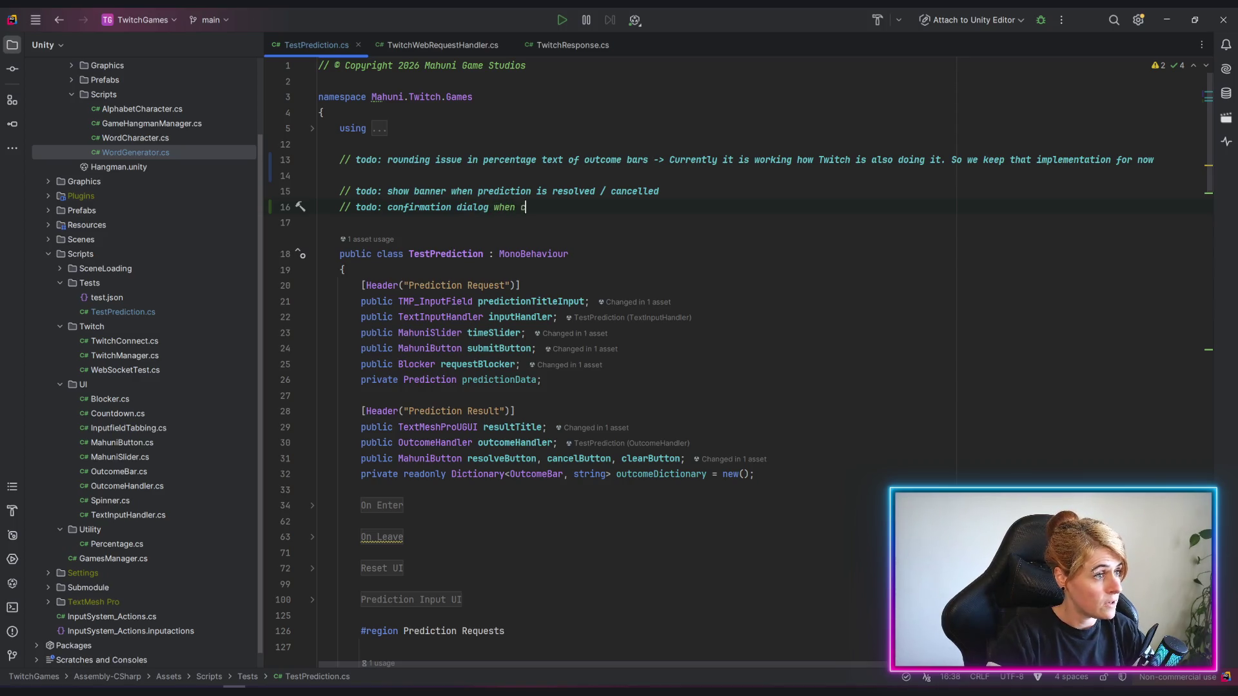
{"action": "type", "text": "ancelling"}
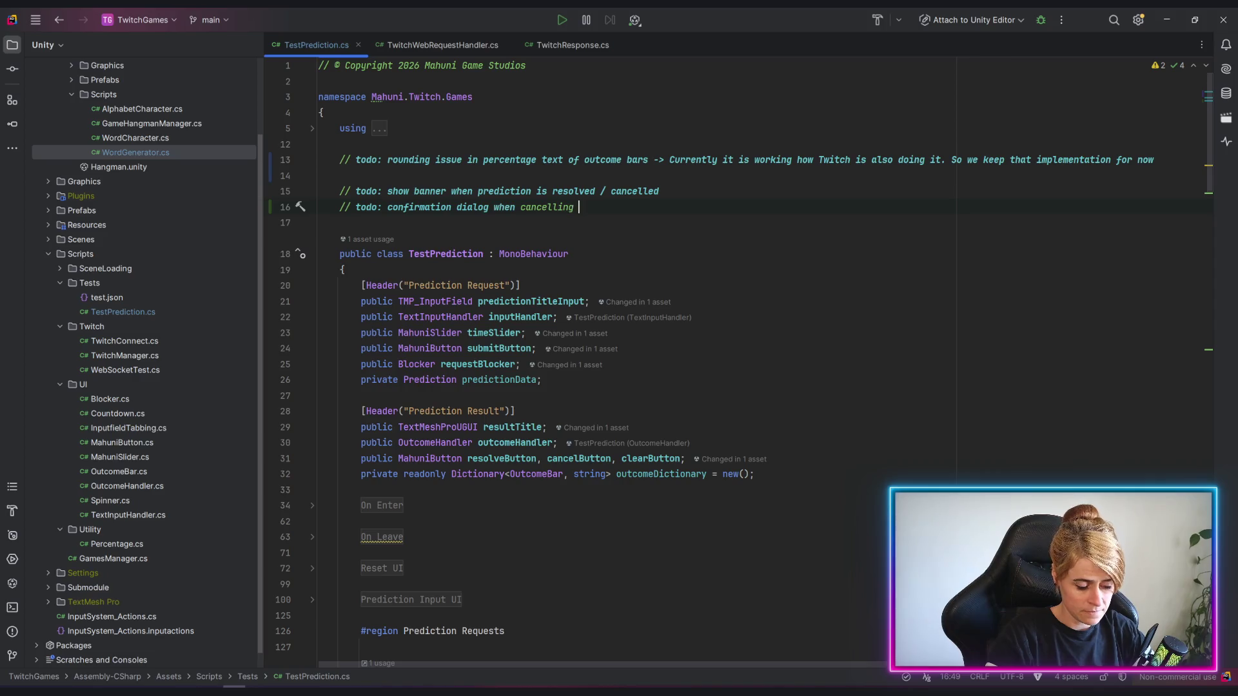
{"action": "type", "text": " prediction?"}
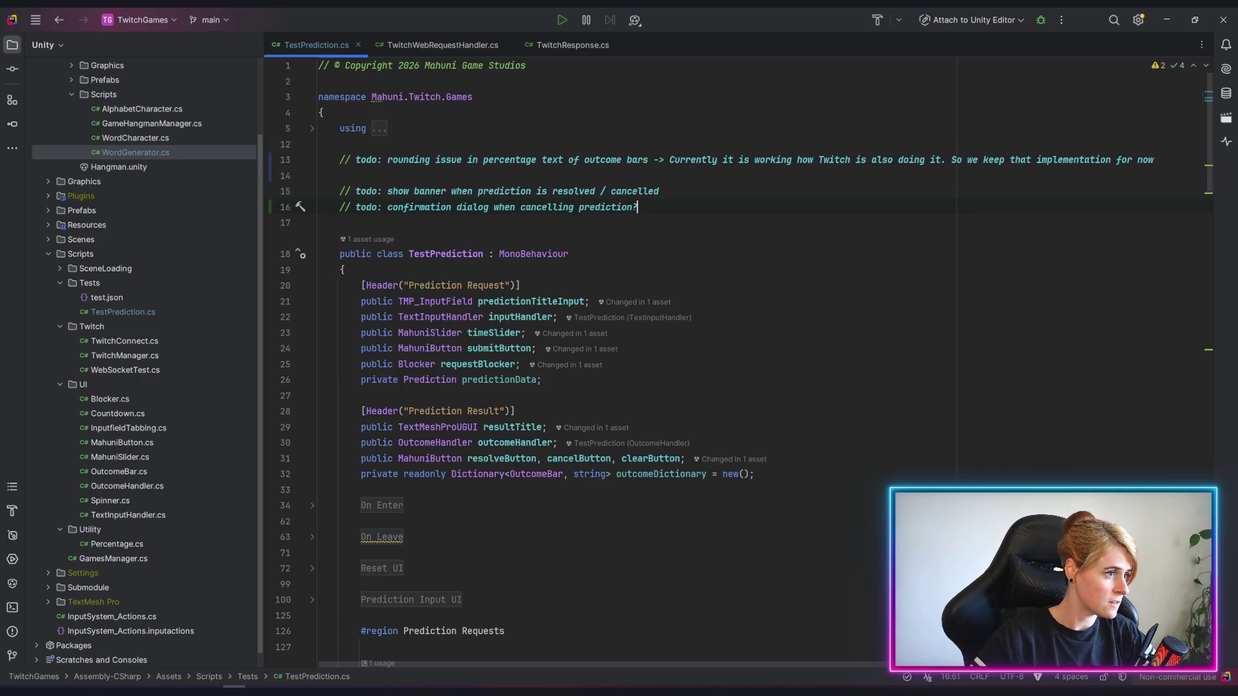
{"action": "key", "text": "Up"}
{"action": "key", "text": "Up"}
{"action": "key", "text": "ctrl+shift+l"}
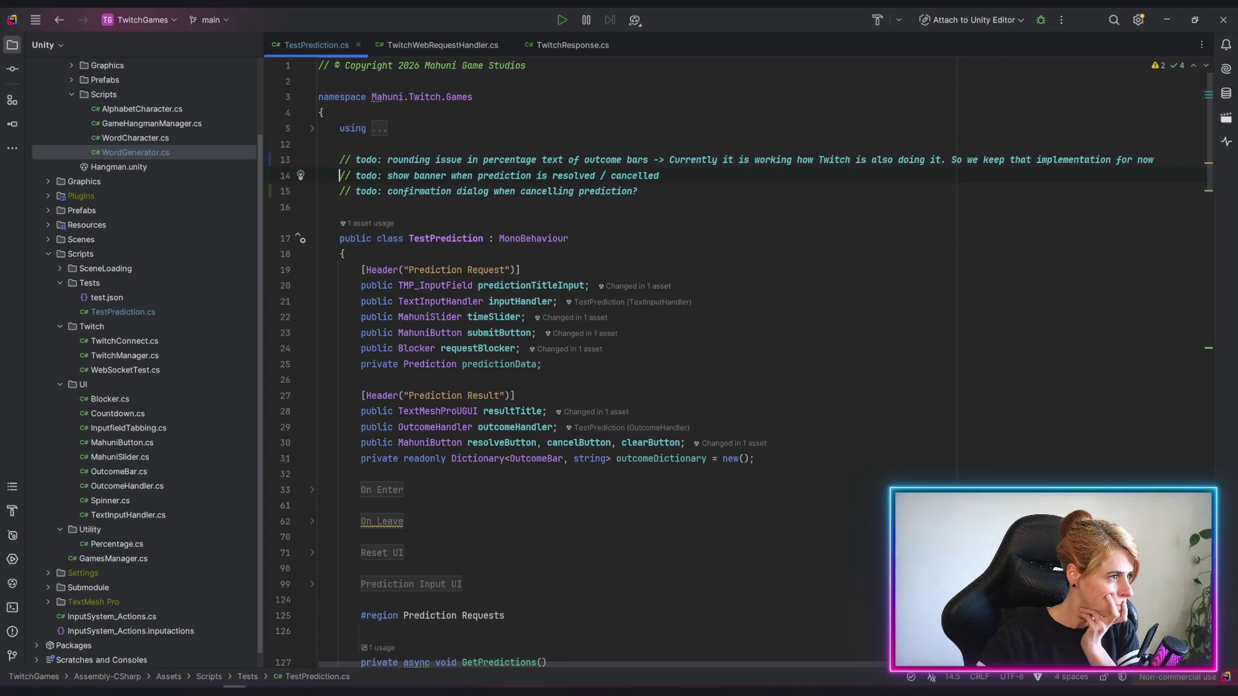
{"action": "key", "text": "Up"}
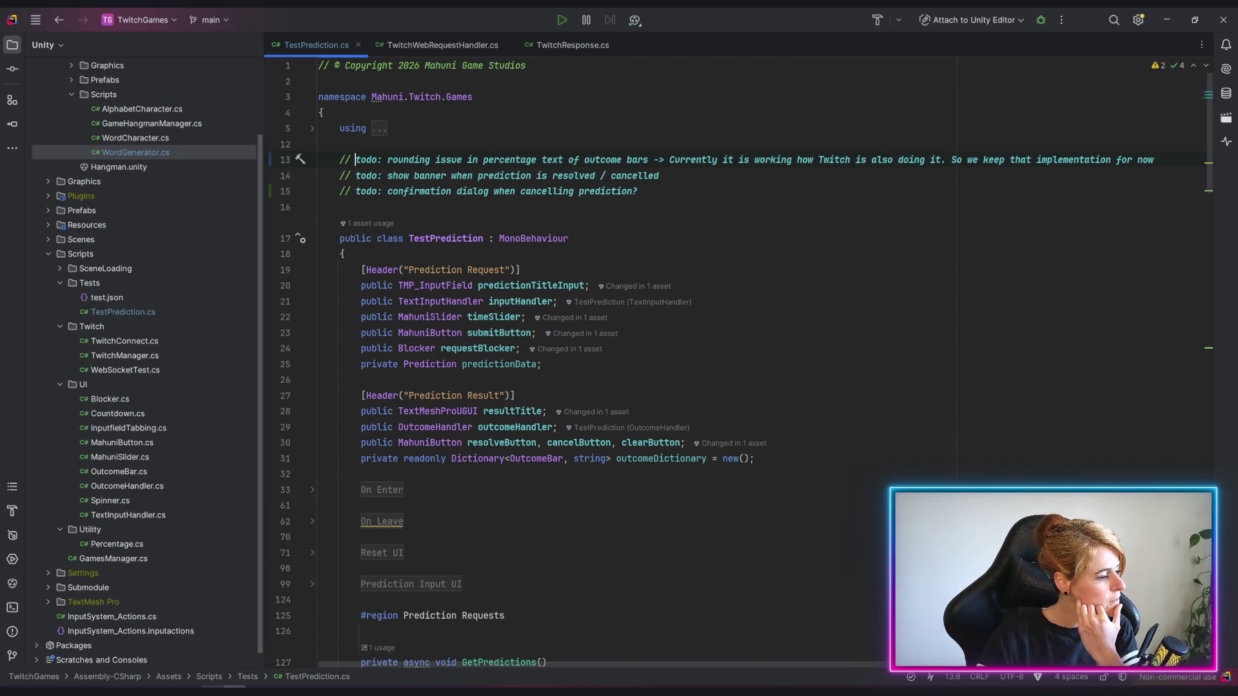
Switch from Rider back to the Unity editor window.
{"action": "left_click", "coordinate": [212, 689]}
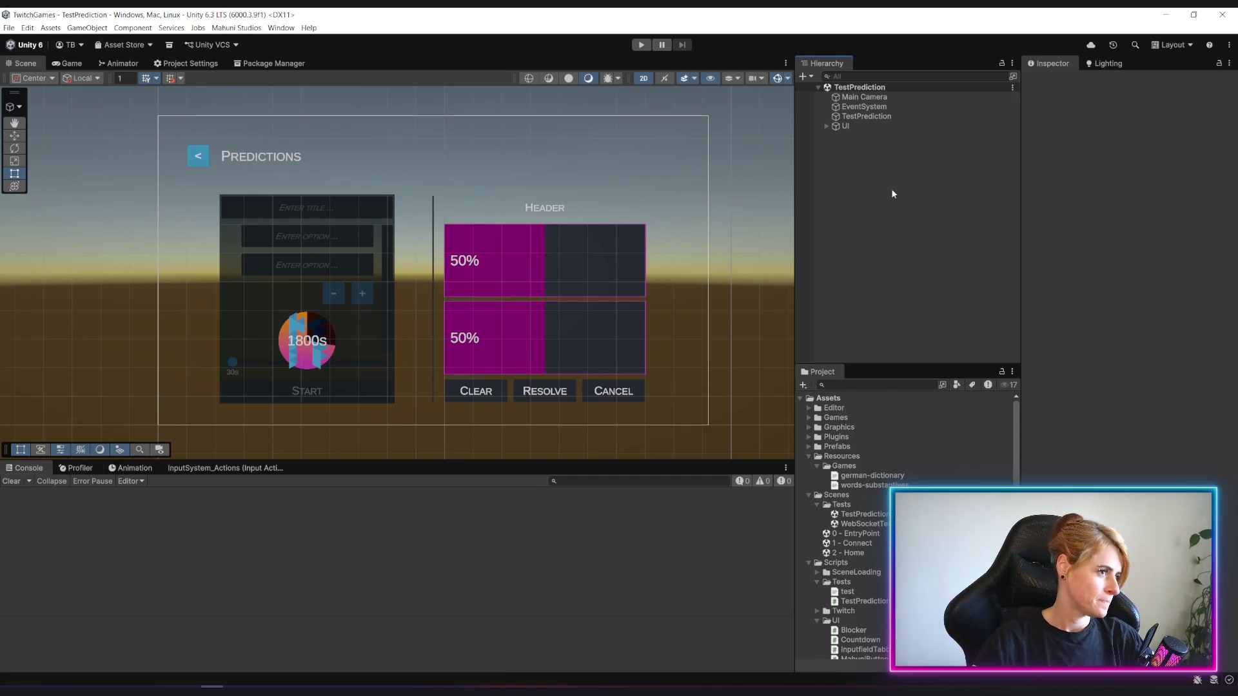
{"action": "left_click_drag", "start_coordinate": [477, 197], "coordinate": [434, 186]}
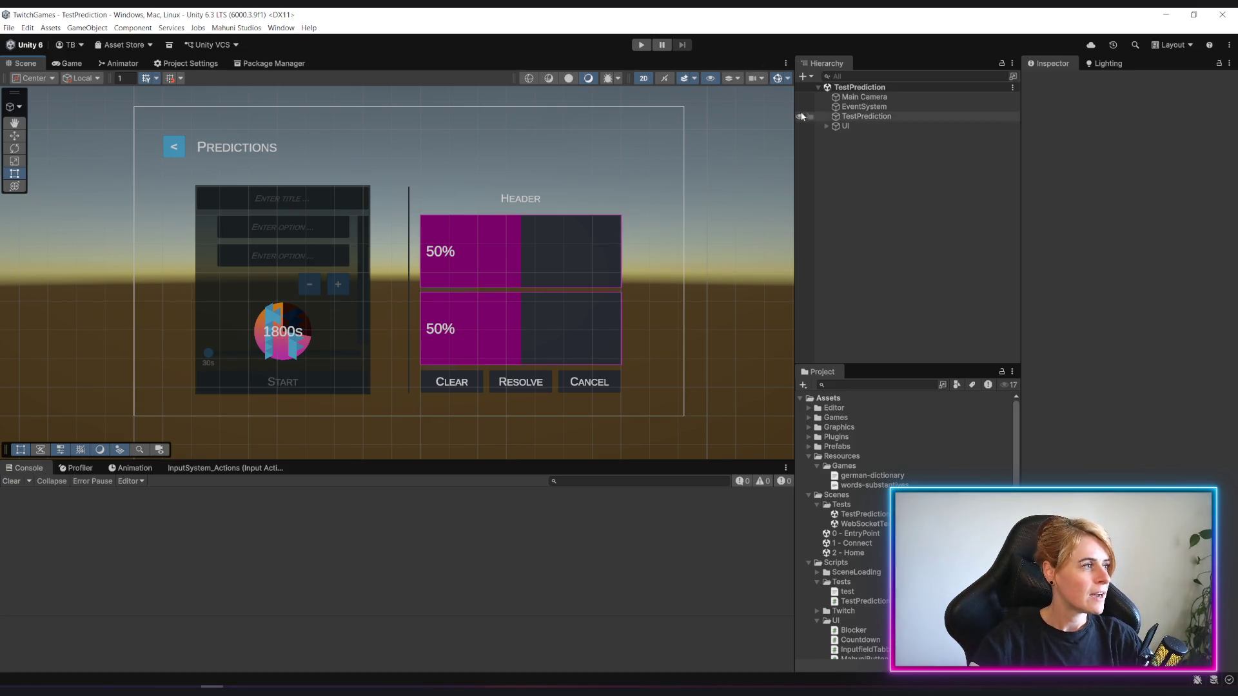
{"action": "left_click", "coordinate": [638, 46]}
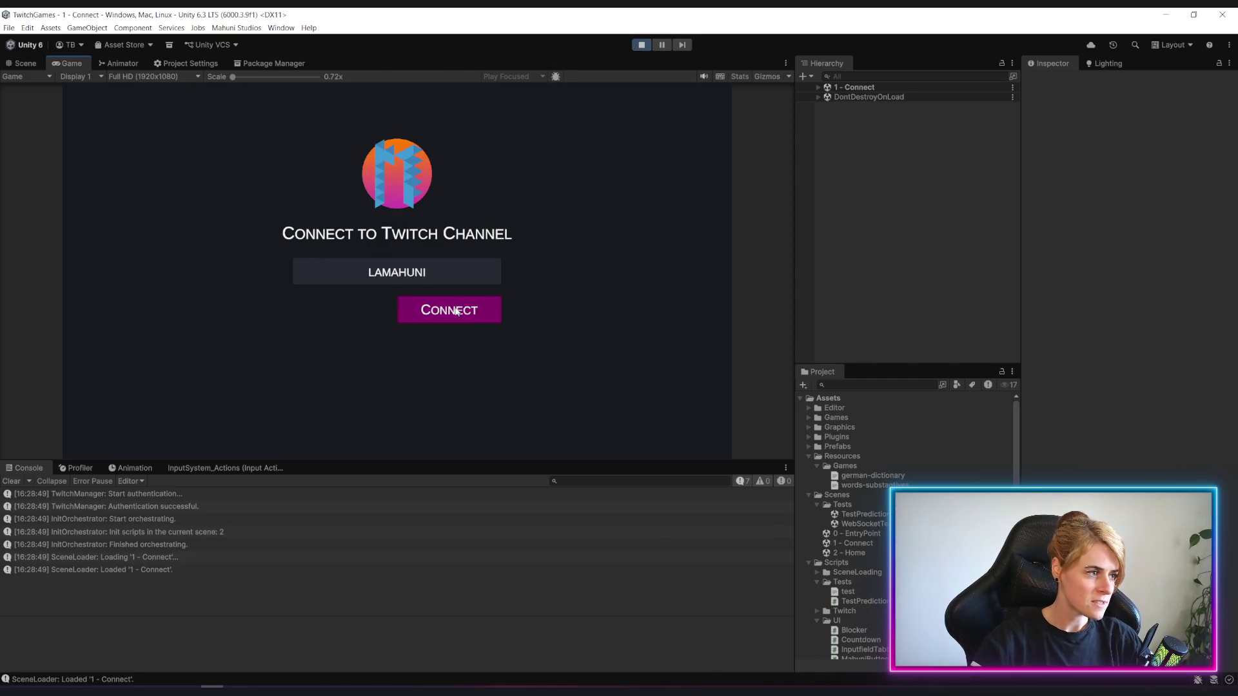
Connect to the Twitch channel and open the Test Prediction screen.
{"action": "left_click", "coordinate": [449, 309]}
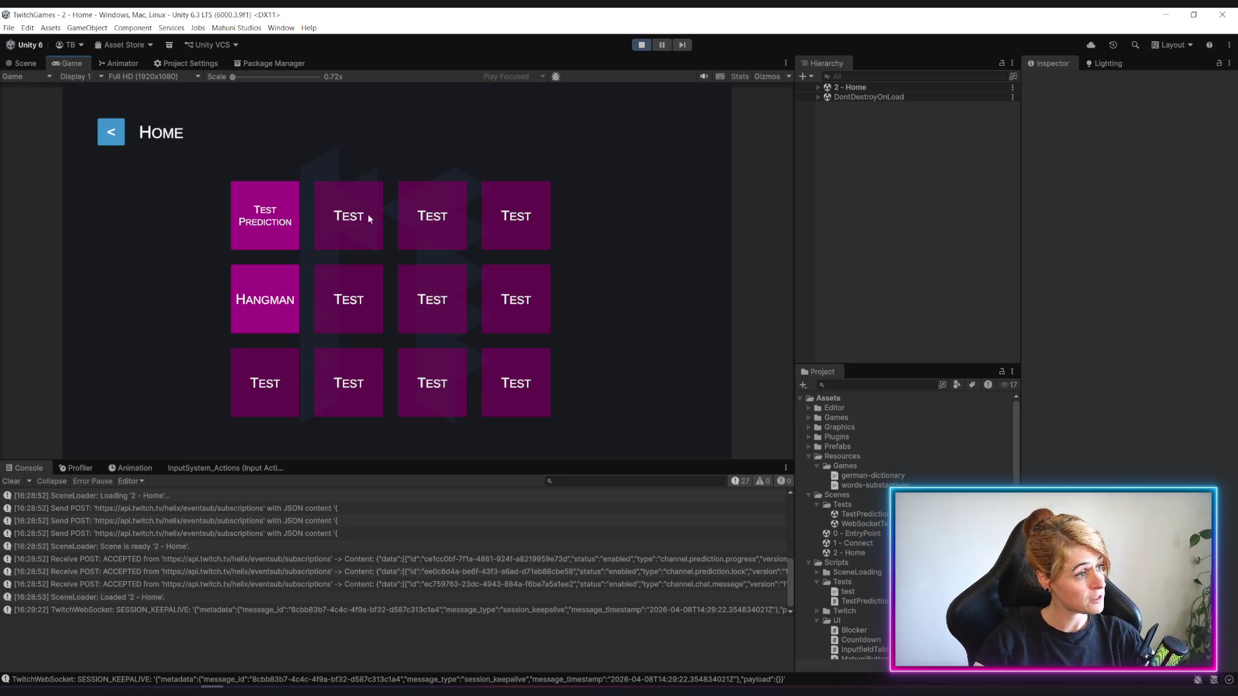
{"action": "left_click", "coordinate": [272, 224]}
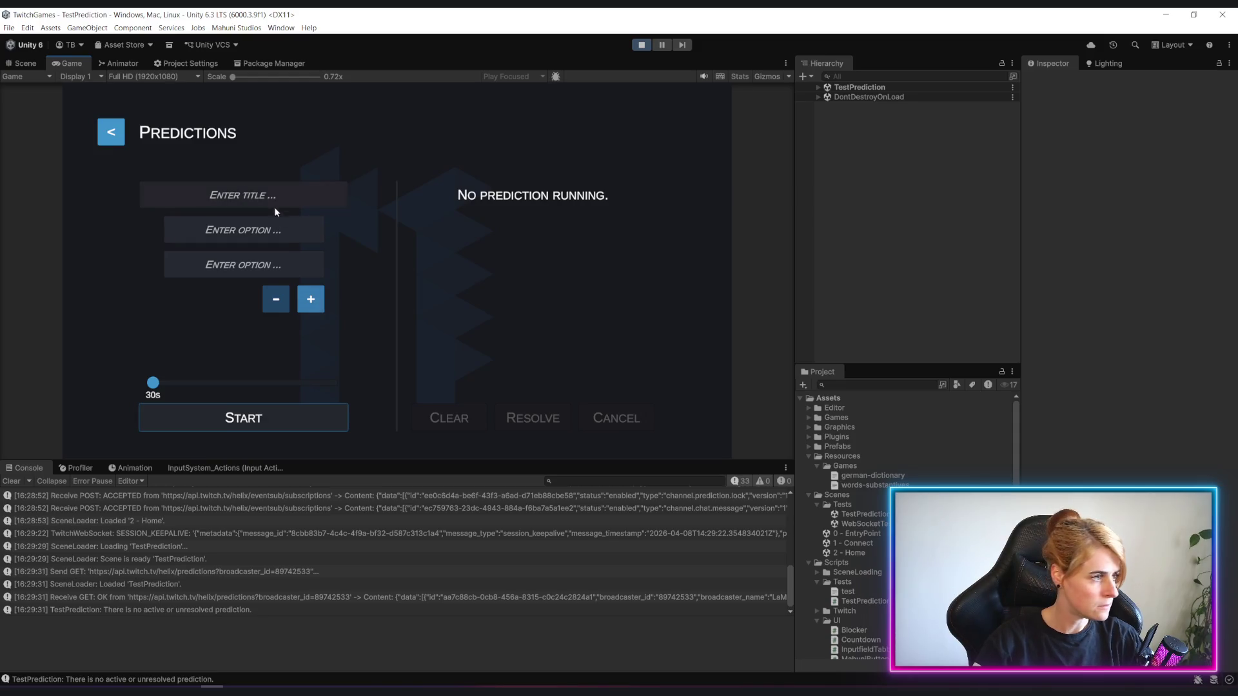
Add several prediction option fields, remove them back down to two, then stop the running game.
{"action": "left_click", "coordinate": [310, 300]}
{"action": "left_click", "coordinate": [311, 333]}
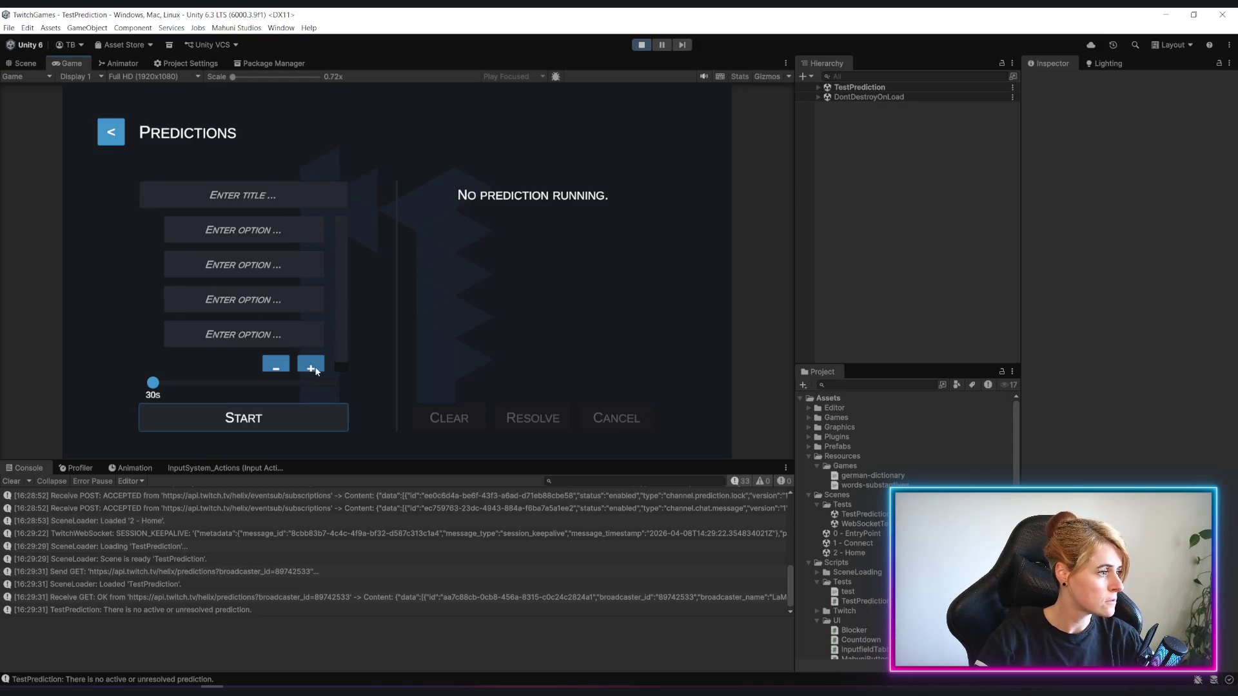
{"action": "left_click", "coordinate": [309, 359]}
{"action": "left_click", "coordinate": [310, 360]}
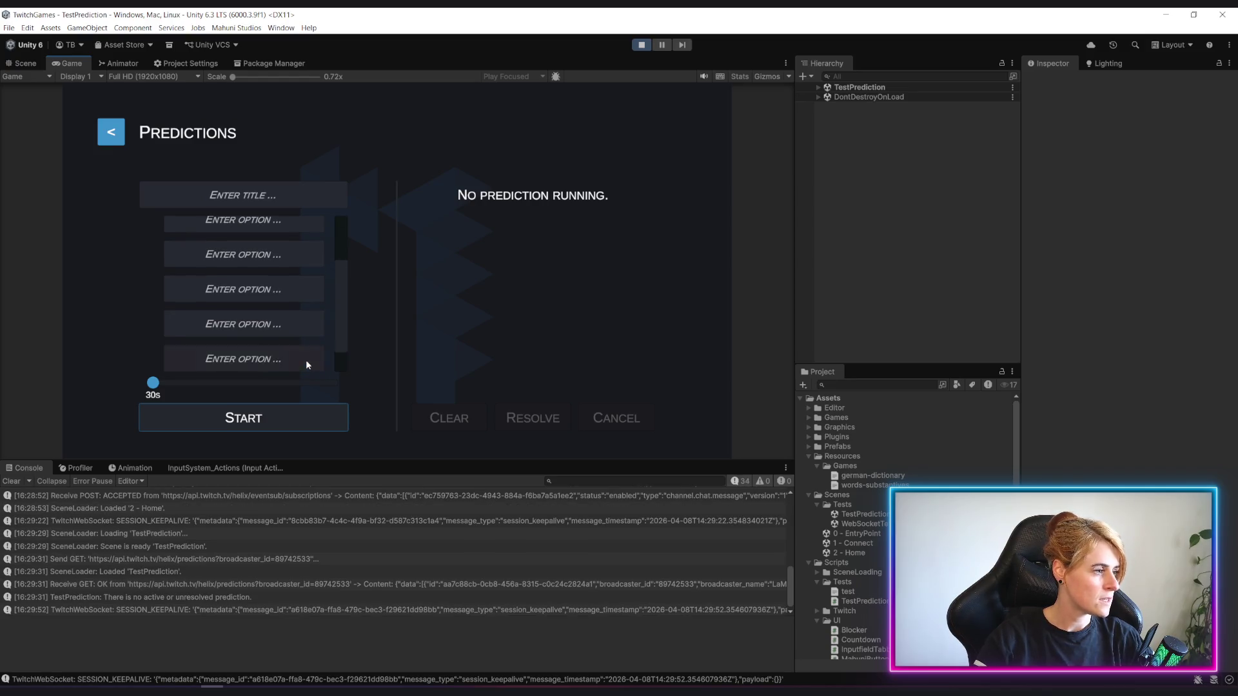
{"action": "left_click", "coordinate": [309, 361]}
{"action": "left_click", "coordinate": [308, 360]}
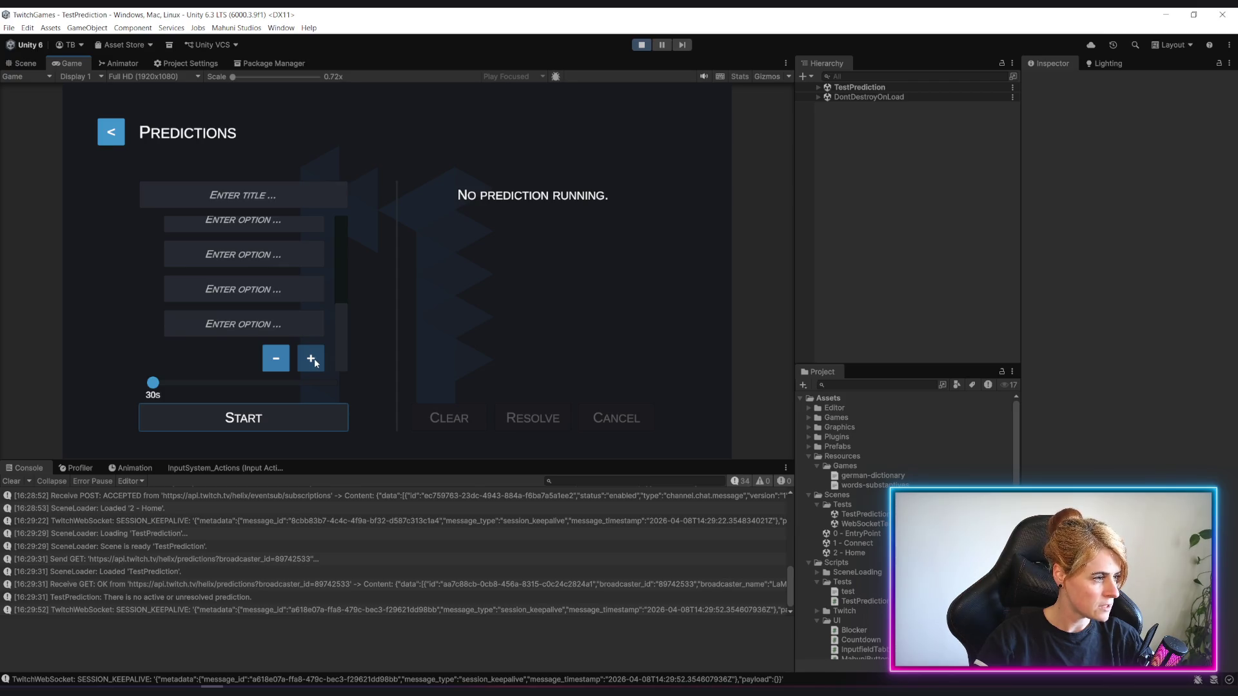
{"action": "left_click", "coordinate": [278, 362]}
{"action": "left_click", "coordinate": [277, 361]}
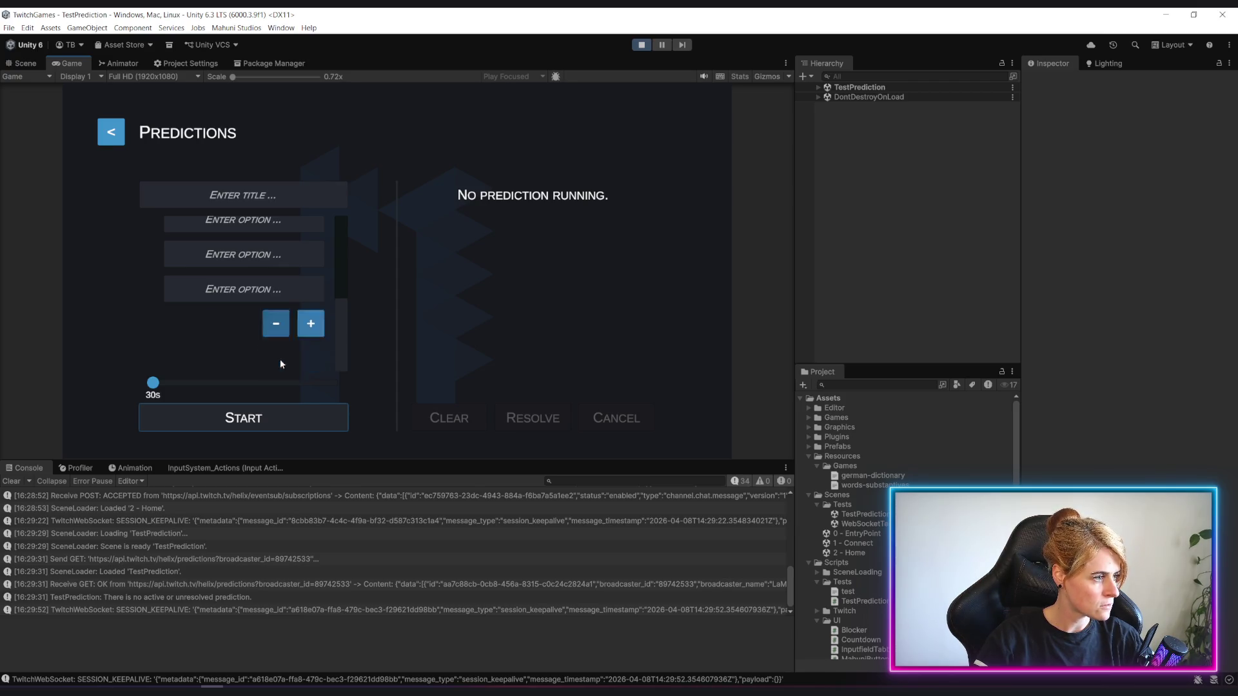
{"action": "left_click", "coordinate": [279, 360]}
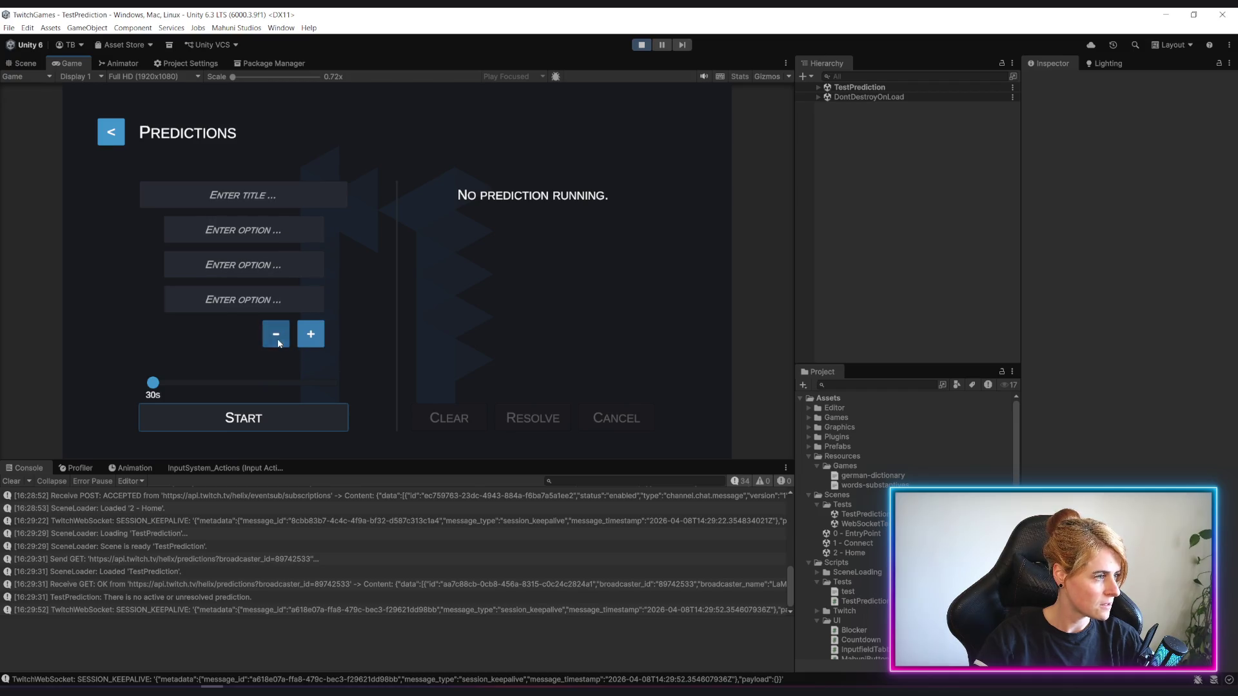
{"action": "left_click", "coordinate": [278, 335]}
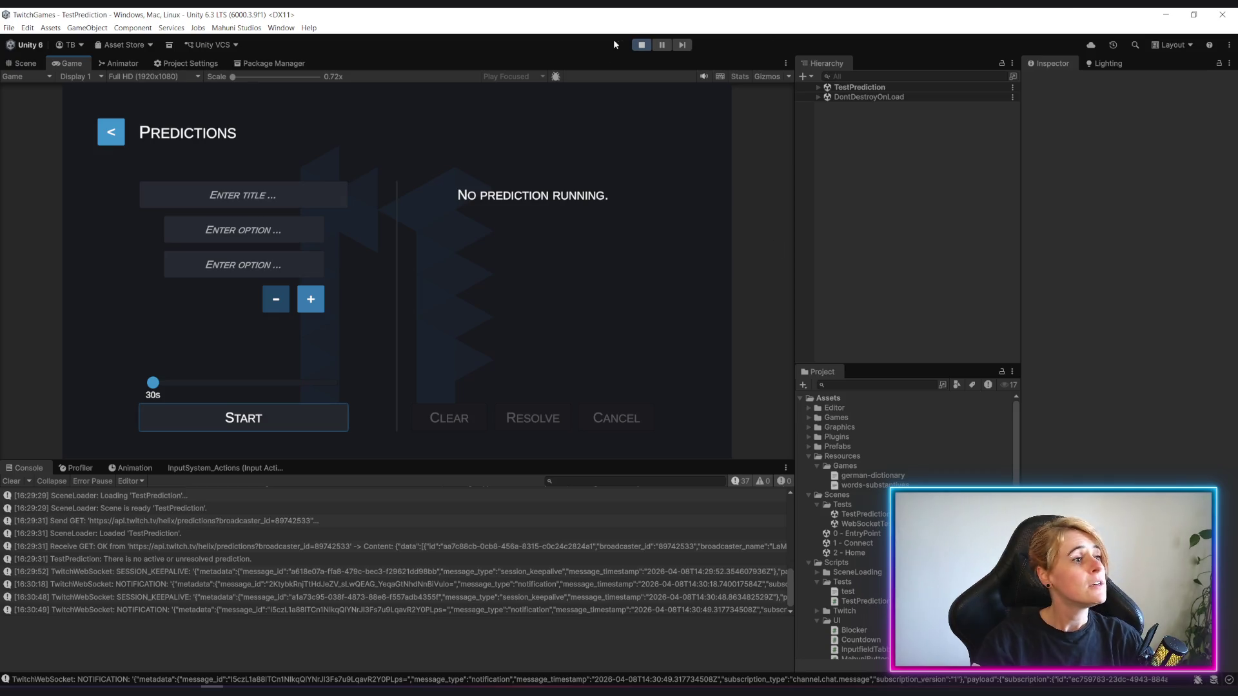
{"action": "left_click", "coordinate": [642, 45]}
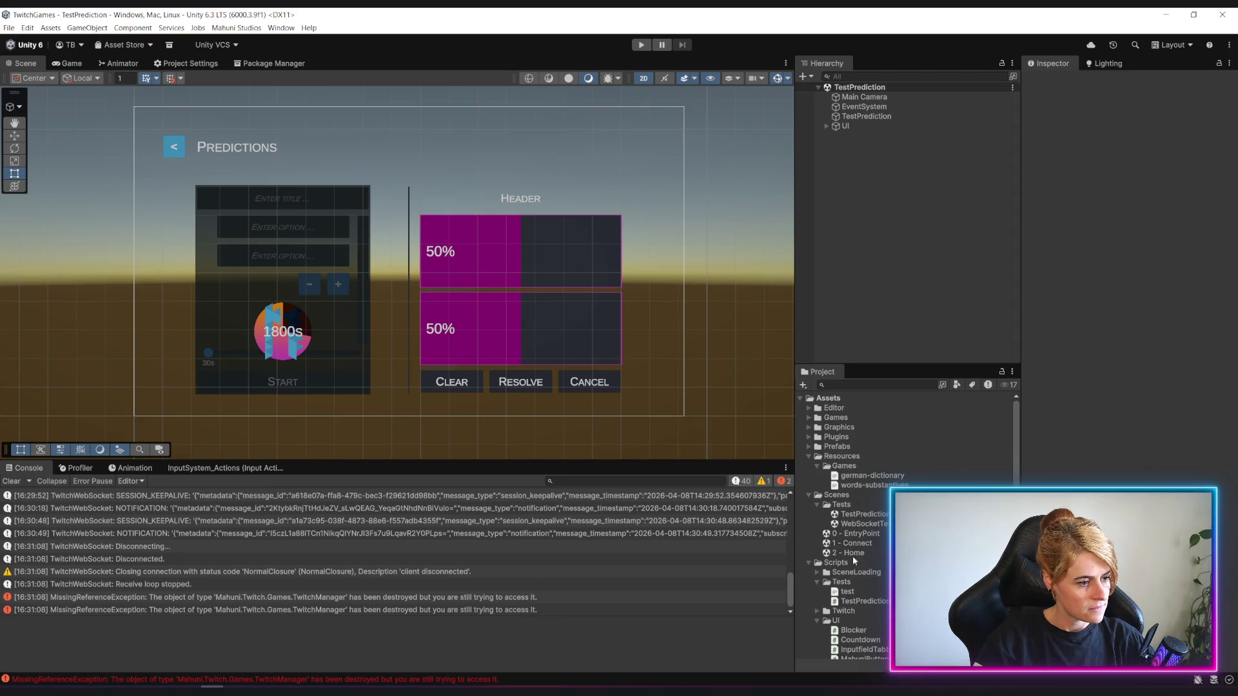
Select the TestPrediction scene asset and bring Rider's TestPrediction.cs back to the front.
{"action": "left_click", "coordinate": [861, 513]}
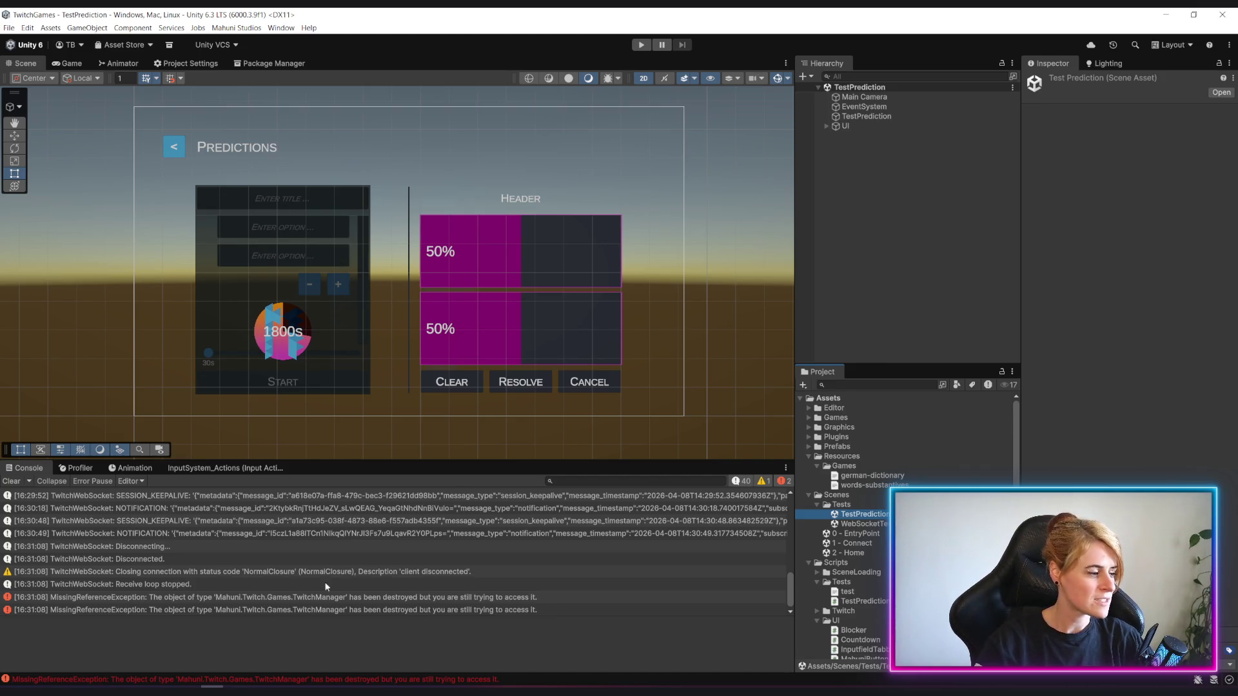
{"action": "left_click", "coordinate": [242, 691]}
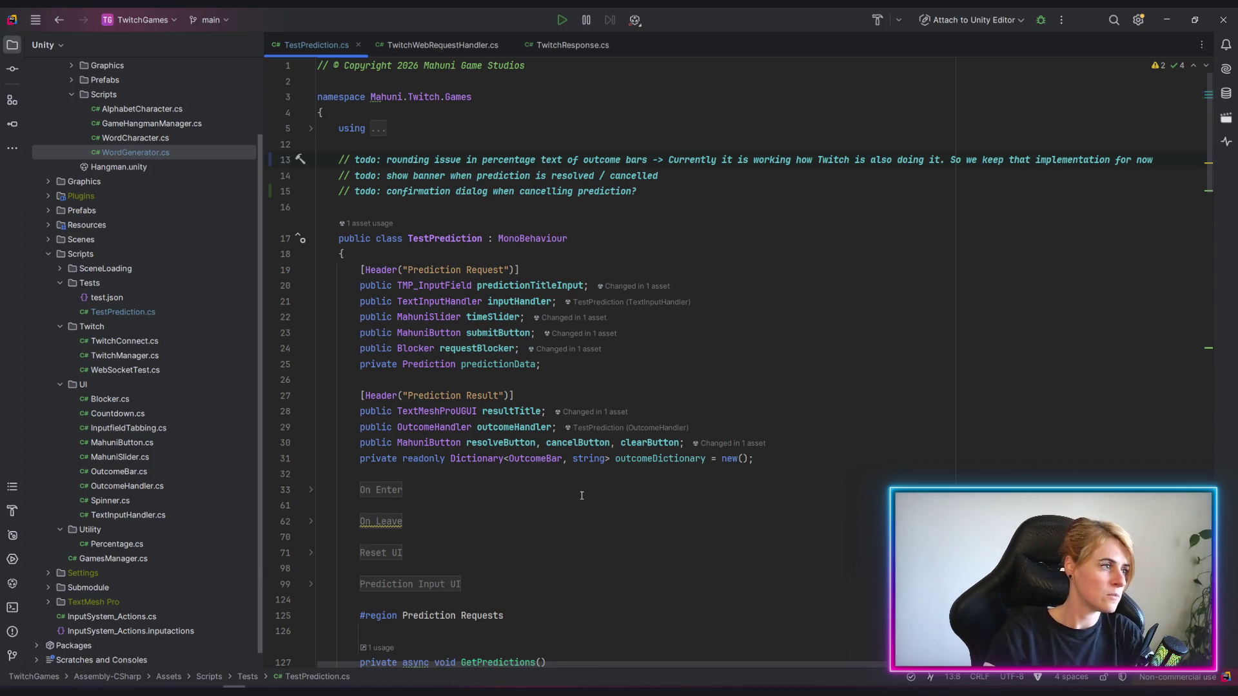
Prefix the 'show banner' todo with 'GENERIC - ' and move to the start of the 'confirmation dialog' todo.
{"action": "left_click_drag", "start_coordinate": [388, 191], "coordinate": [493, 190]}
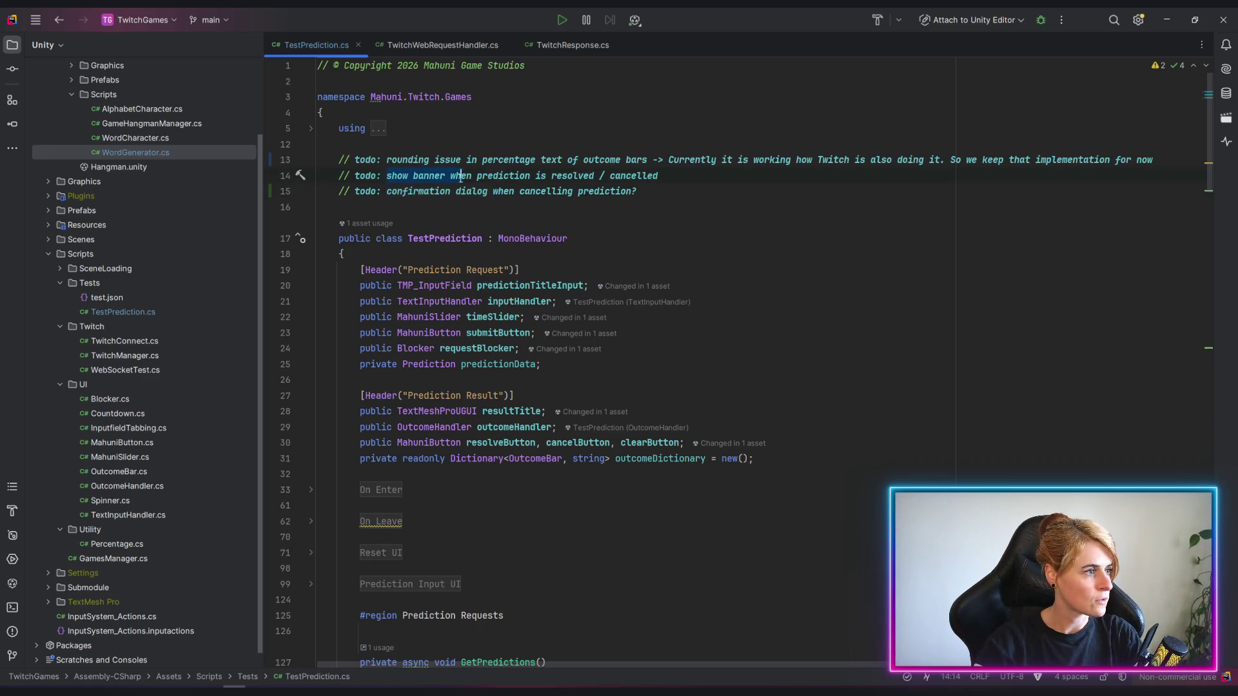
{"action": "left_click", "coordinate": [319, 206]}
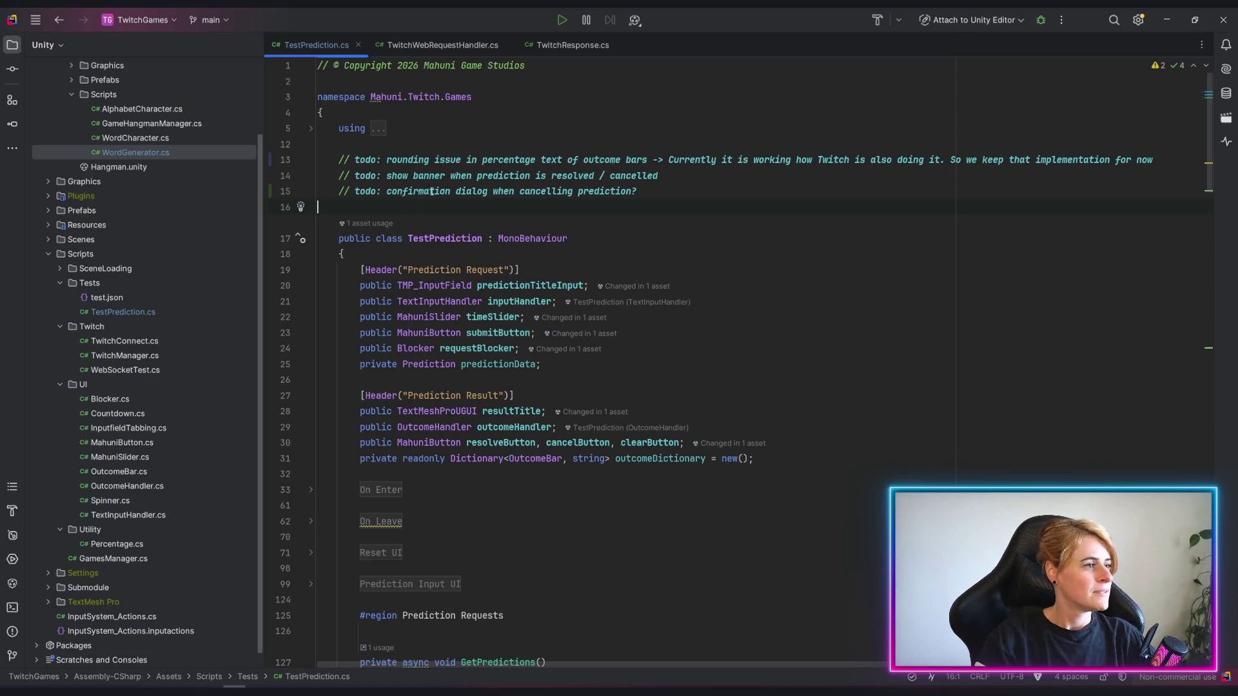
{"action": "left_click", "coordinate": [387, 178]}
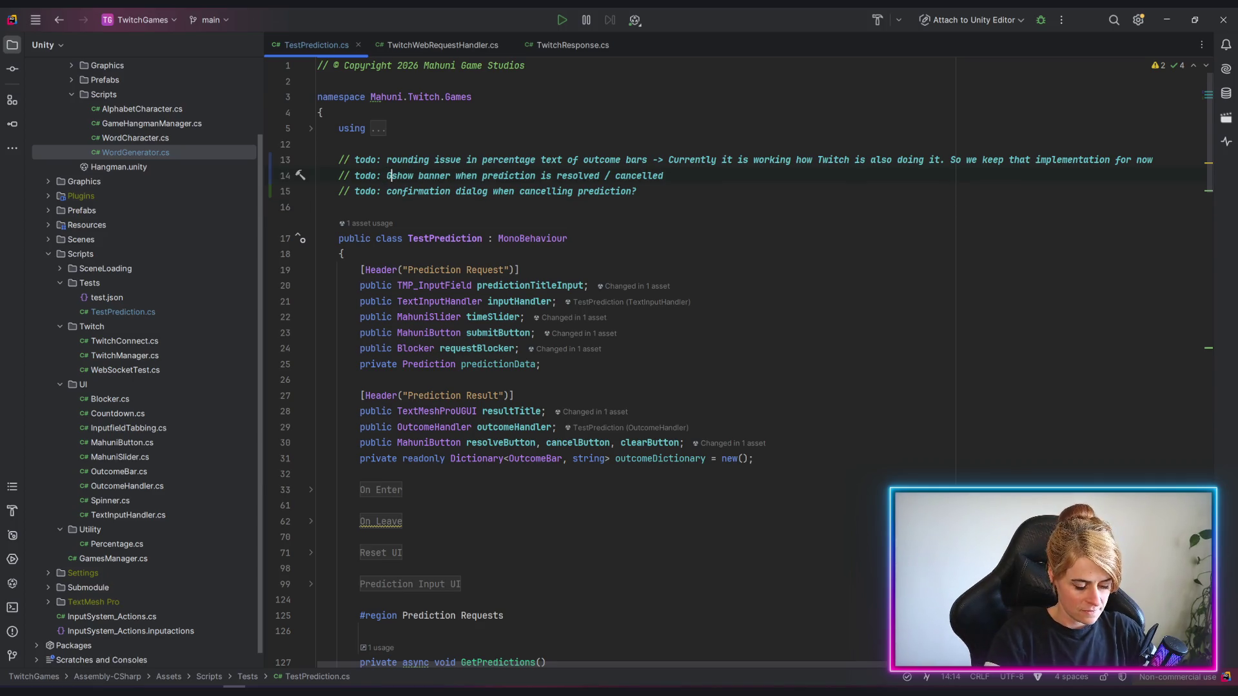
{"action": "type", "text": "GENRIC"}
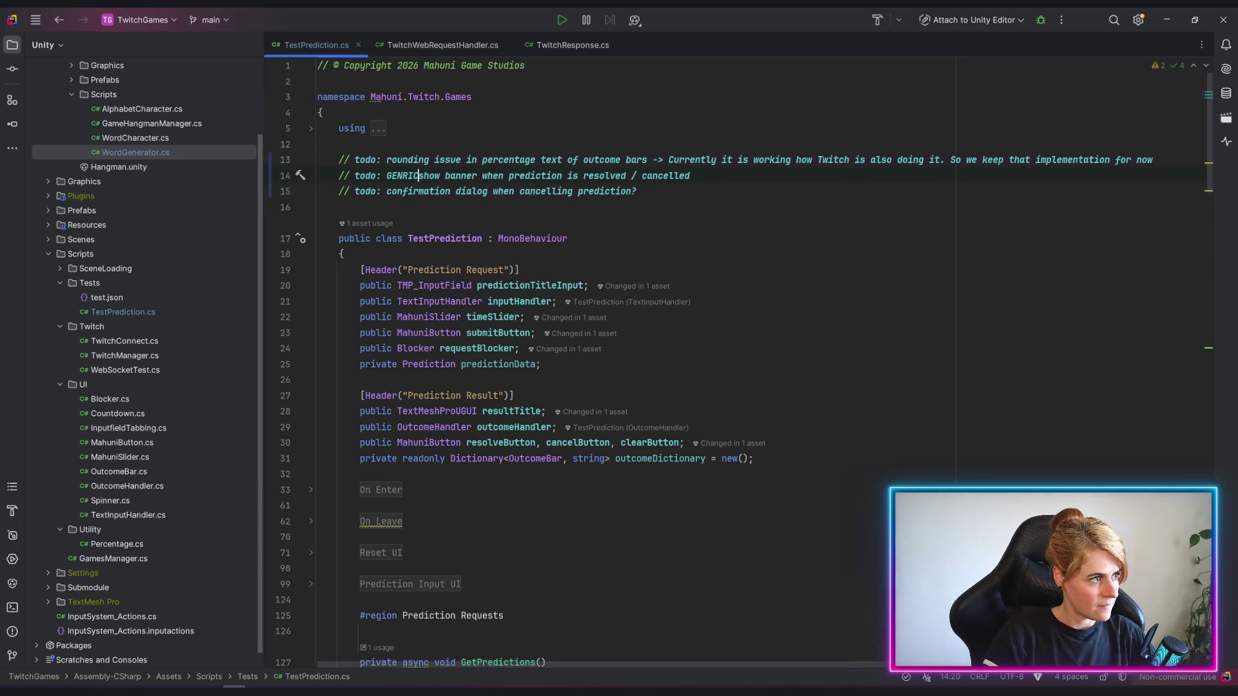
{"action": "key", "text": "BackSpace"}
{"action": "key", "text": "BackSpace"}
{"action": "key", "text": "BackSpace"}
{"action": "type", "text": "ERIC -"}
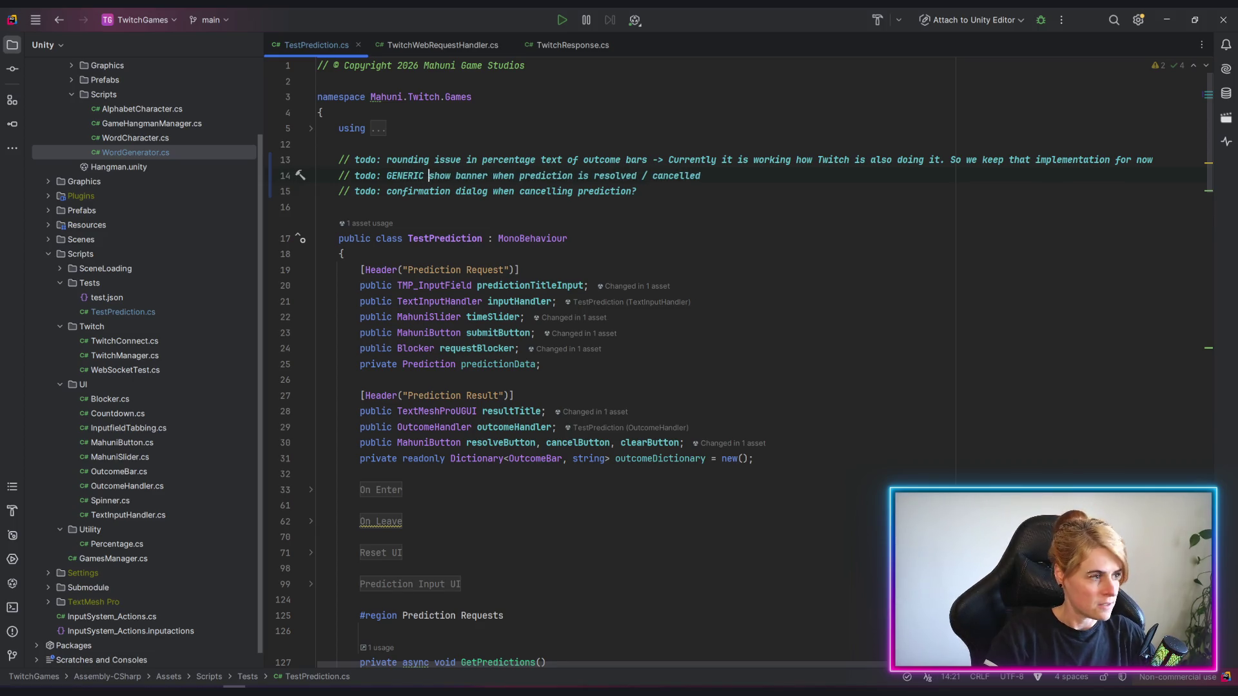
{"action": "key", "text": "Down"}
{"action": "key", "text": "ctrl+Left"}
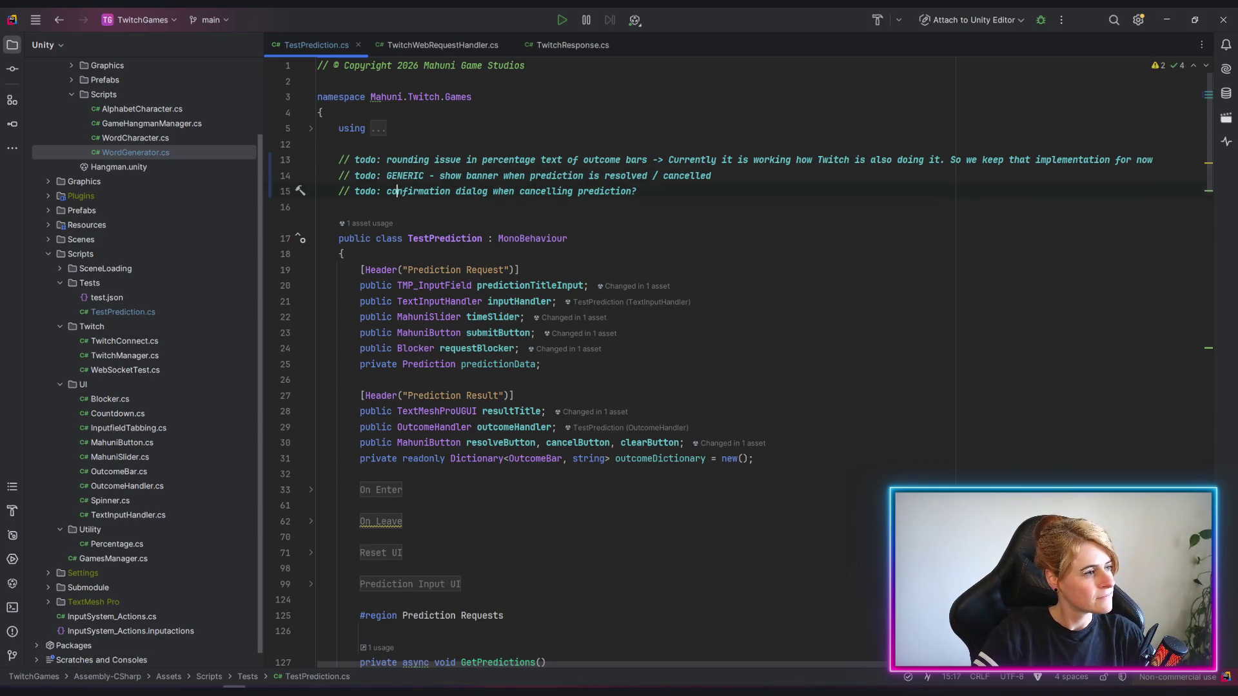
{"action": "type", "text": "GENERIC"}
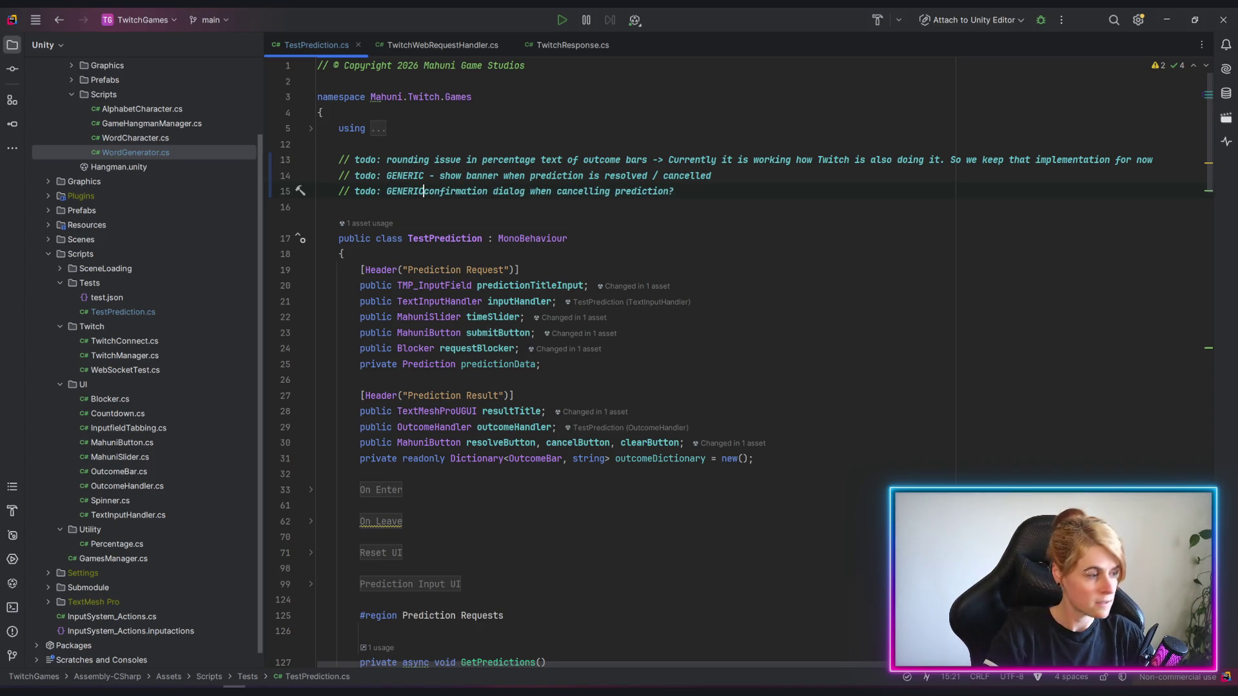
{"action": "type", "text": " -"}
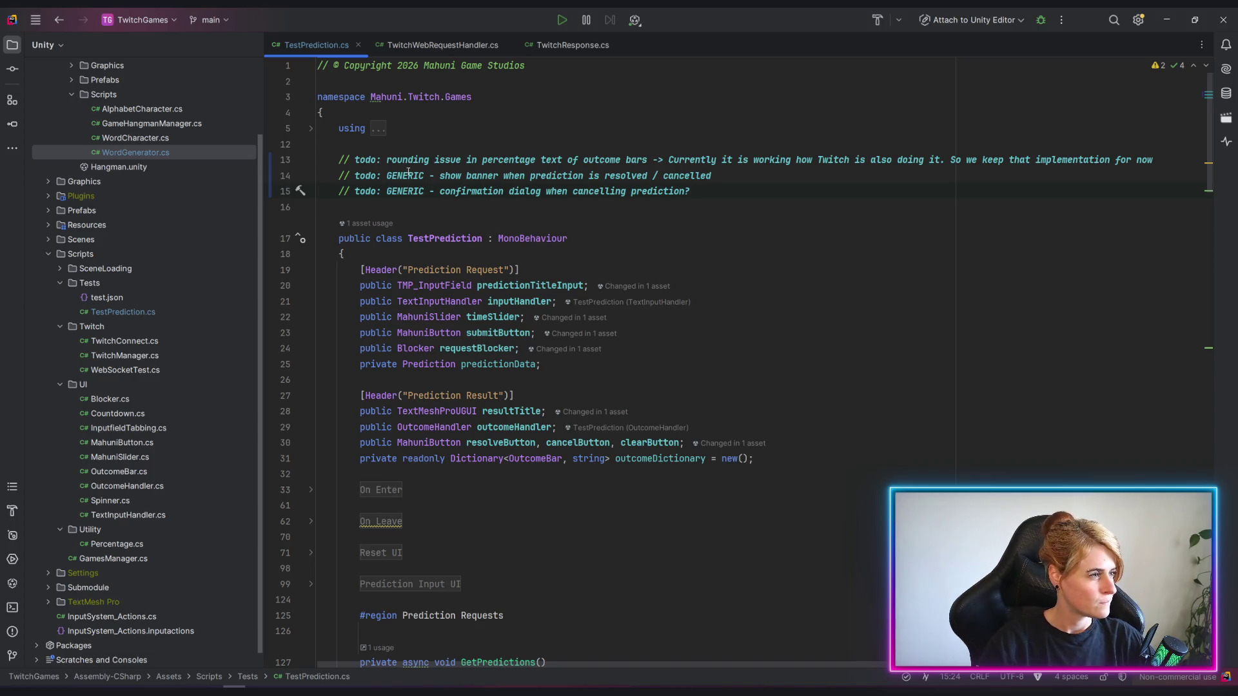
Remove the 'todo:' label from line 13 so the rounding note becomes a plain comment starting 'The'.
{"action": "double_click", "coordinate": [363, 160]}
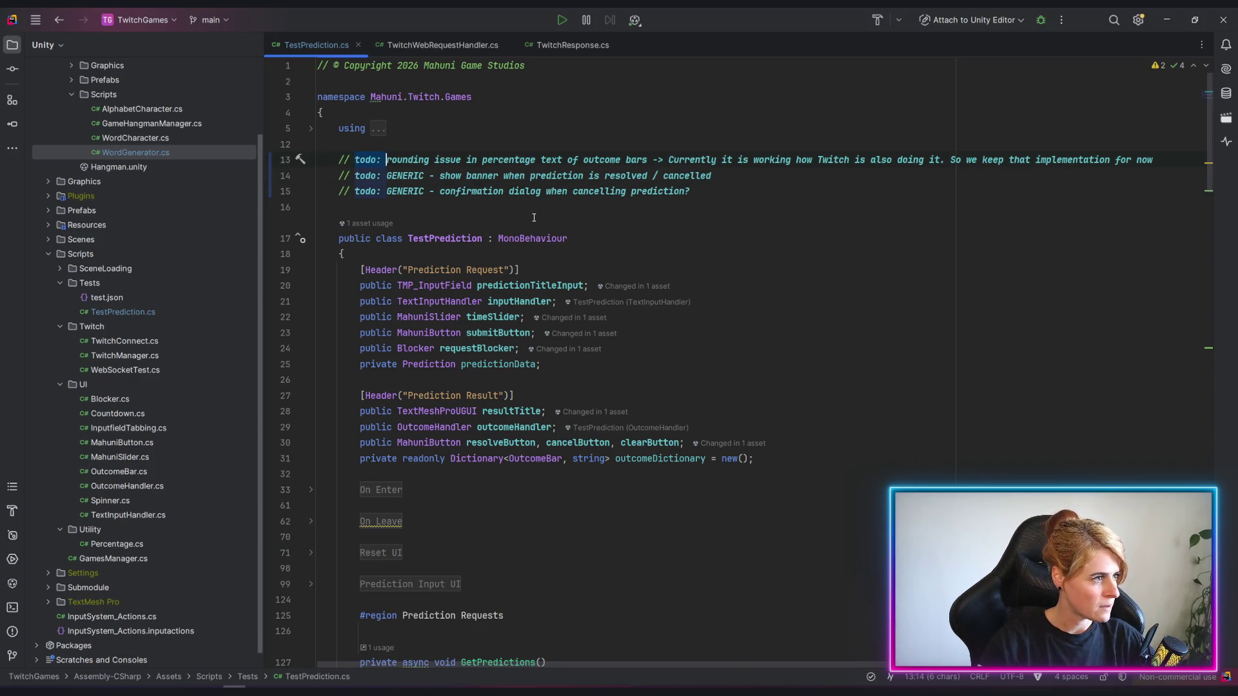
{"action": "key", "text": "Delete"}
{"action": "key", "text": "Delete"}
{"action": "key", "text": "Delete"}
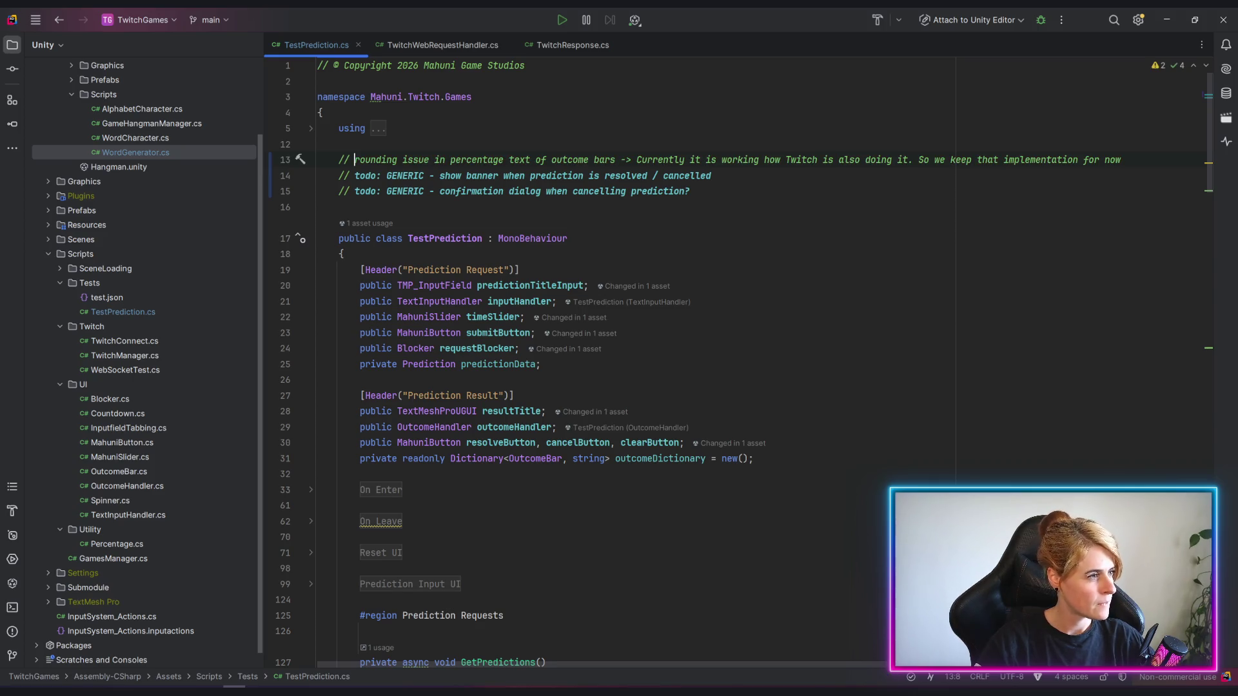
{"action": "type", "text": "The"}
{"action": "key", "text": "Right"}
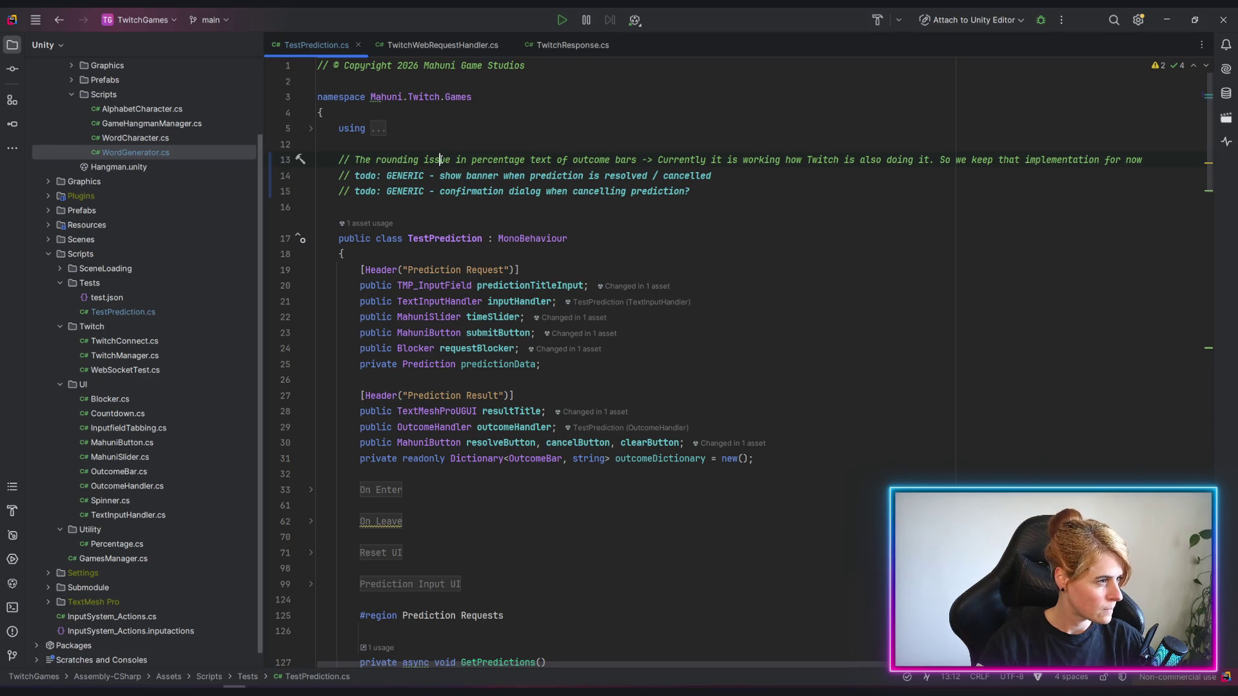
Replace 'issue in percentage text of outcome bars' with 'of percentages' and return to the class body.
{"action": "double_click", "coordinate": [440, 159]}
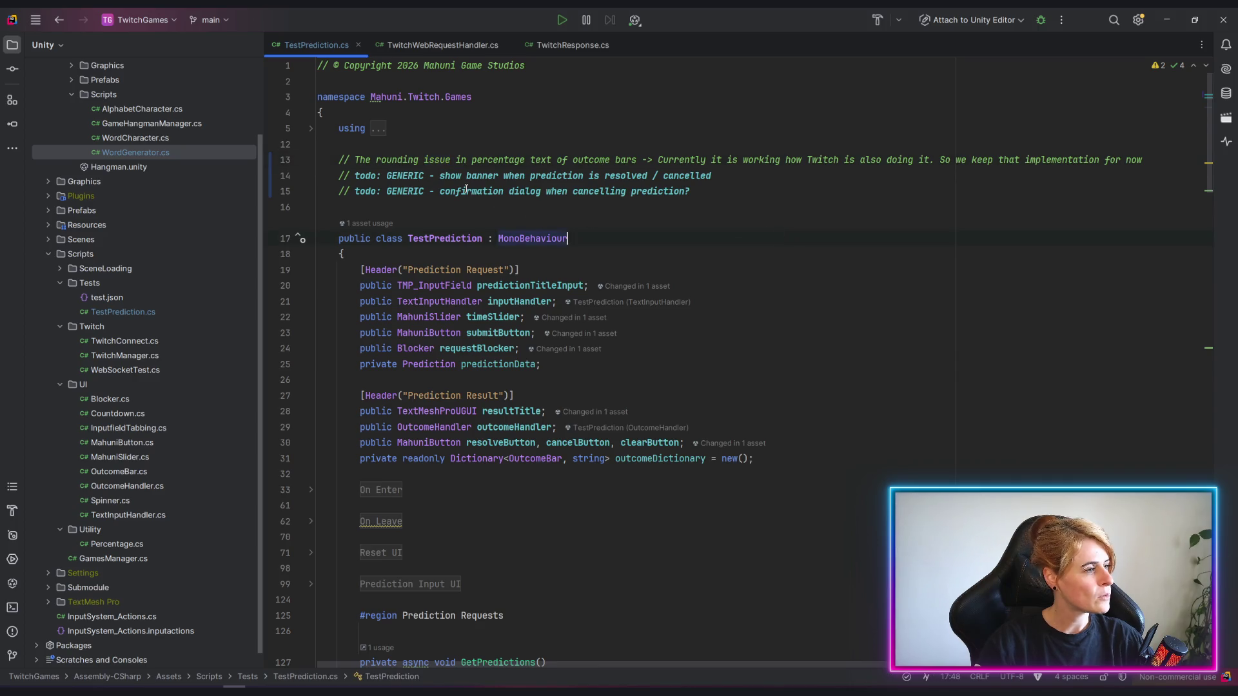
{"action": "key", "text": "Left"}
{"action": "key", "text": "ctrl+shift+Right"}
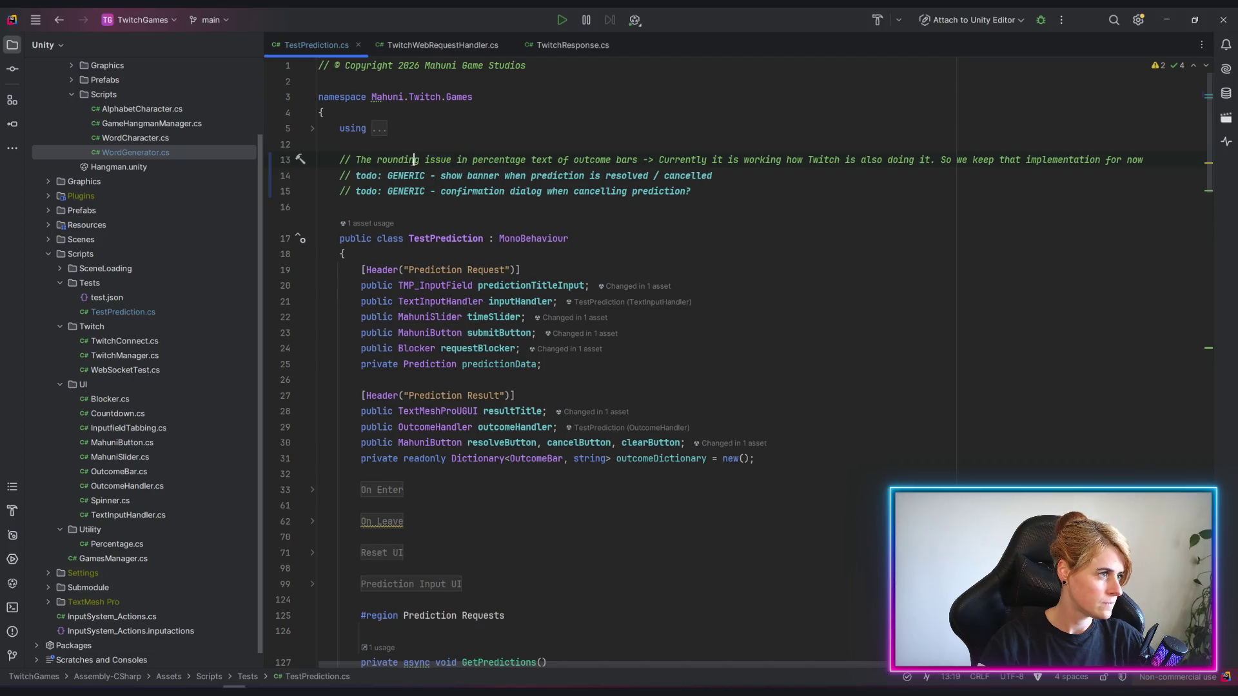
{"action": "left_click_drag", "start_coordinate": [424, 160], "coordinate": [638, 160]}
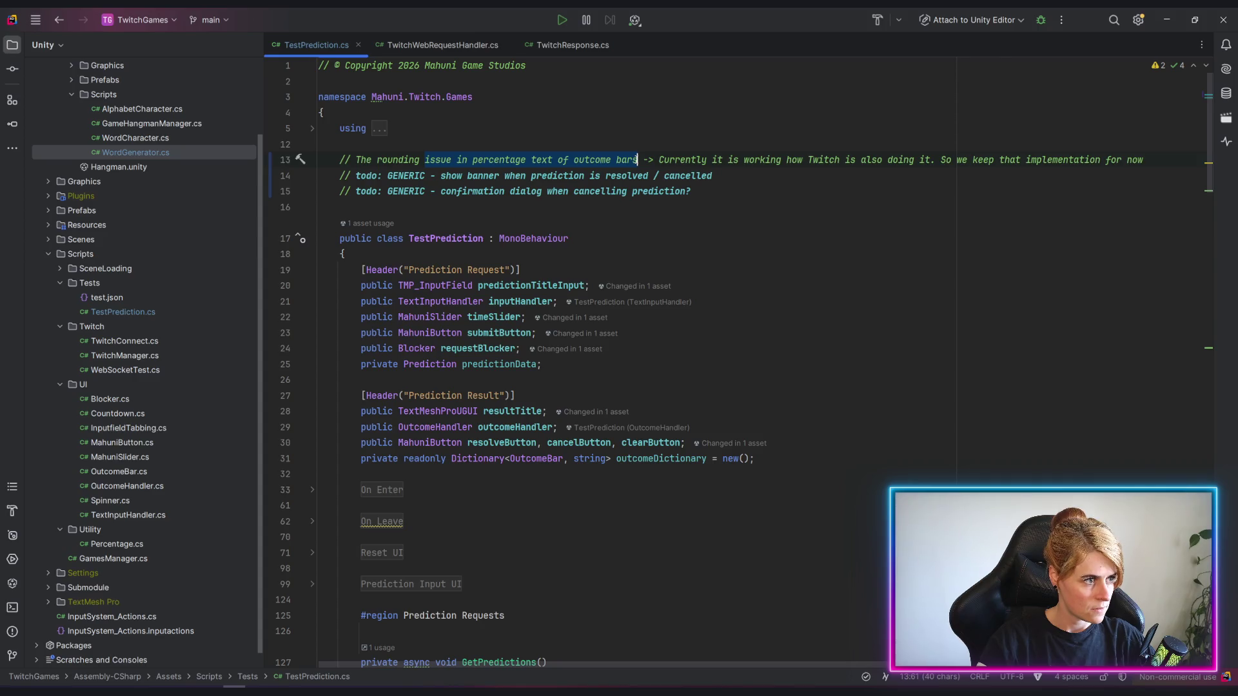
{"action": "type", "text": "of percentag"}
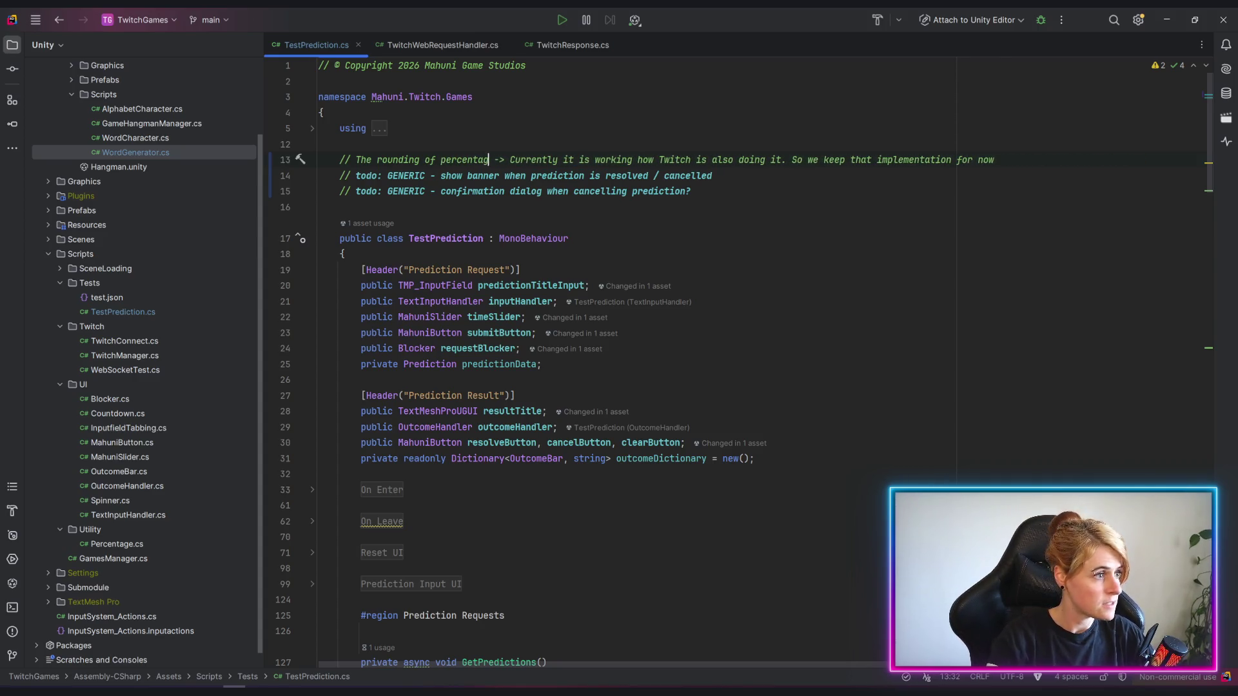
{"action": "type", "text": "es"}
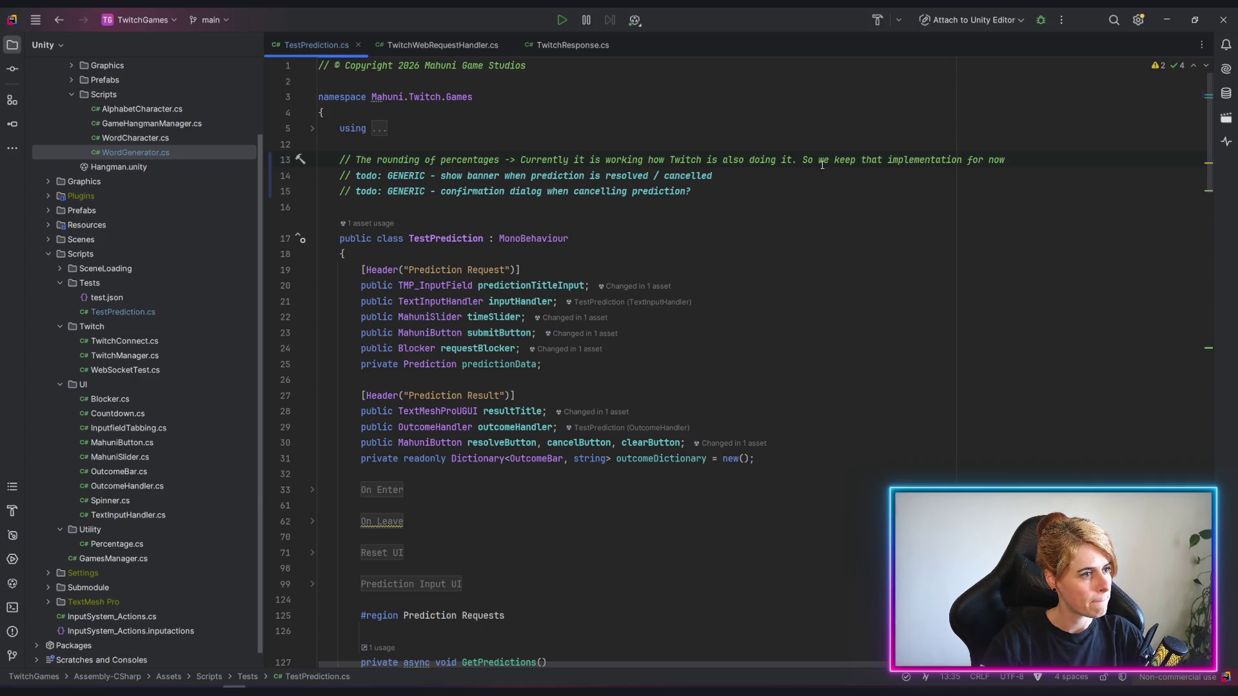
{"action": "left_click", "coordinate": [1023, 160]}
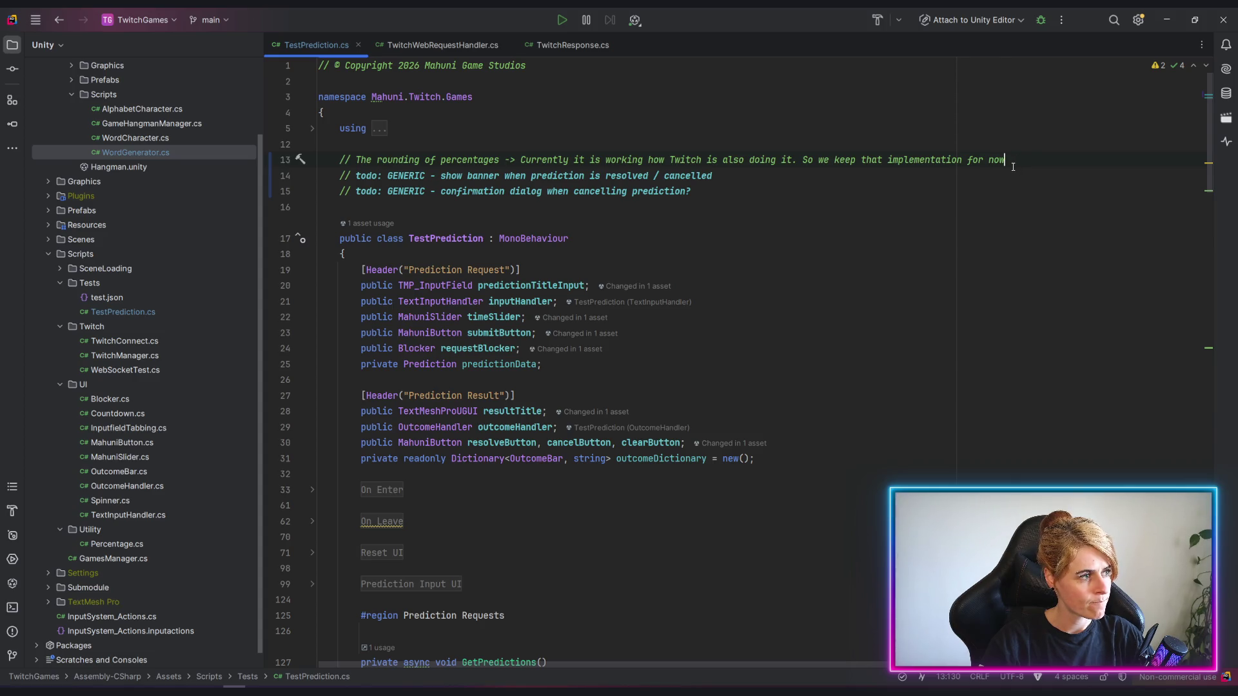
{"action": "left_click", "coordinate": [829, 255]}
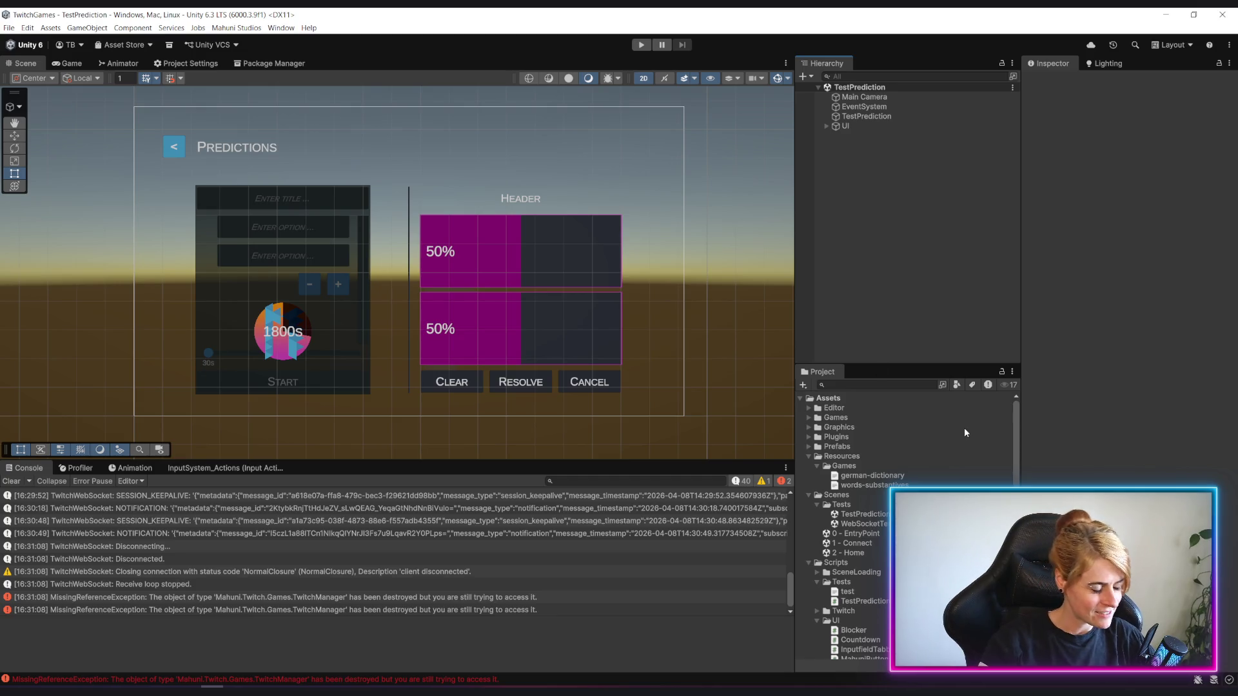
{"action": "scroll", "coordinate": [964, 427], "scroll_direction": "down", "scroll_amount": 3}
{"action": "scroll", "coordinate": [926, 472], "scroll_direction": "down", "scroll_amount": 3}
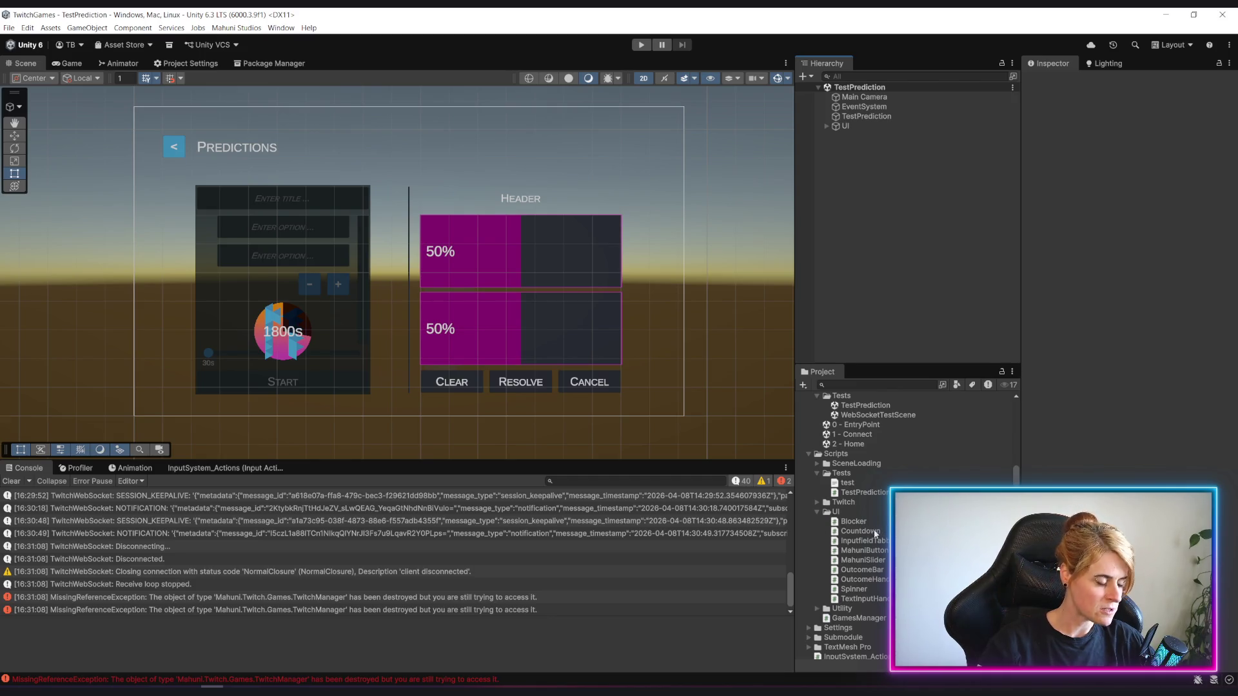
{"action": "scroll", "coordinate": [164, 547], "scroll_direction": "up", "scroll_amount": 3}
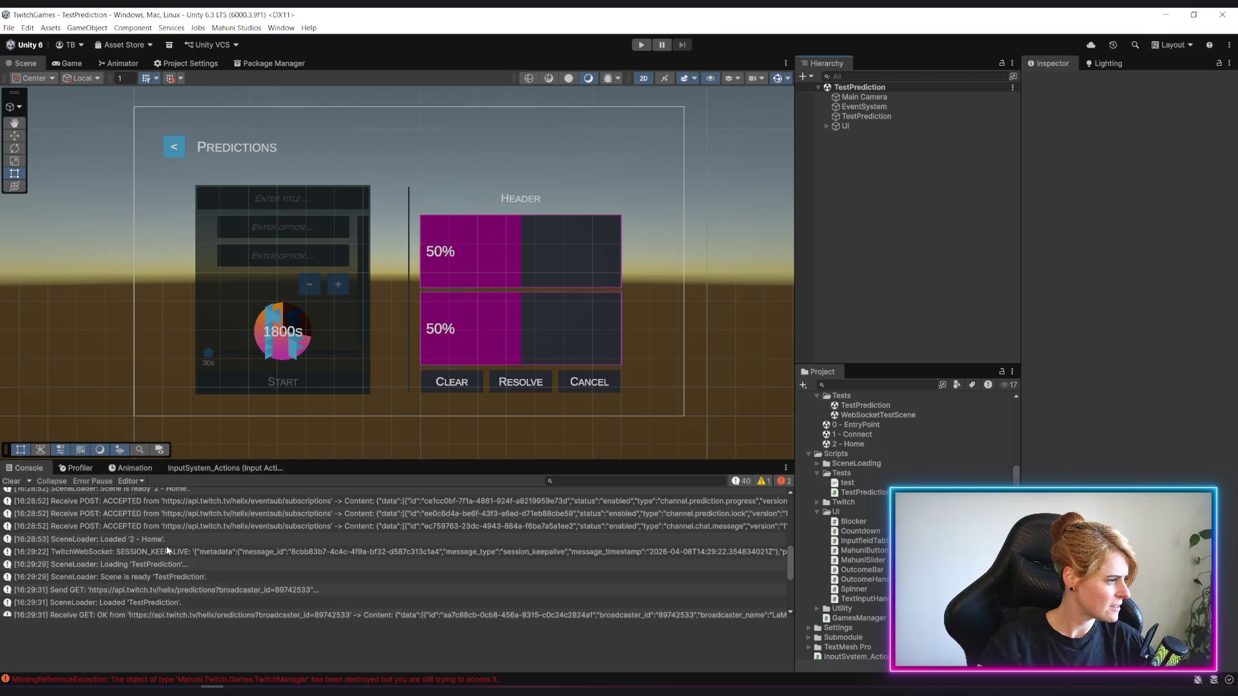
{"action": "scroll", "coordinate": [163, 546], "scroll_direction": "up", "scroll_amount": 3}
{"action": "scroll", "coordinate": [163, 546], "scroll_direction": "up", "scroll_amount": 2}
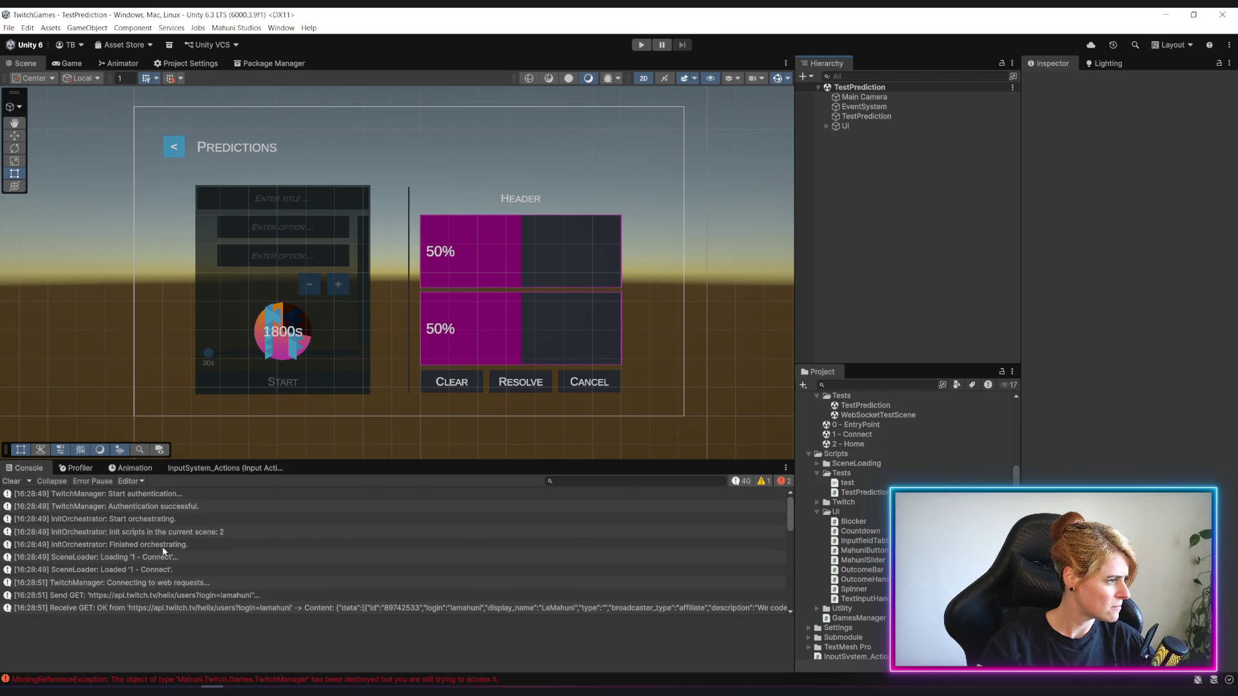
Clear the console of the old destroyed-TwitchManager errors and nudge the scene view.
{"action": "left_click", "coordinate": [7, 481]}
{"action": "left_click_drag", "start_coordinate": [371, 284], "coordinate": [363, 301]}
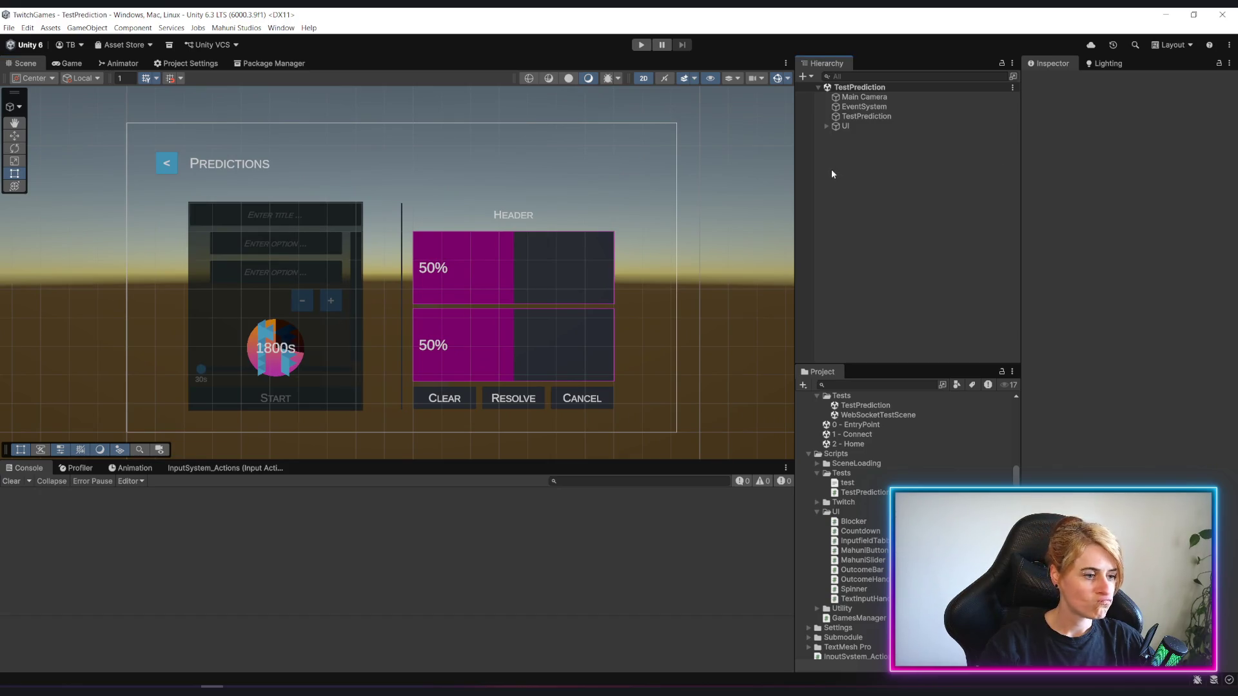
{"action": "scroll", "coordinate": [925, 485], "scroll_direction": "up", "scroll_amount": 2}
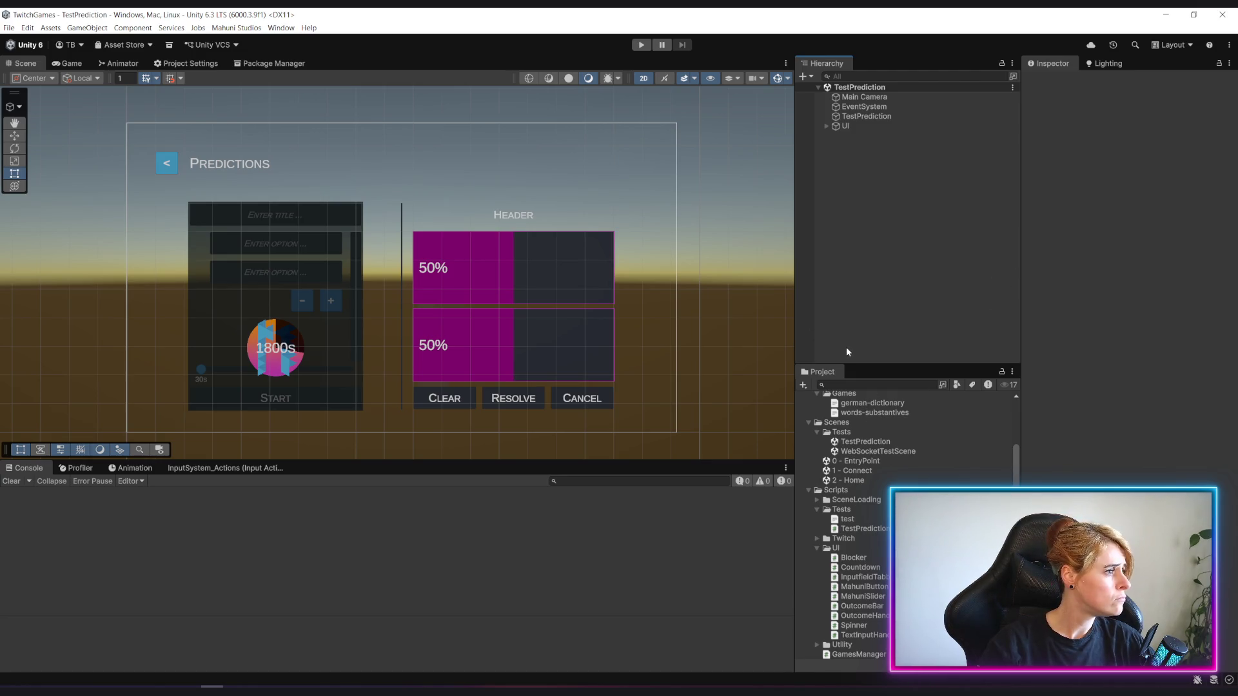
Duplicate the TestPrediction scene in the Tests folder as TestPolls and open it.
{"action": "left_click", "coordinate": [864, 442]}
{"action": "left_click", "coordinate": [844, 433]}
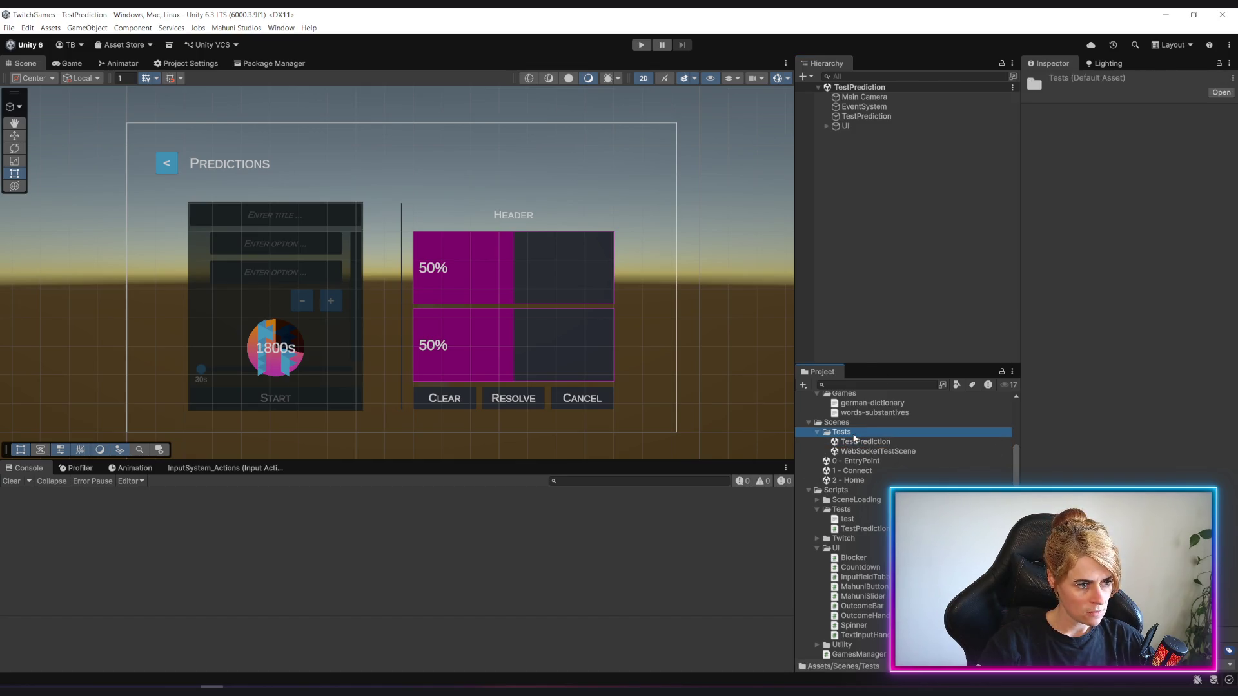
{"action": "left_click", "coordinate": [860, 443]}
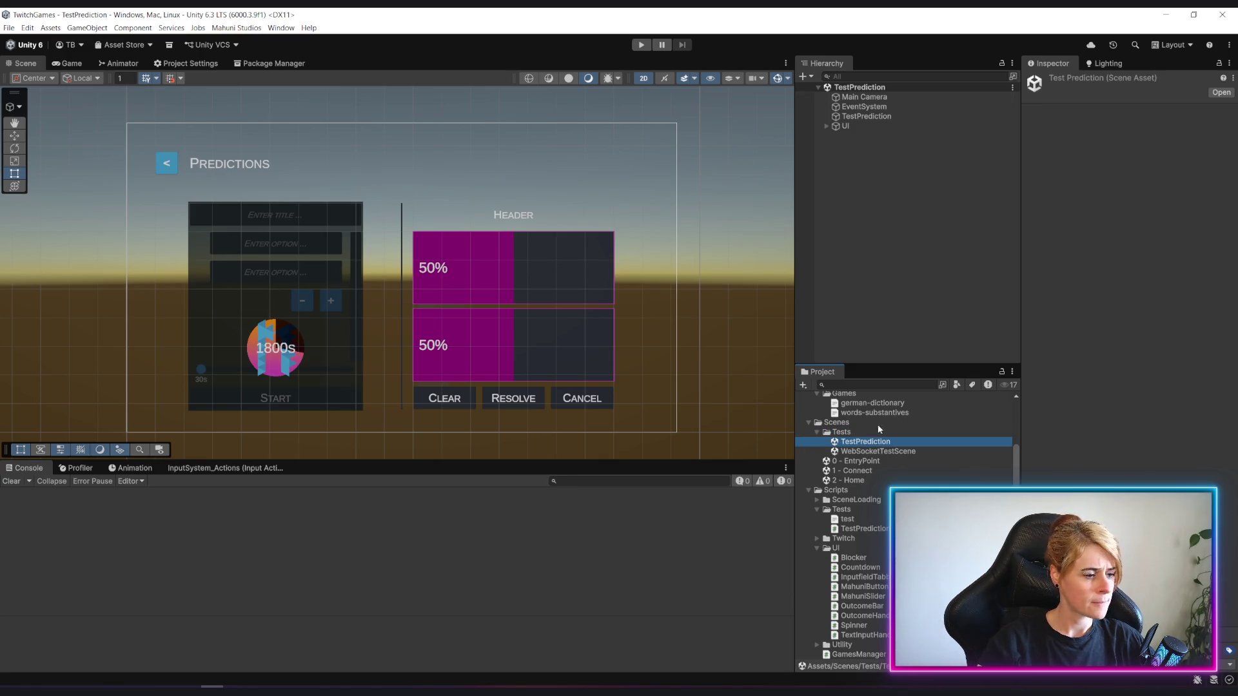
{"action": "key", "text": "ctrl+d"}
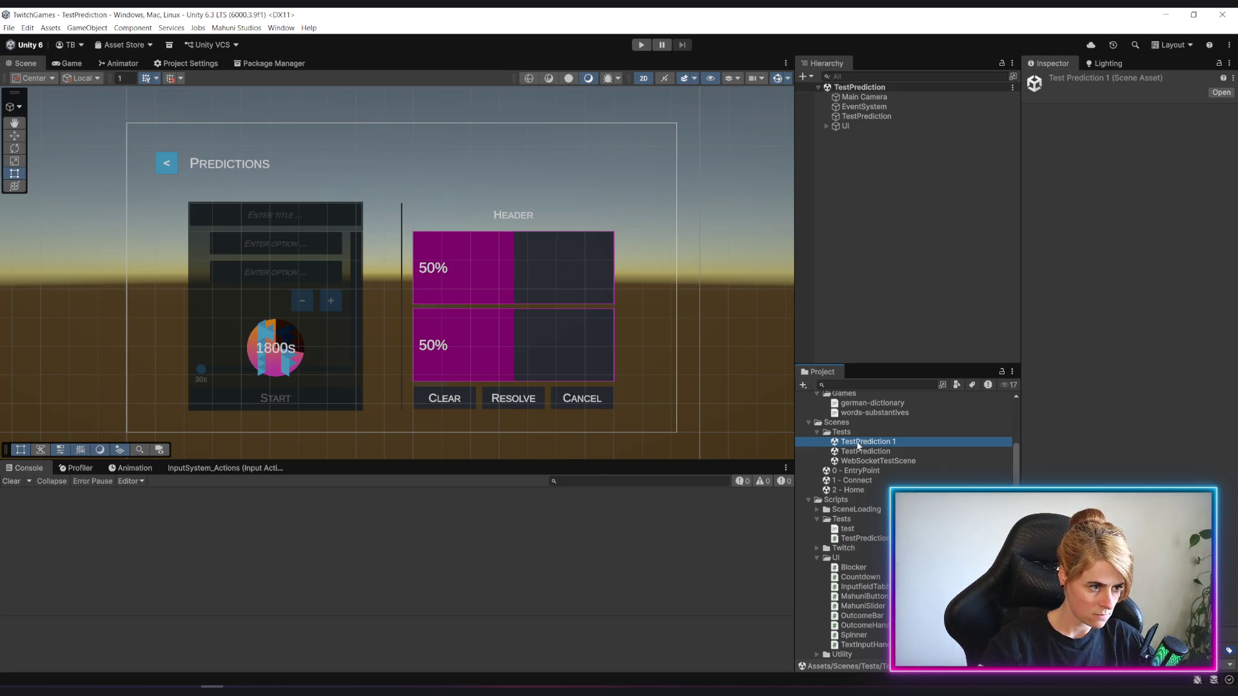
{"action": "left_click", "coordinate": [858, 444]}
{"action": "type", "text": "Poll"}
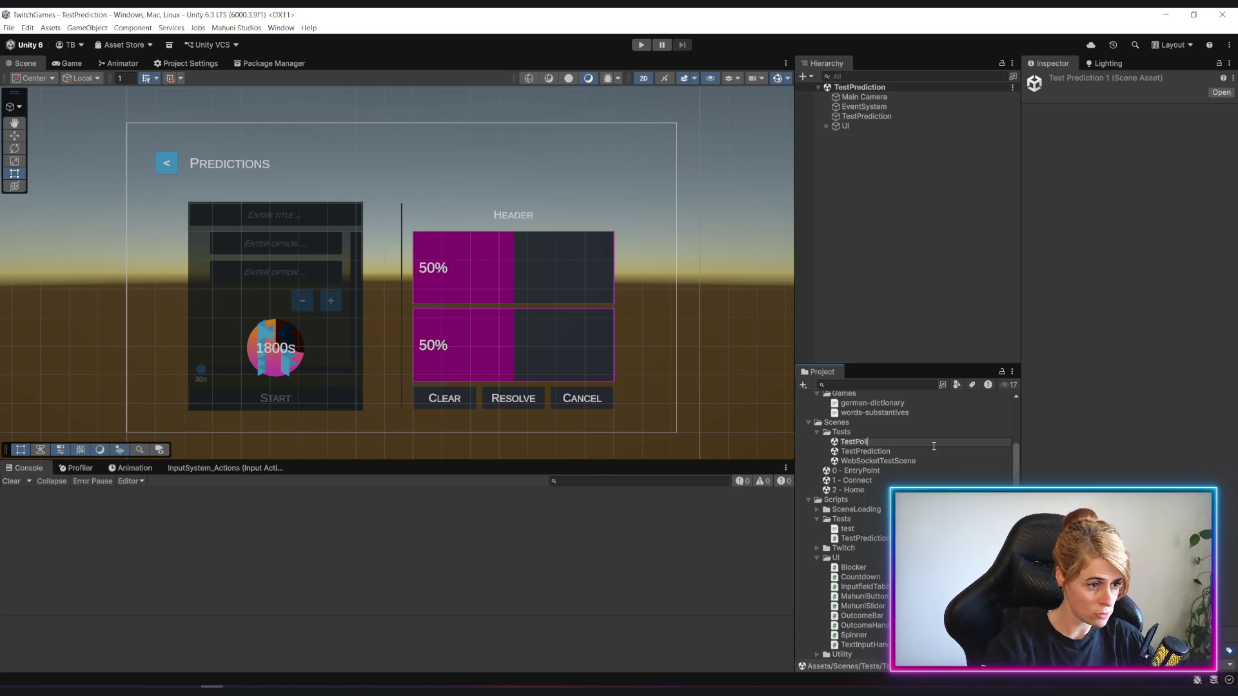
{"action": "type", "text": "s"}
{"action": "key", "text": "Return"}
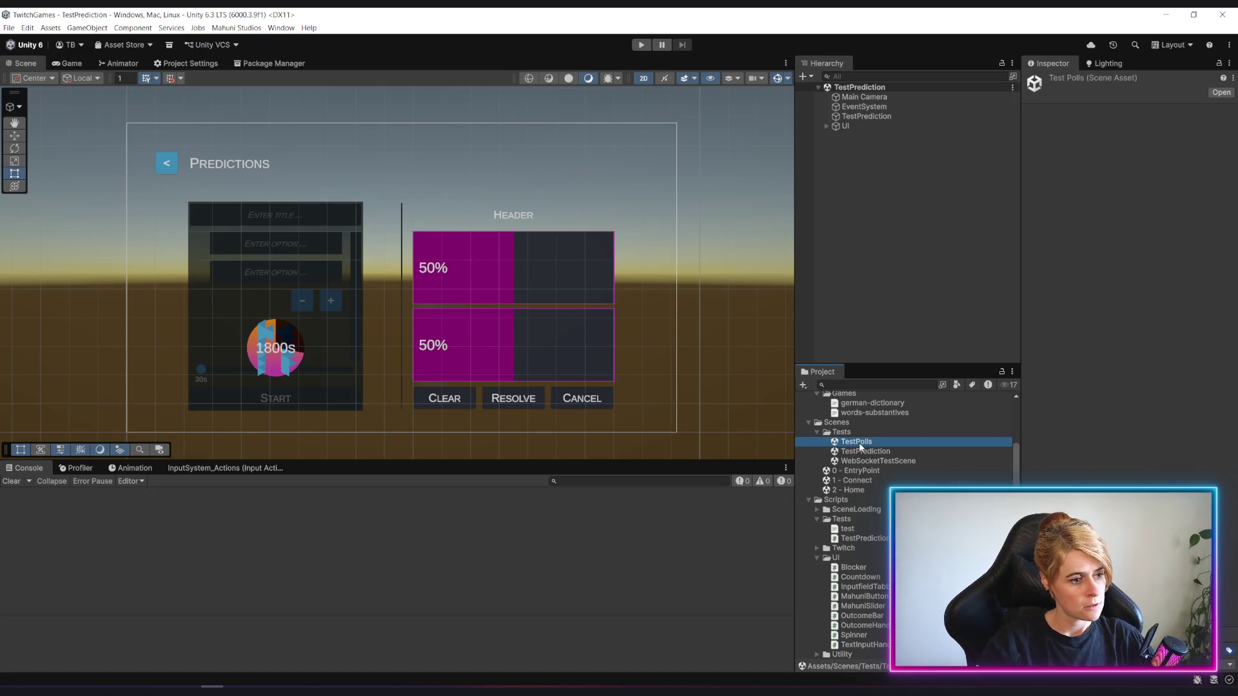
{"action": "double_click", "coordinate": [857, 442]}
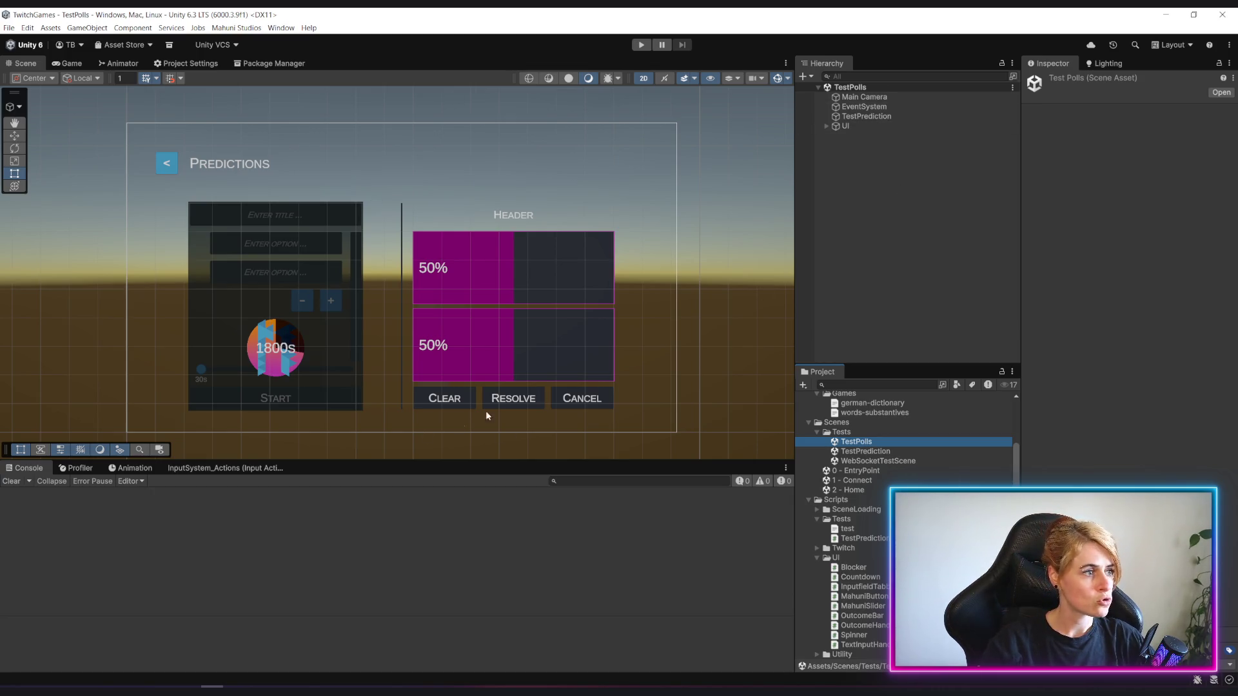
{"action": "scroll", "coordinate": [387, 320], "scroll_direction": "up", "scroll_amount": 3}
Expand the UI hierarchy past Background and Header down to the Content object.
{"action": "mouse_move", "coordinate": [320, 310]}
{"action": "left_mouse_down"}
{"action": "mouse_move", "coordinate": [342, 293]}
{"action": "mouse_move", "coordinate": [327, 347]}
{"action": "left_mouse_up"}
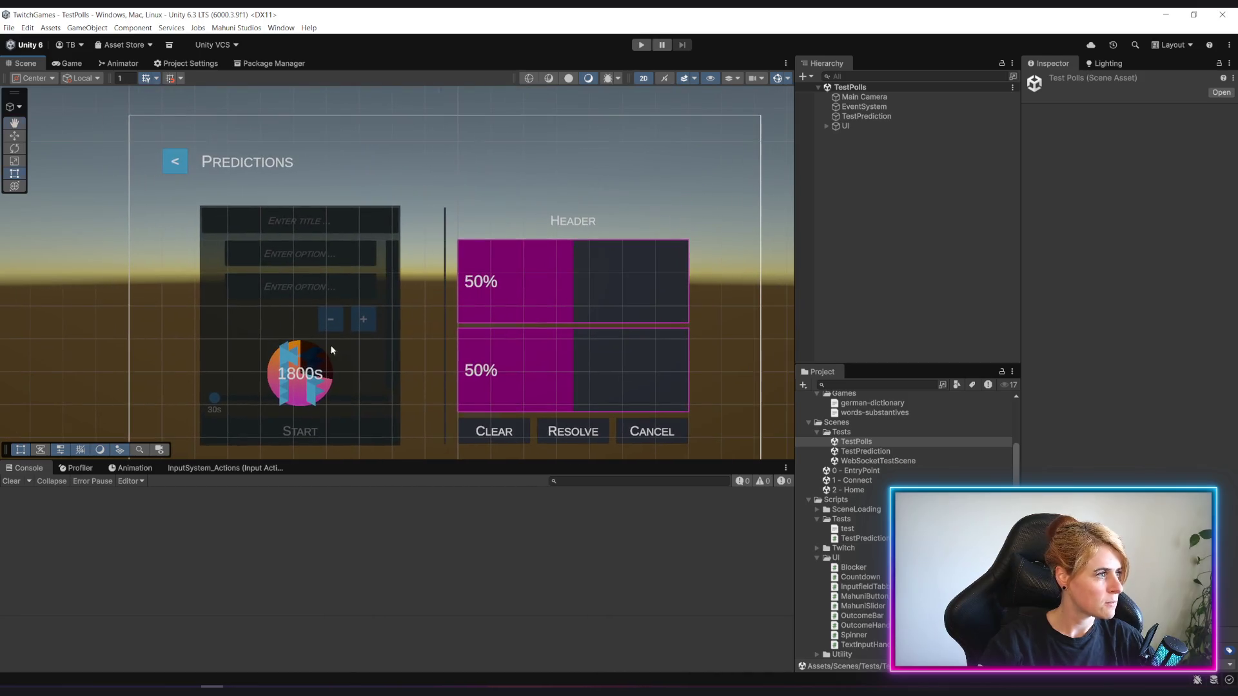
{"action": "left_click", "coordinate": [824, 127]}
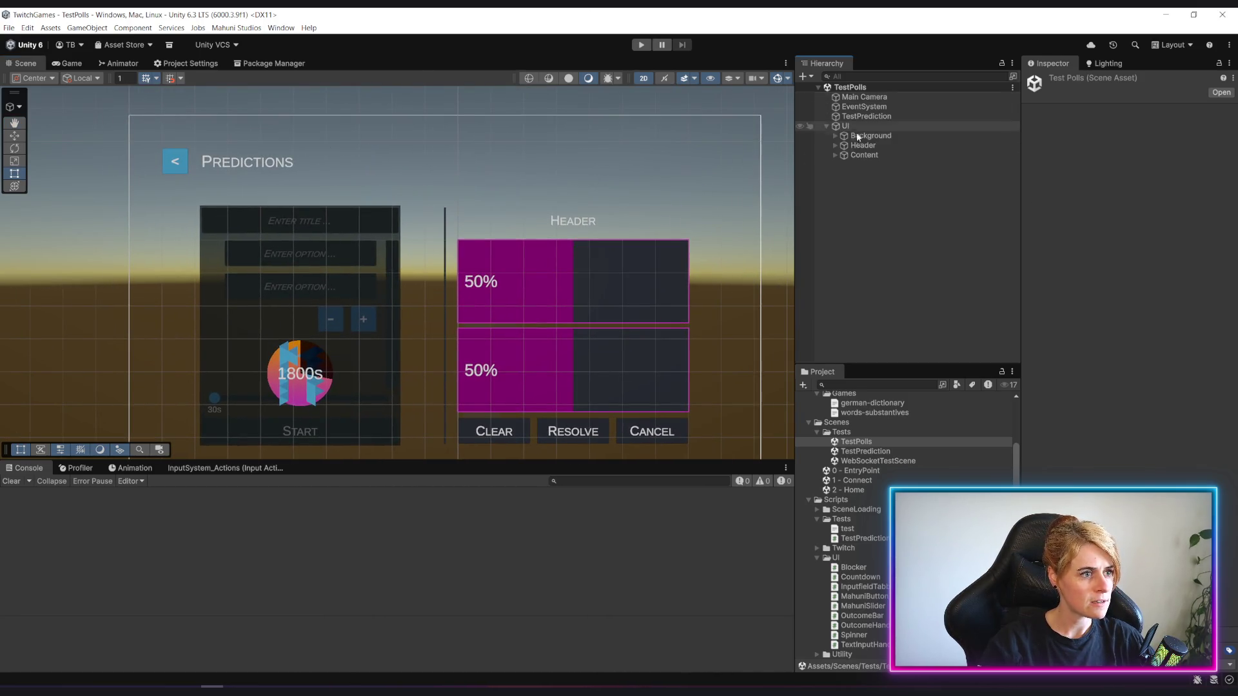
{"action": "left_click", "coordinate": [866, 136]}
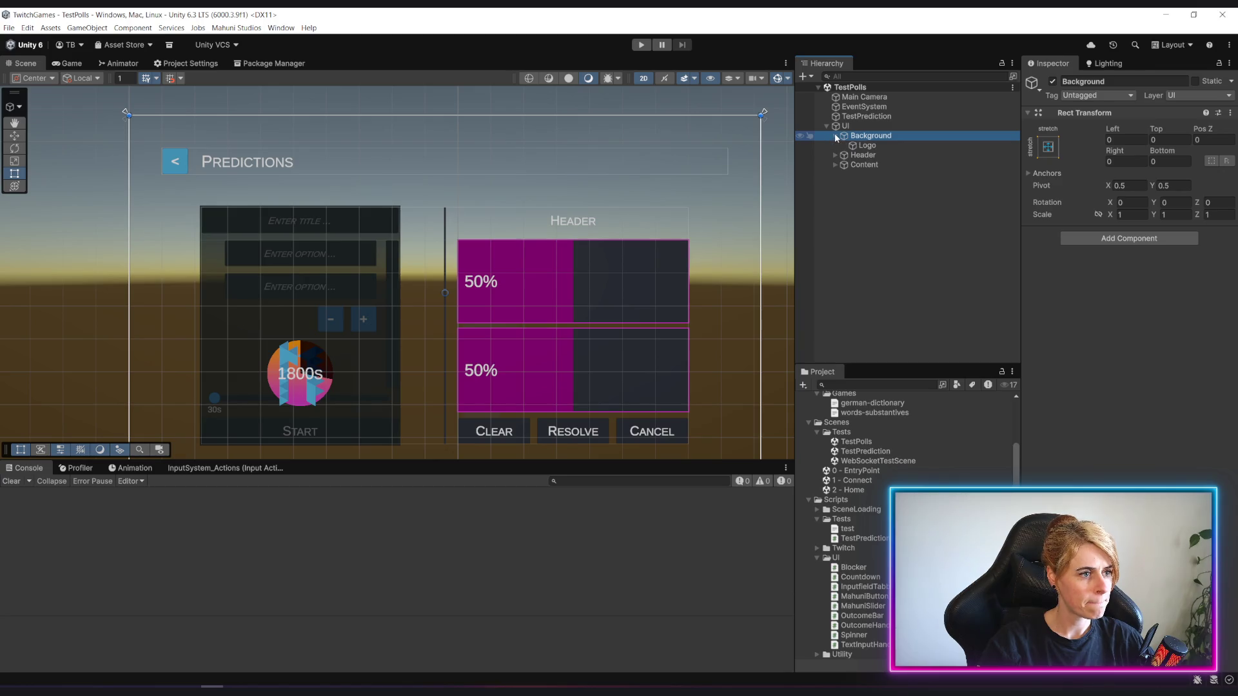
{"action": "left_click", "coordinate": [836, 136]}
{"action": "left_click", "coordinate": [837, 145]}
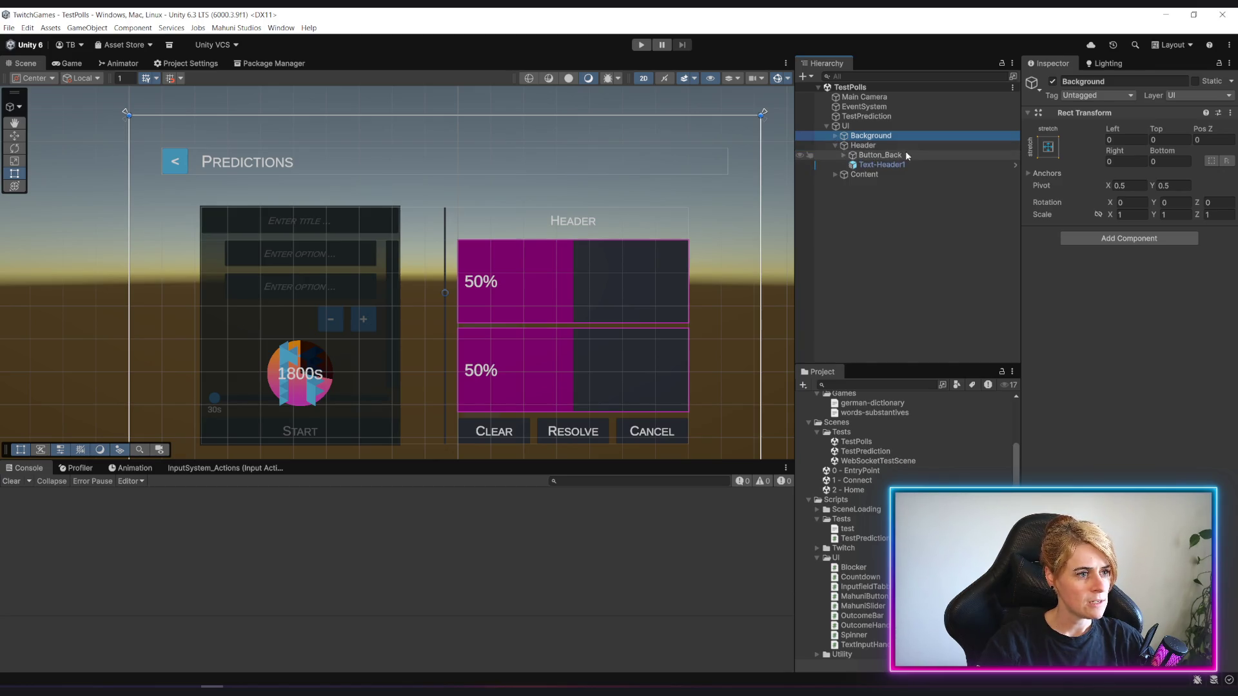
{"action": "left_click", "coordinate": [862, 174]}
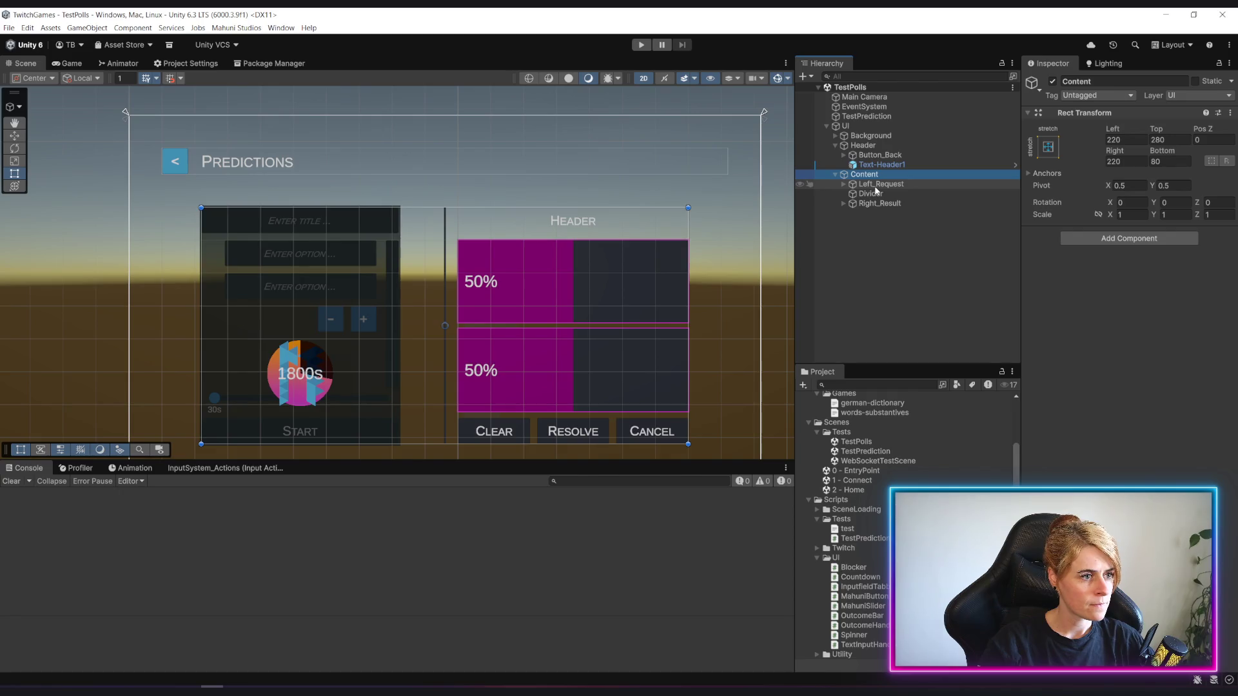
Disable Left_Request, Divider and Right_Result together, leaving an empty content area.
{"action": "left_click", "coordinate": [879, 184]}
{"action": "left_click", "coordinate": [1056, 86]}
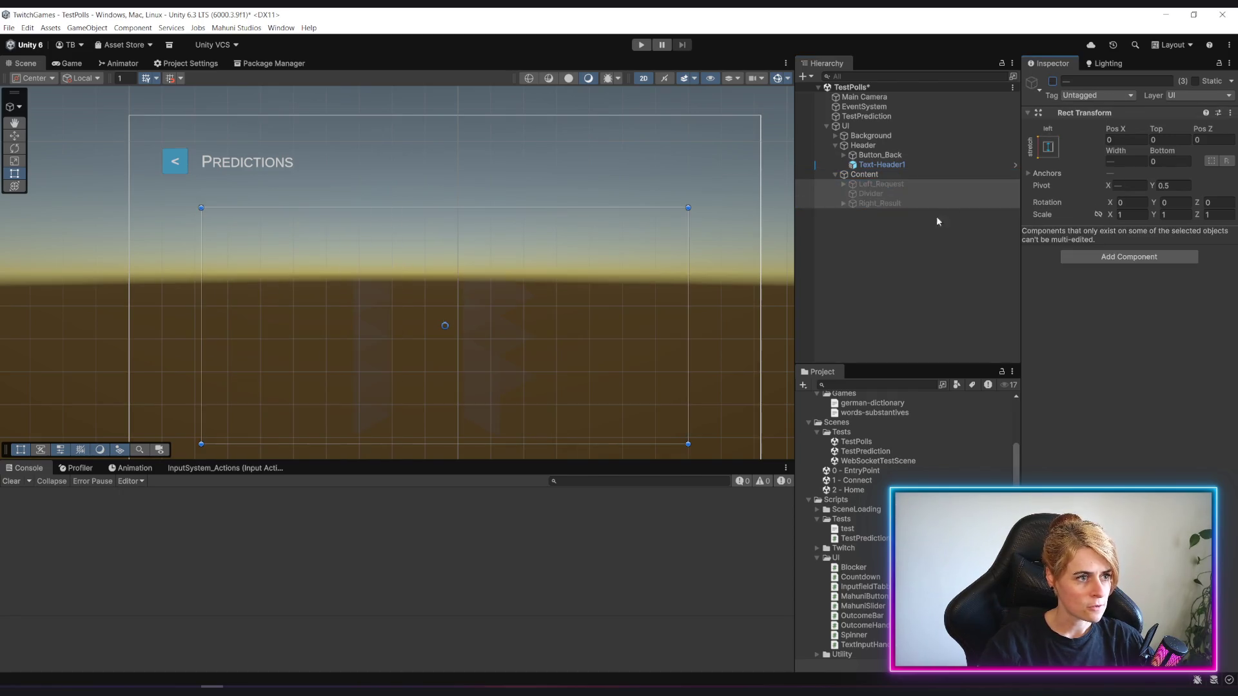
{"action": "left_click", "coordinate": [937, 215]}
{"action": "scroll", "coordinate": [474, 213], "scroll_direction": "down", "scroll_amount": 3}
{"action": "mouse_move", "coordinate": [454, 243]}
{"action": "left_mouse_down"}
{"action": "mouse_move", "coordinate": [474, 213]}
{"action": "mouse_move", "coordinate": [466, 265]}
{"action": "left_mouse_up"}
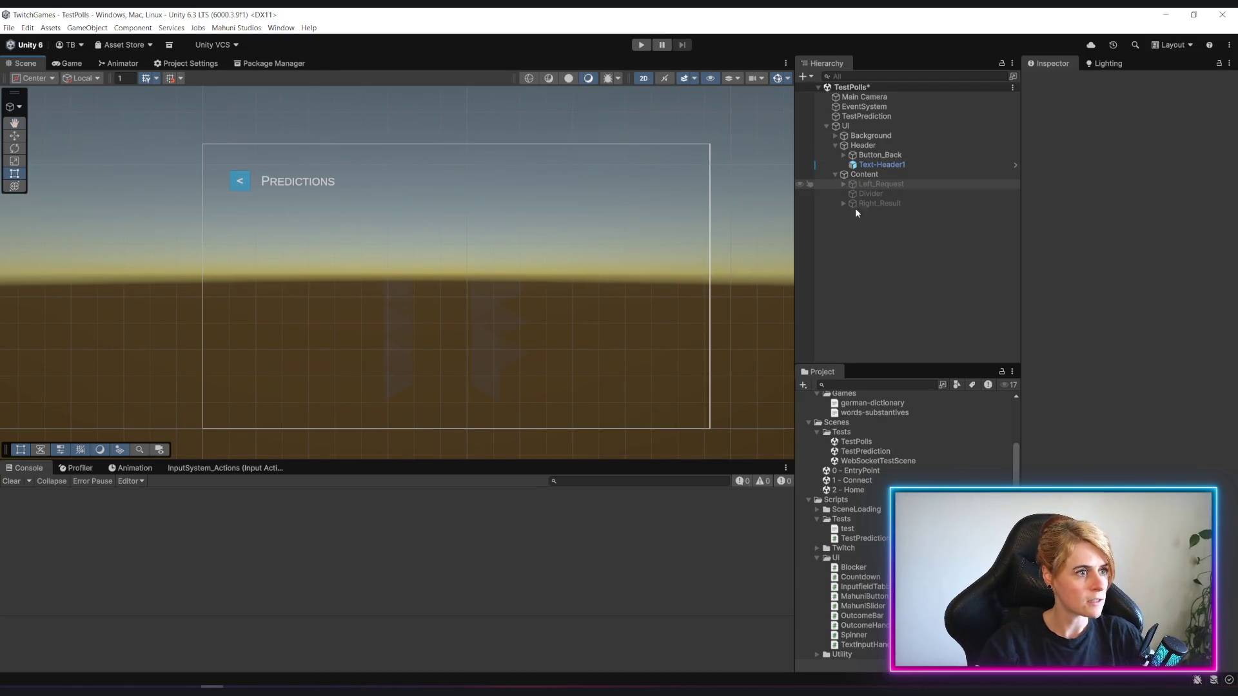
Open the 2 - Home scene and expand UI > Content > Scroll View > Viewport > Content > Row (1).
{"action": "double_click", "coordinate": [853, 490]}
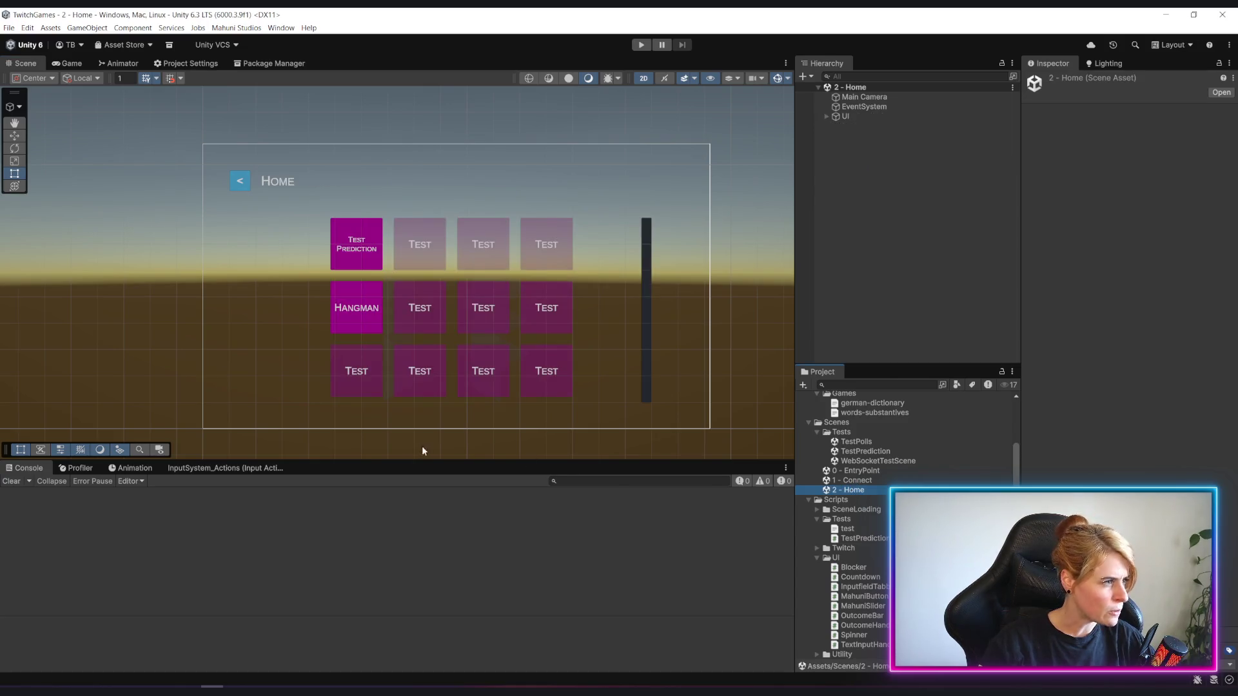
{"action": "left_click", "coordinate": [440, 270], "text": "ctrl"}
{"action": "left_click", "coordinate": [827, 117]}
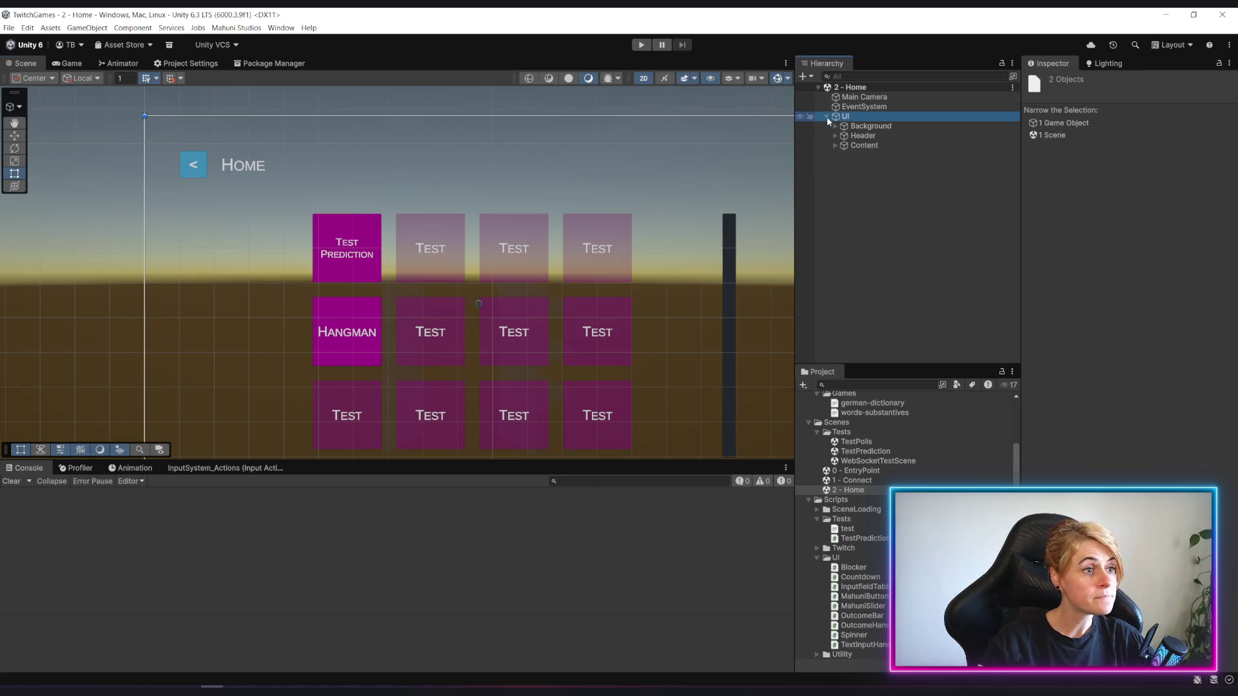
{"action": "left_click", "coordinate": [843, 146]}
{"action": "left_click", "coordinate": [843, 155]}
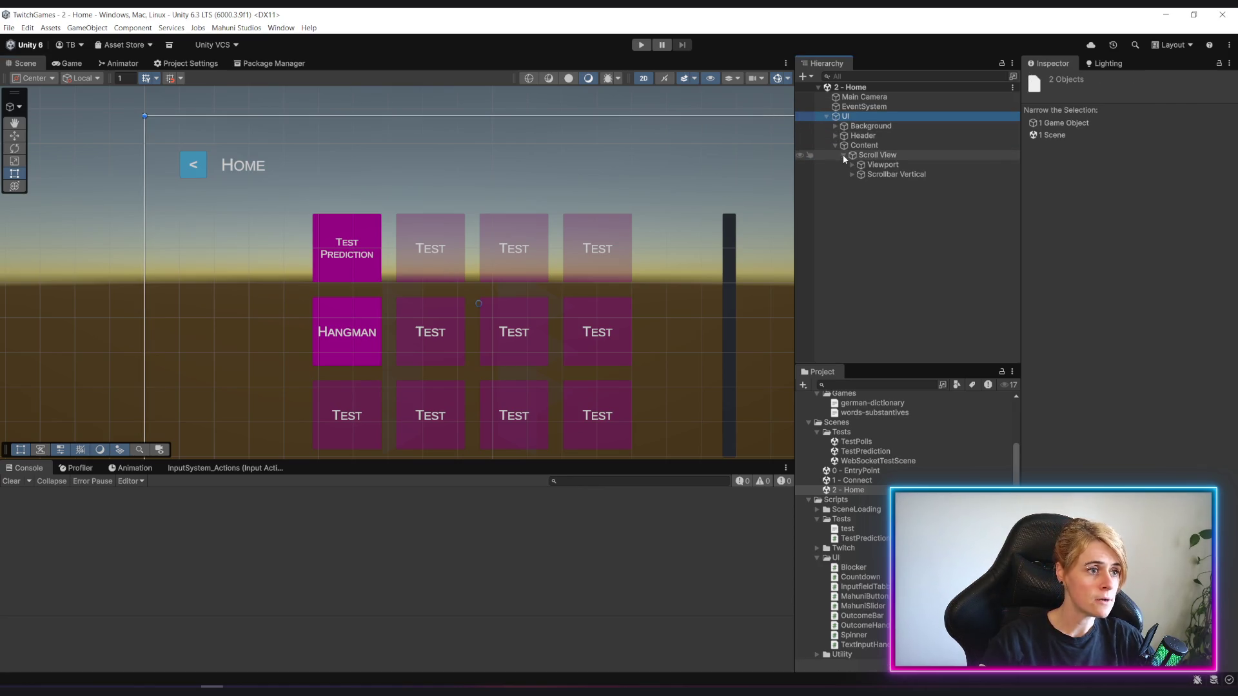
{"action": "left_click", "coordinate": [851, 165]}
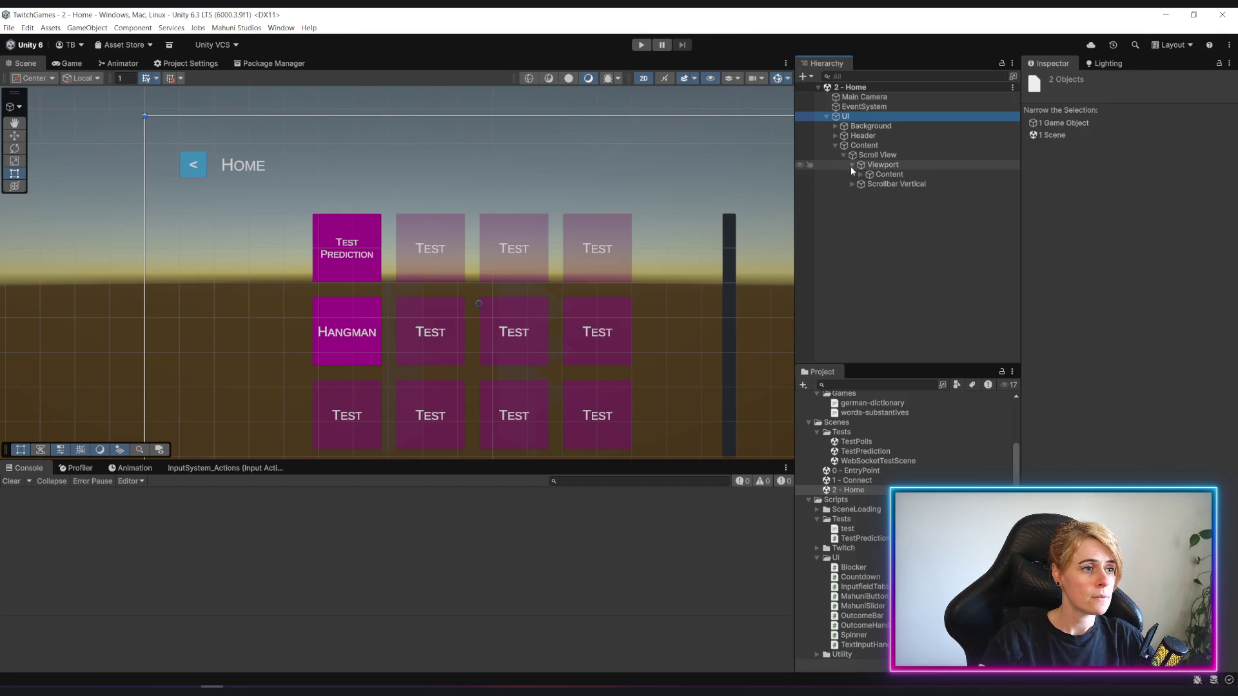
{"action": "left_click", "coordinate": [886, 175]}
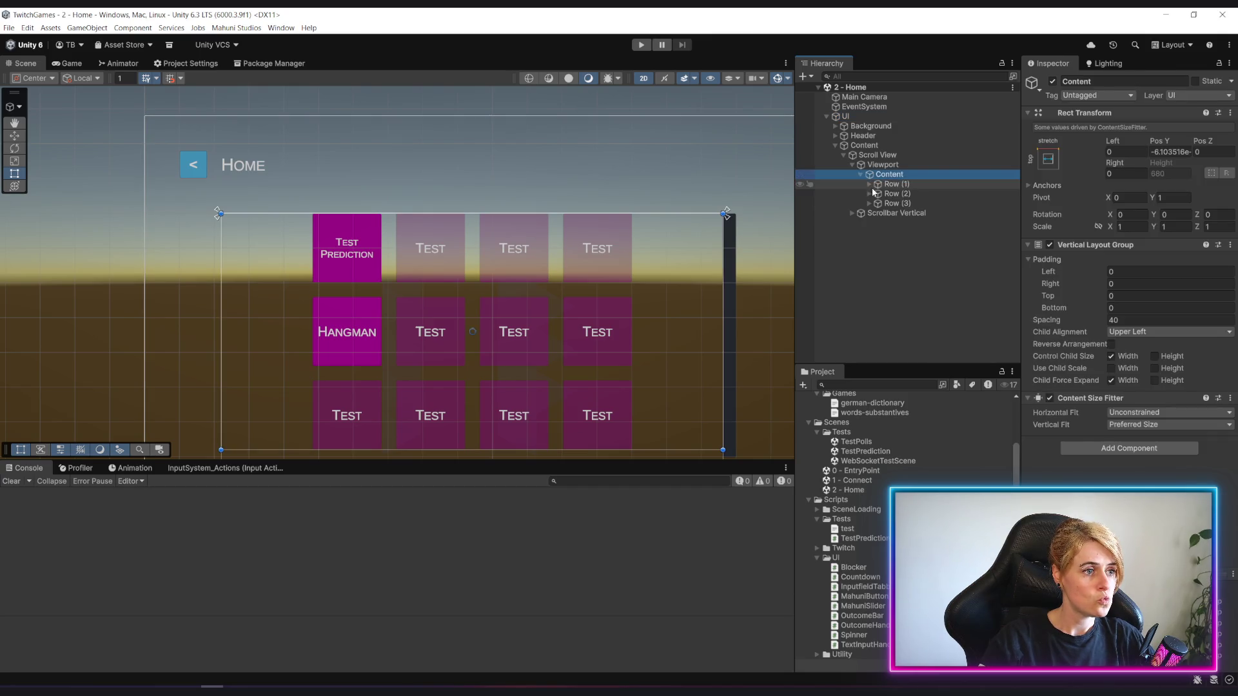
{"action": "left_click", "coordinate": [869, 183]}
Rename Button_Test (1) to Button_TestPolls and tick its Interactable checkbox.
{"action": "left_click", "coordinate": [919, 203]}
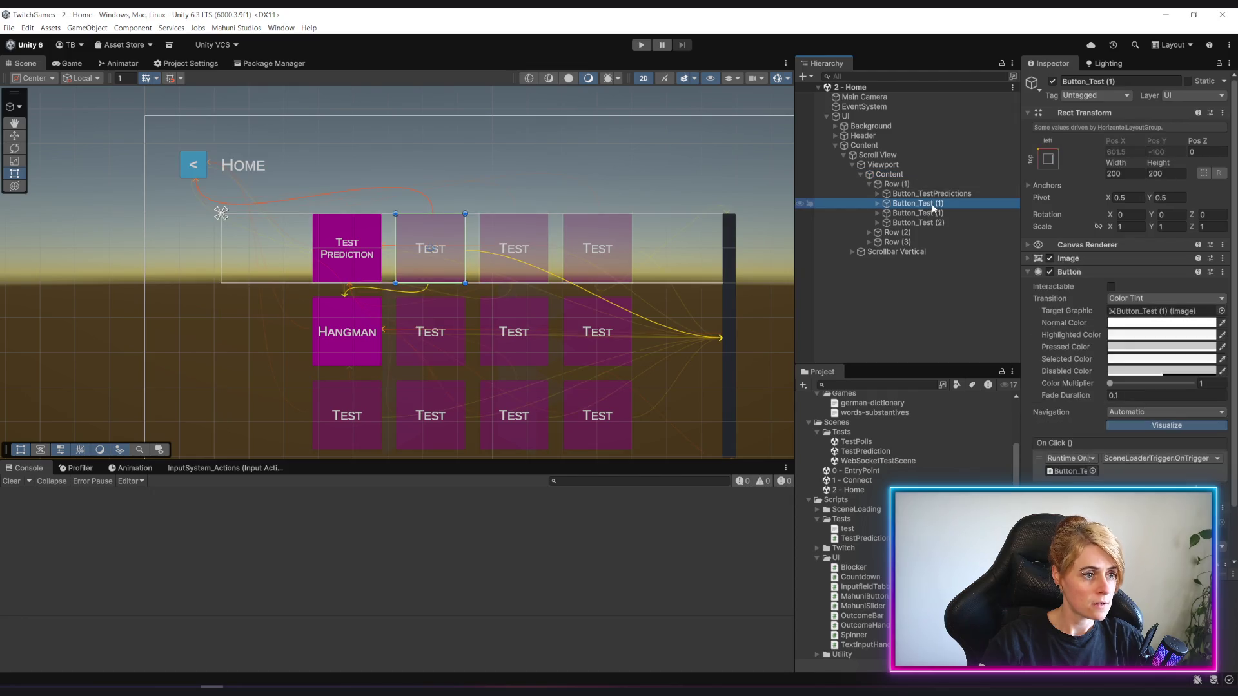
{"action": "key", "text": "F2"}
{"action": "key", "text": "End"}
{"action": "key", "text": "BackSpace"}
{"action": "key", "text": "BackSpace"}
{"action": "key", "text": "BackSpace"}
{"action": "type", "text": "Poll"}
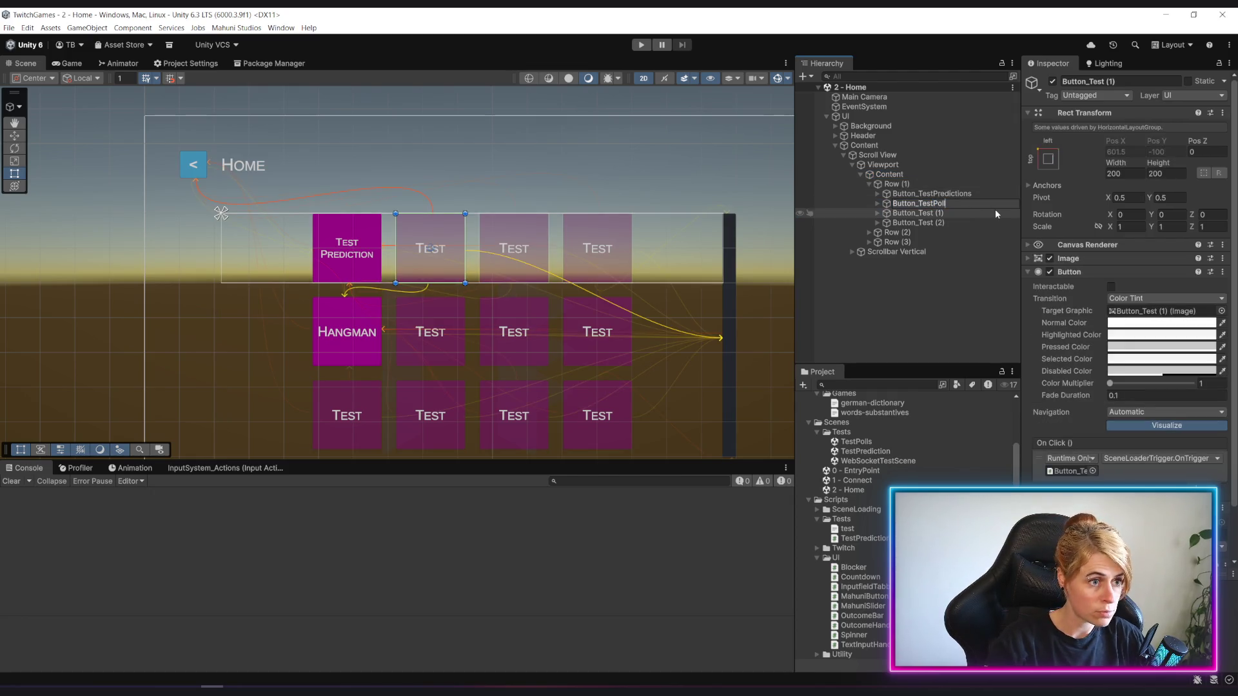
{"action": "type", "text": "s"}
{"action": "key", "text": "Return"}
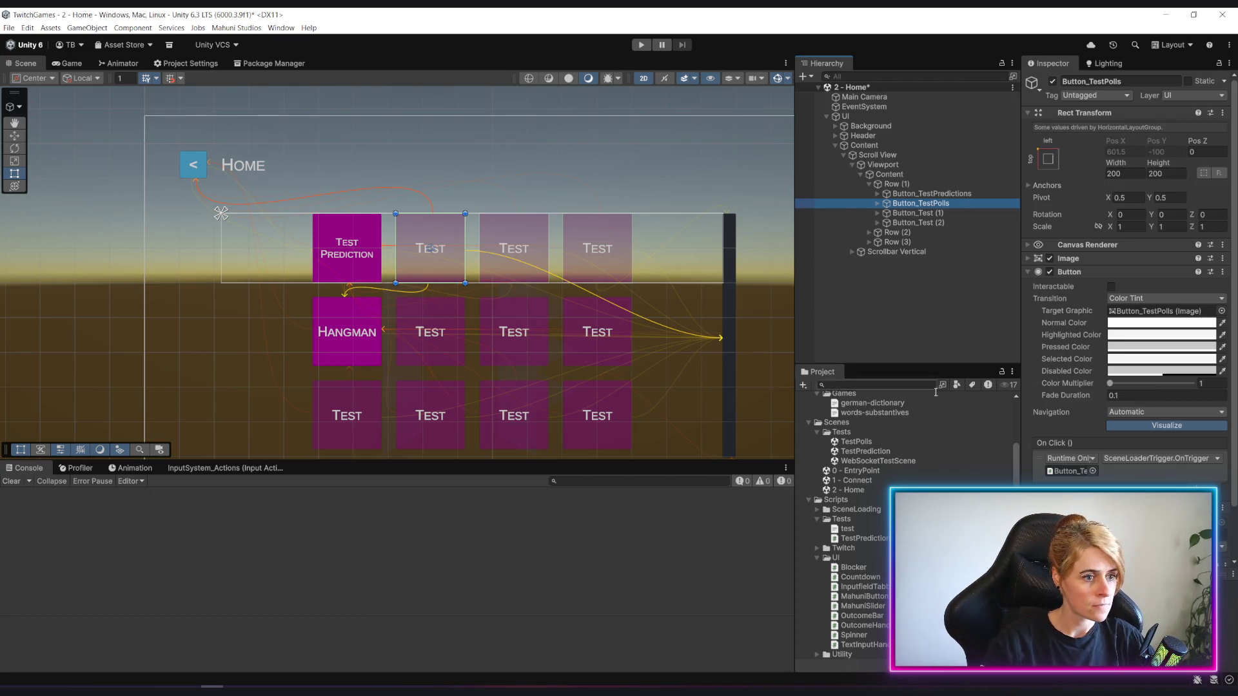
{"action": "left_click", "coordinate": [1112, 288]}
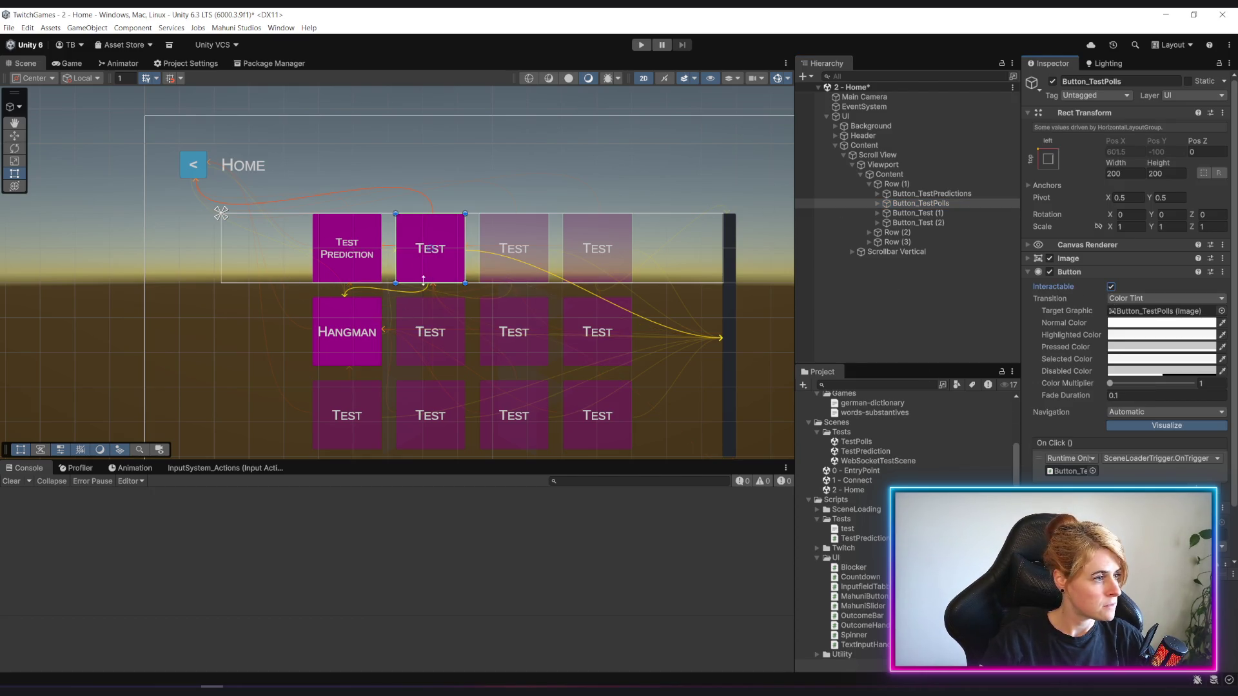
Replace the Button_TestPolls tile's placeholder 'Test' label text.
{"action": "left_click", "coordinate": [878, 205]}
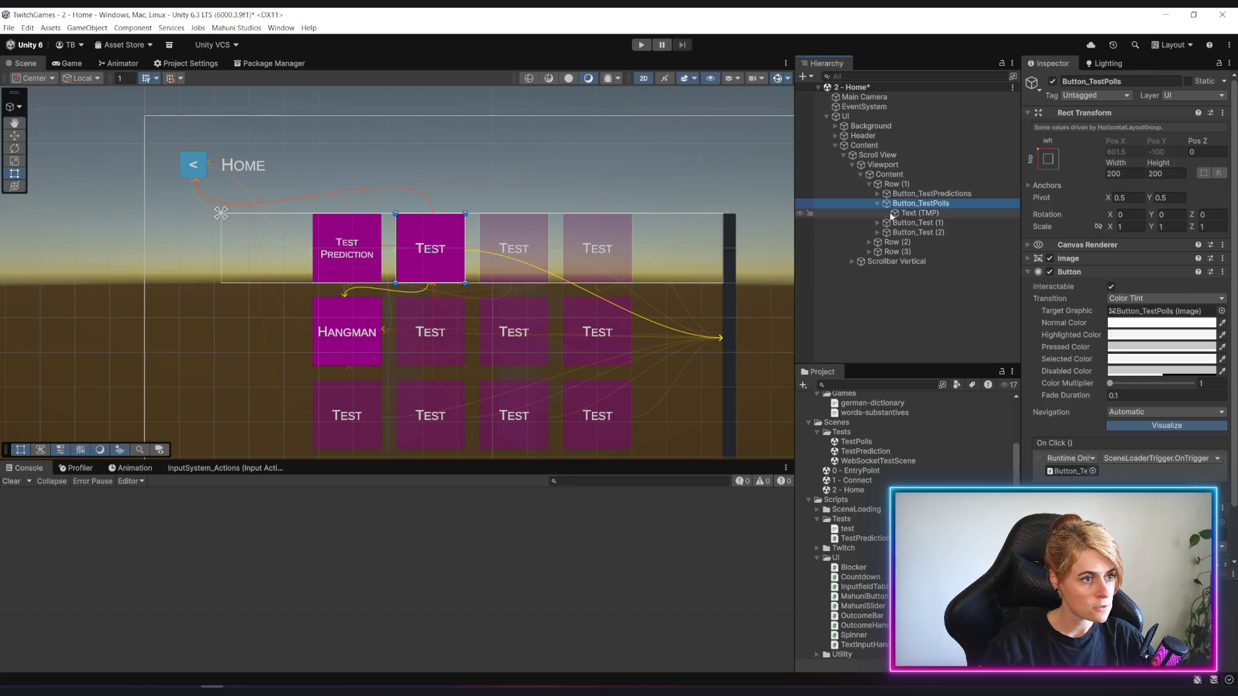
{"action": "left_click", "coordinate": [919, 213]}
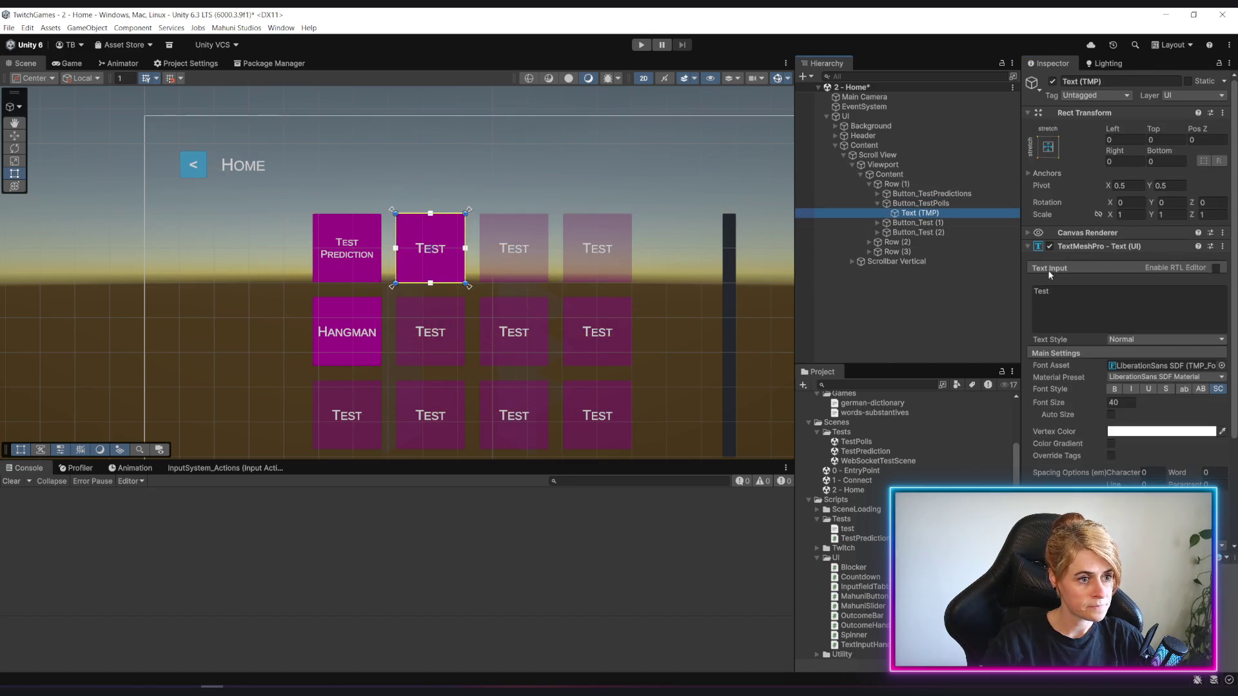
{"action": "double_click", "coordinate": [1081, 294]}
{"action": "type", "text": "Po"}
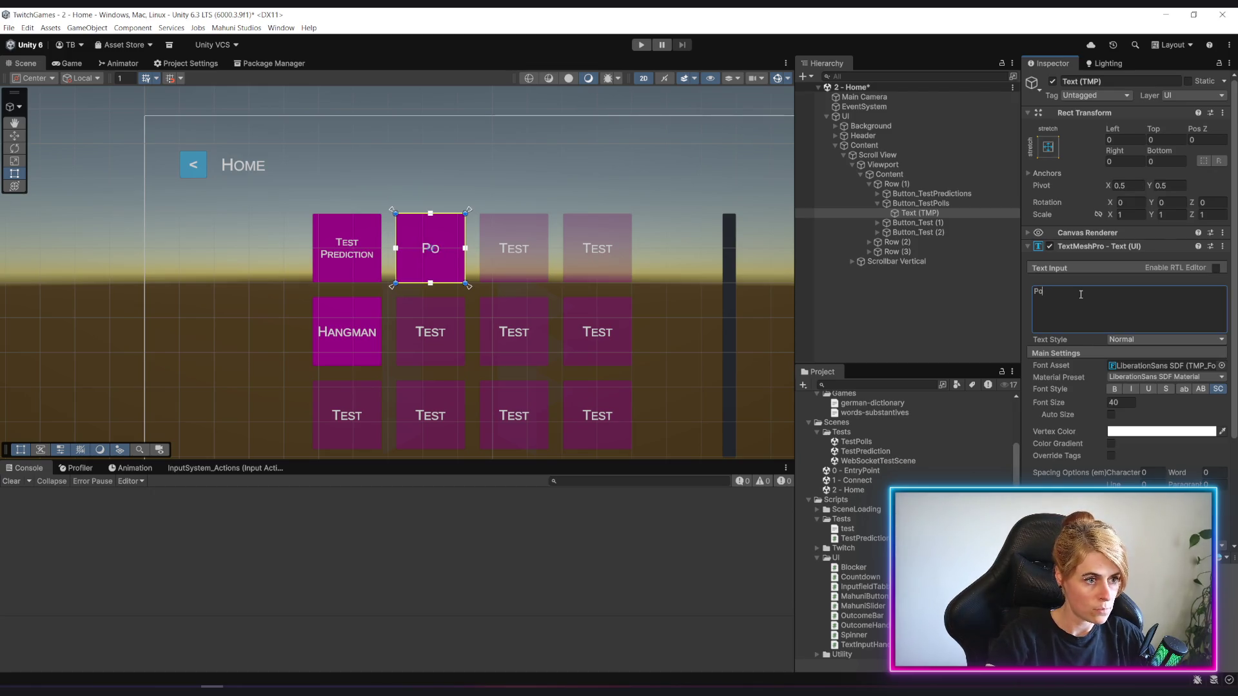
{"action": "type", "text": "lls"}
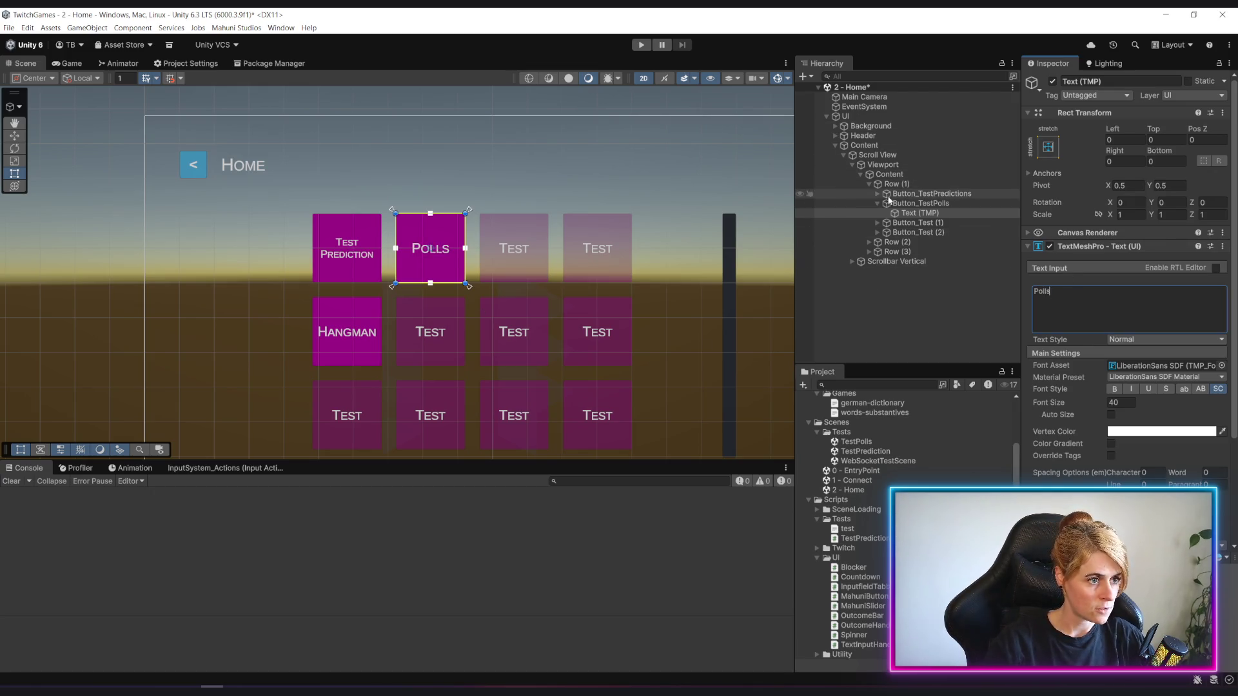
Trim the first tile's label so it reads 'Prediction'.
{"action": "left_click", "coordinate": [875, 195]}
{"action": "left_click", "coordinate": [918, 204]}
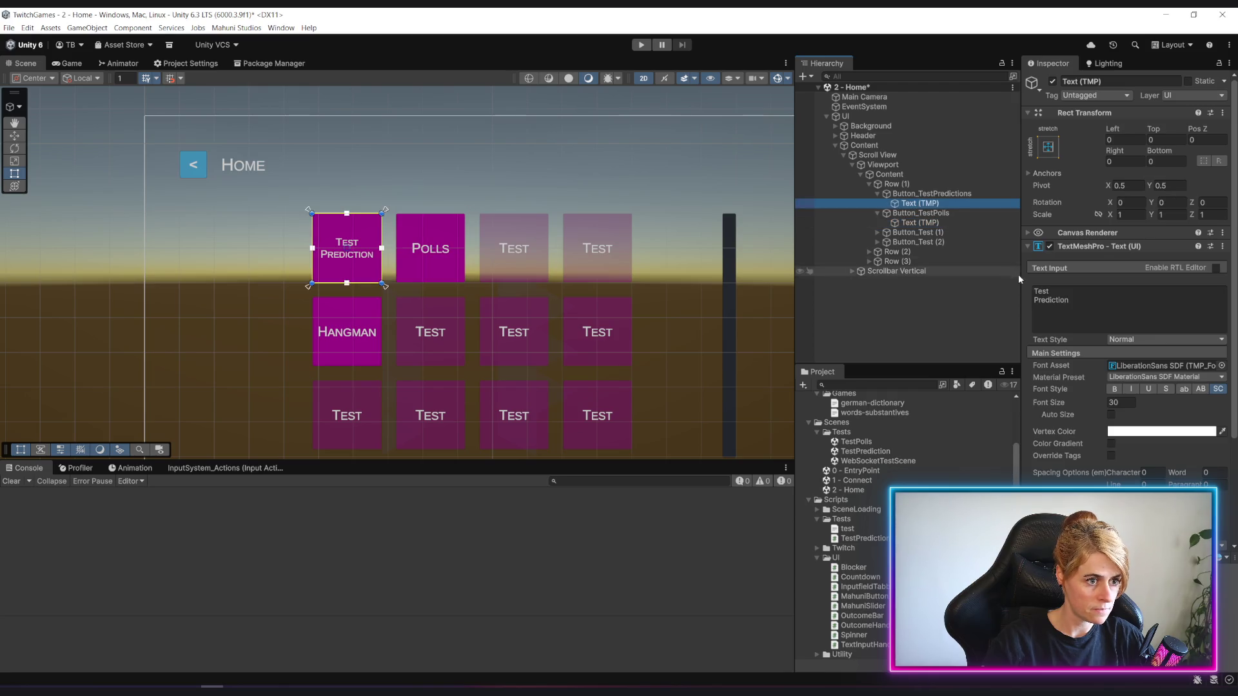
{"action": "double_click", "coordinate": [1041, 290]}
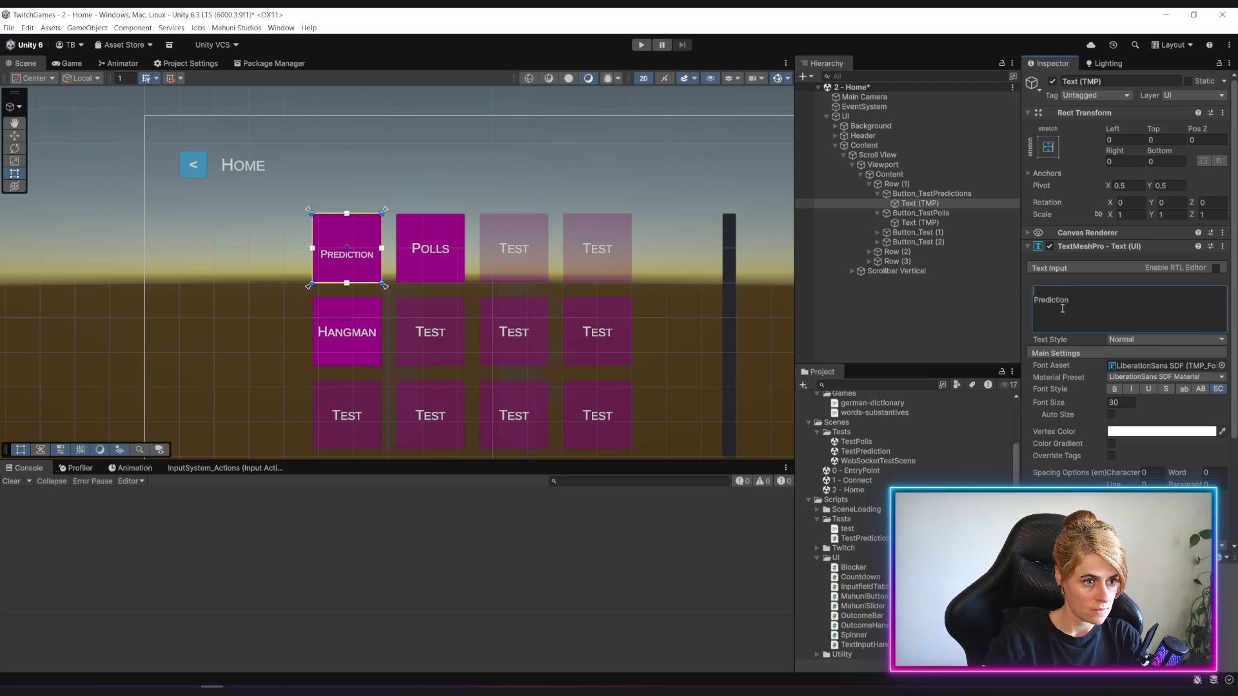
{"action": "key", "text": "Delete"}
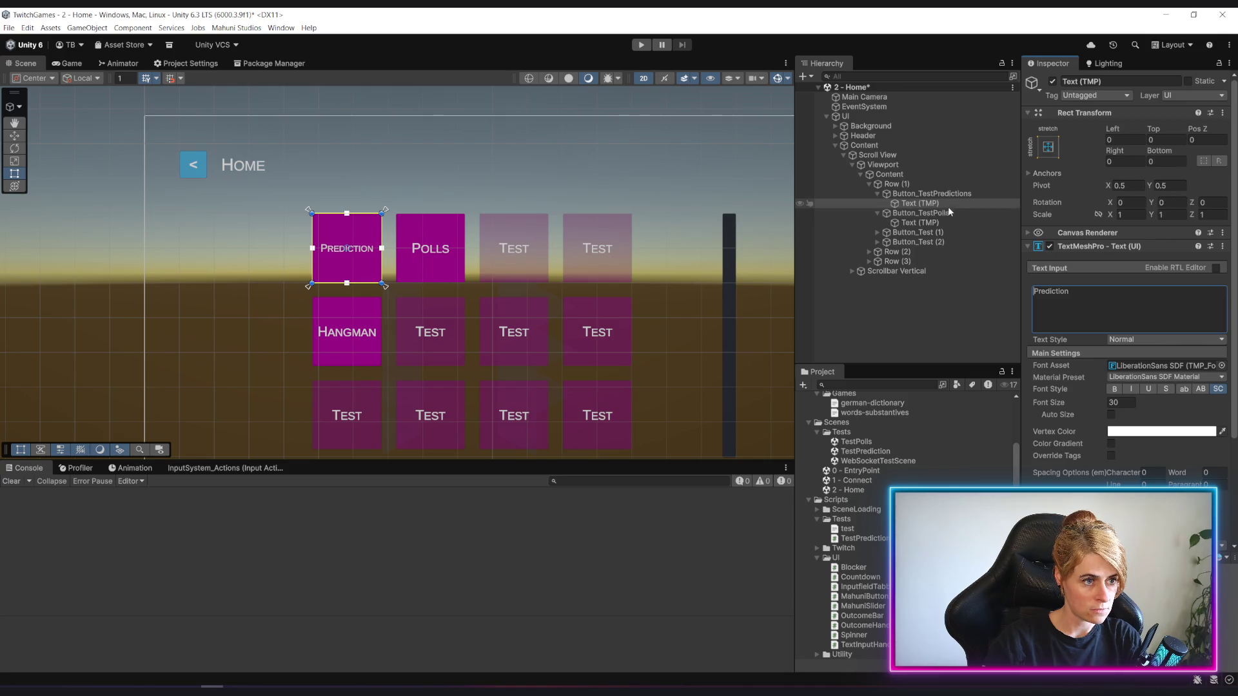
Shorten the second tile's label to 'Poll', collapse the prediction button and clear the selection.
{"action": "left_click", "coordinate": [919, 223]}
{"action": "double_click", "coordinate": [1043, 290]}
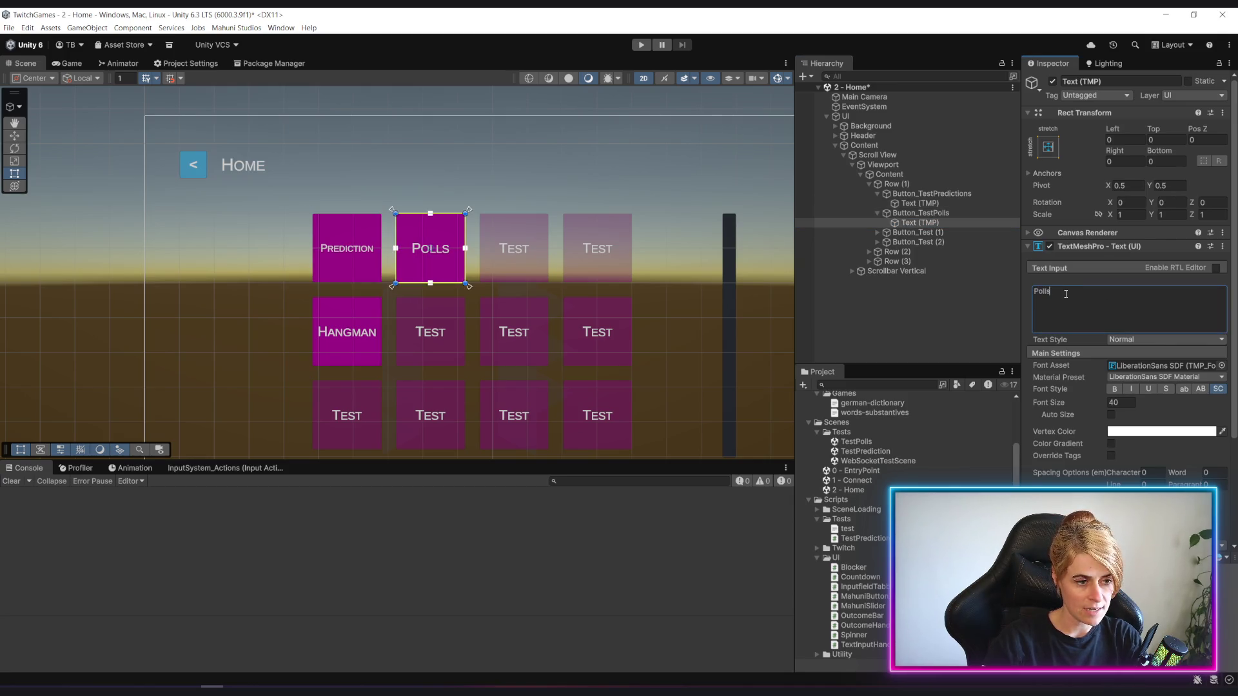
{"action": "key", "text": "BackSpace"}
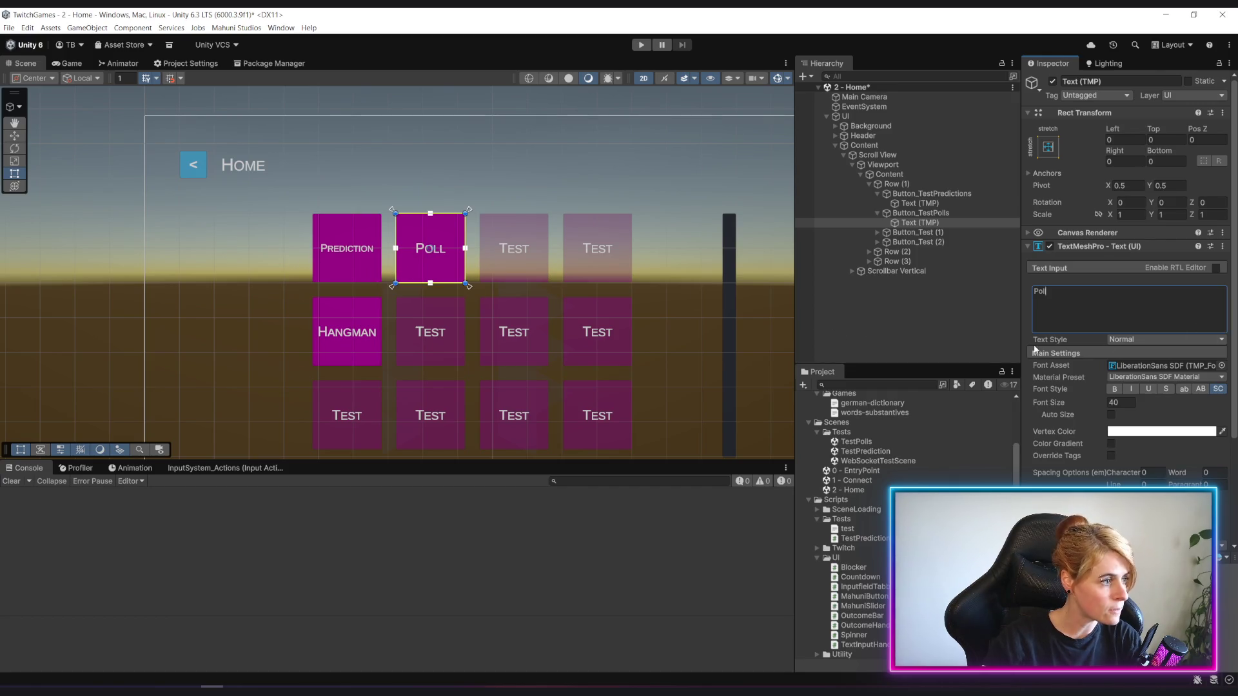
{"action": "left_click", "coordinate": [919, 213]}
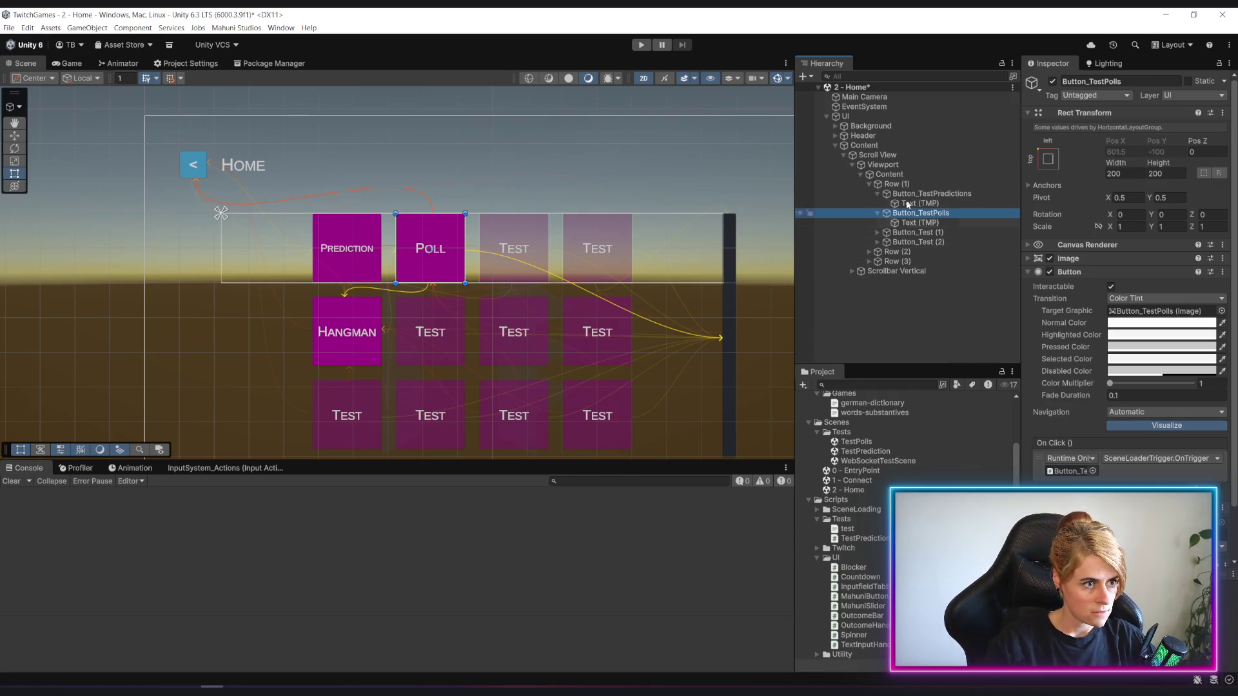
{"action": "left_click", "coordinate": [886, 193]}
{"action": "left_click", "coordinate": [911, 335]}
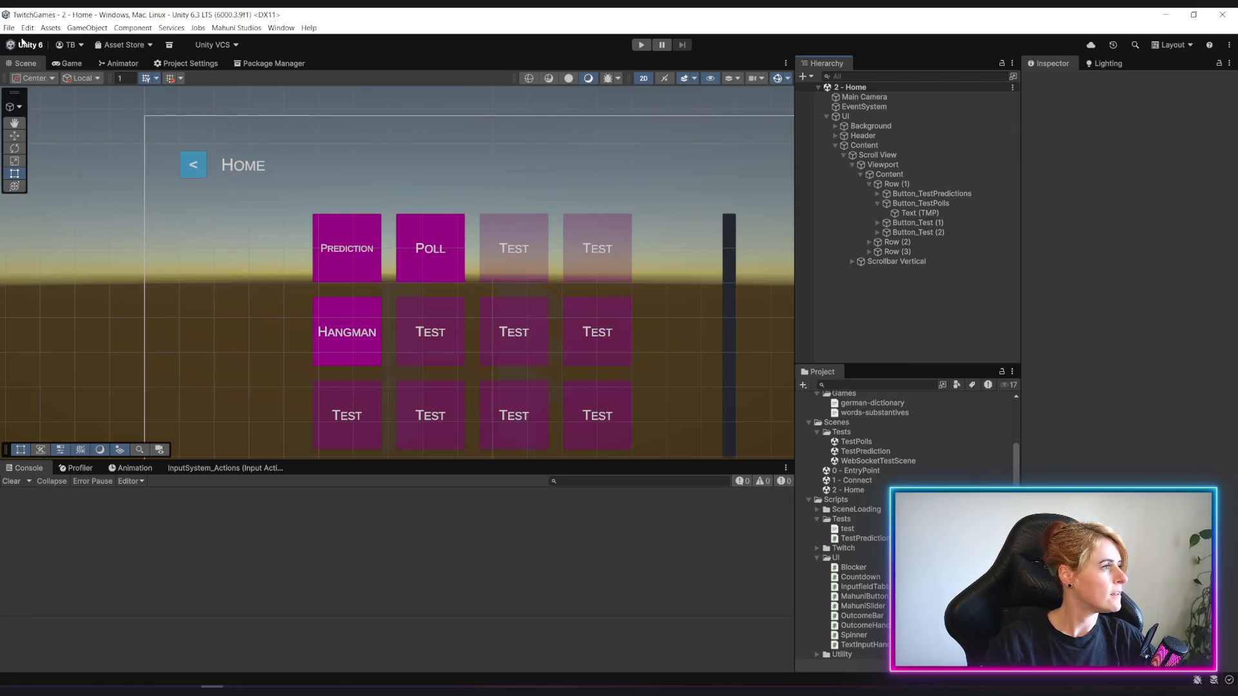
Add TestPolls to the Build Profiles scene list at index 4, above Hangman, and close the window.
{"action": "left_click", "coordinate": [10, 28]}
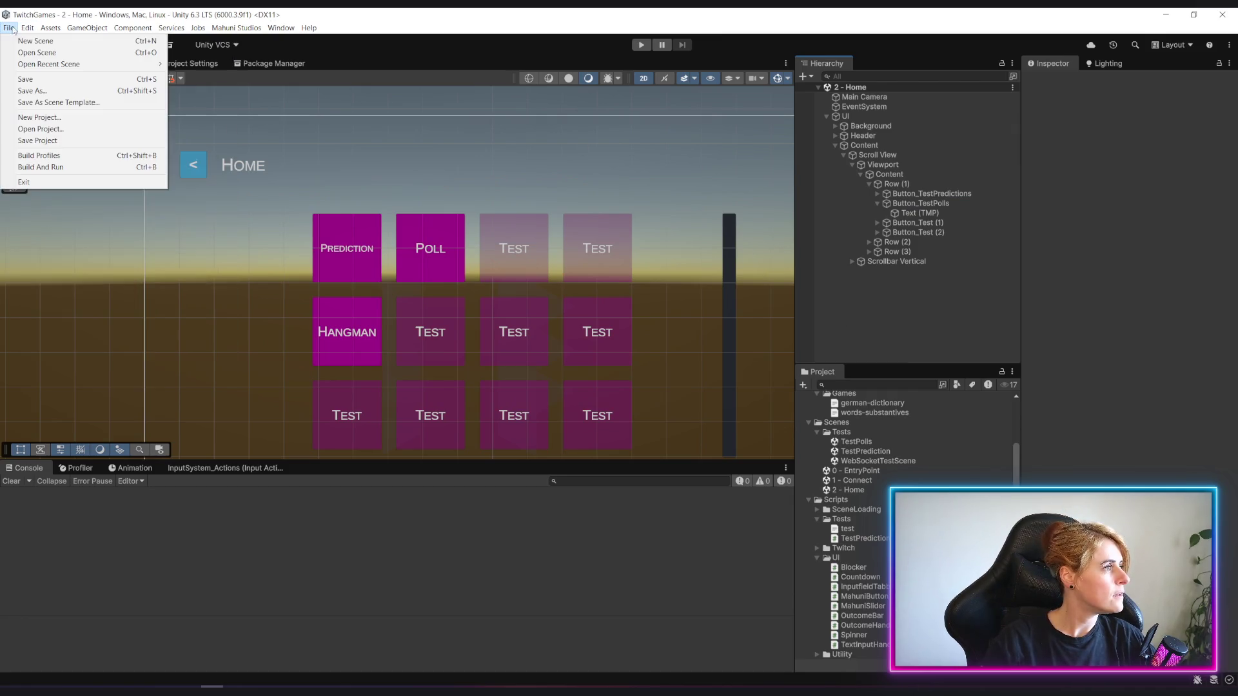
{"action": "left_click", "coordinate": [35, 155]}
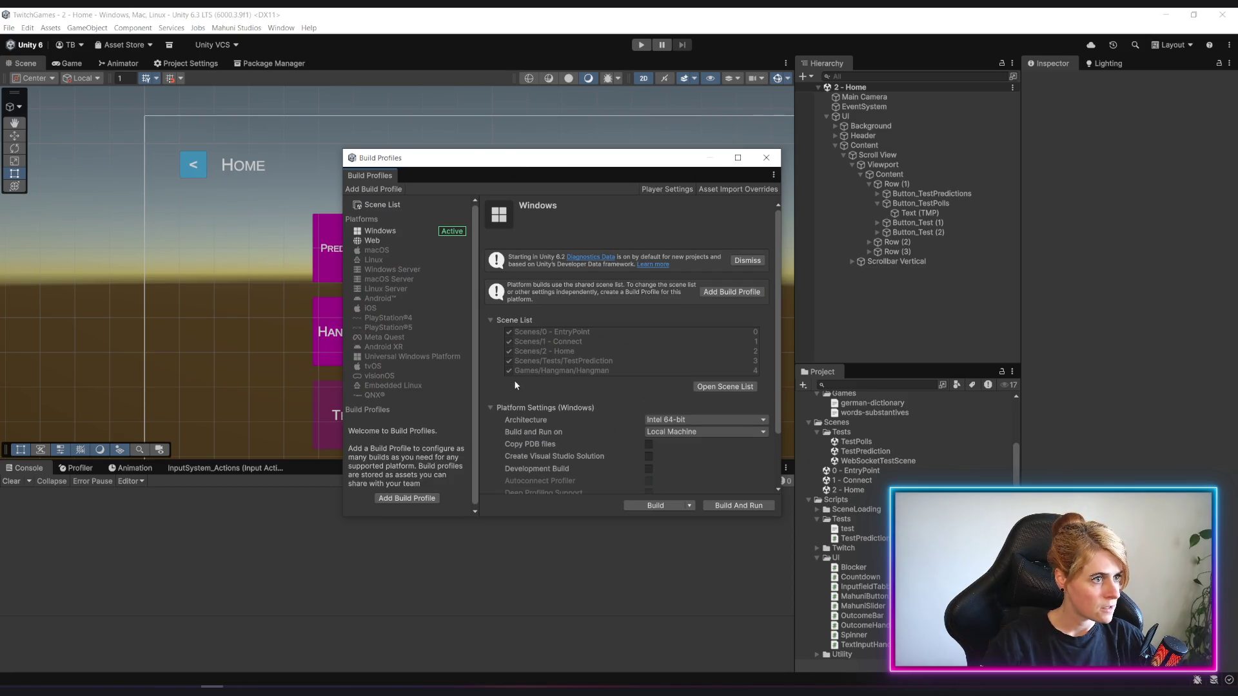
{"action": "left_click", "coordinate": [724, 385]}
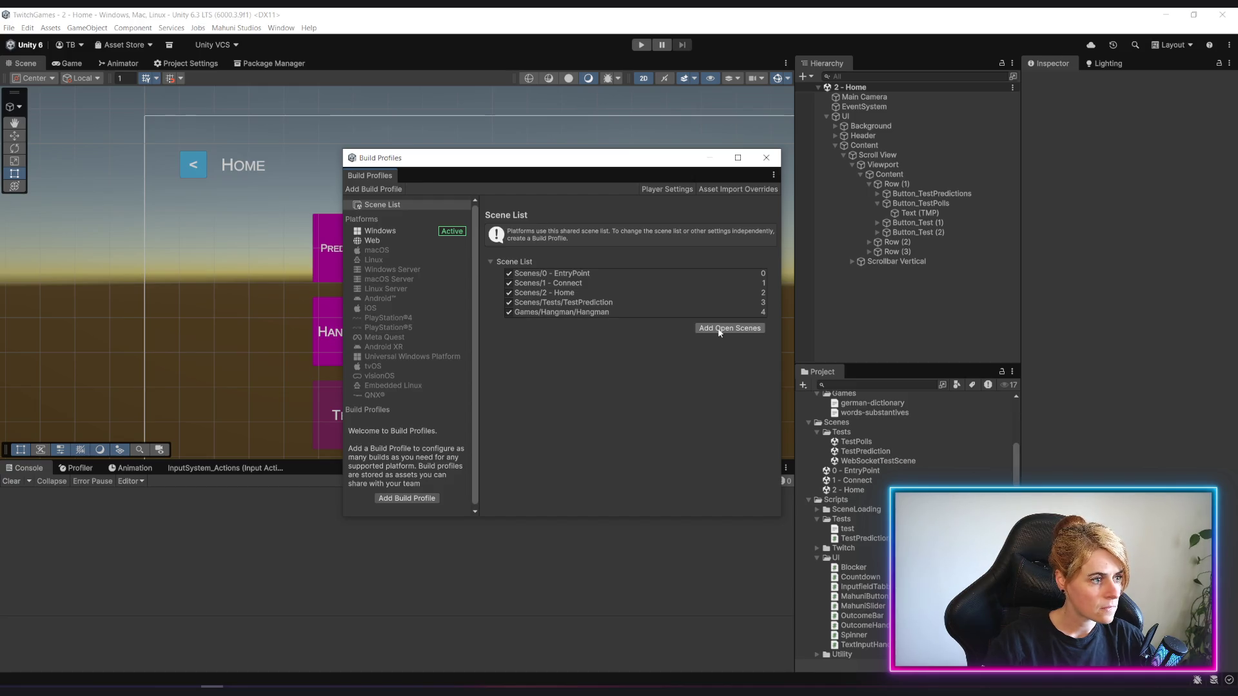
{"action": "double_click", "coordinate": [856, 441]}
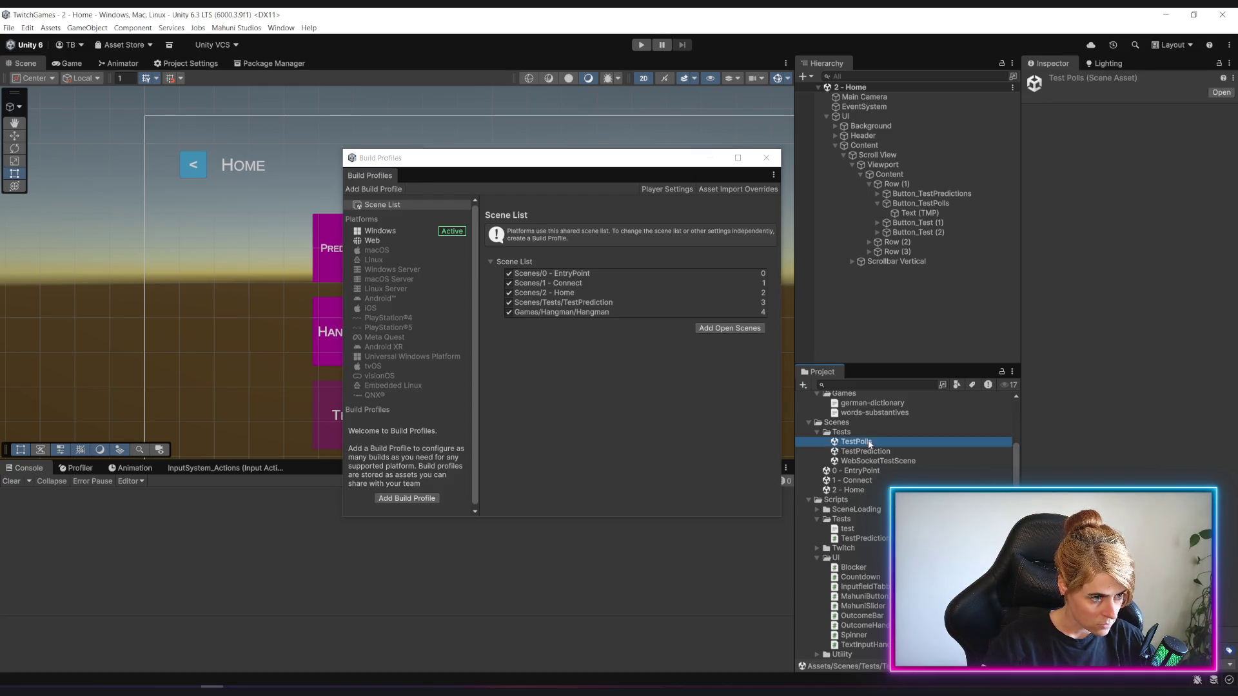
{"action": "left_click", "coordinate": [731, 328]}
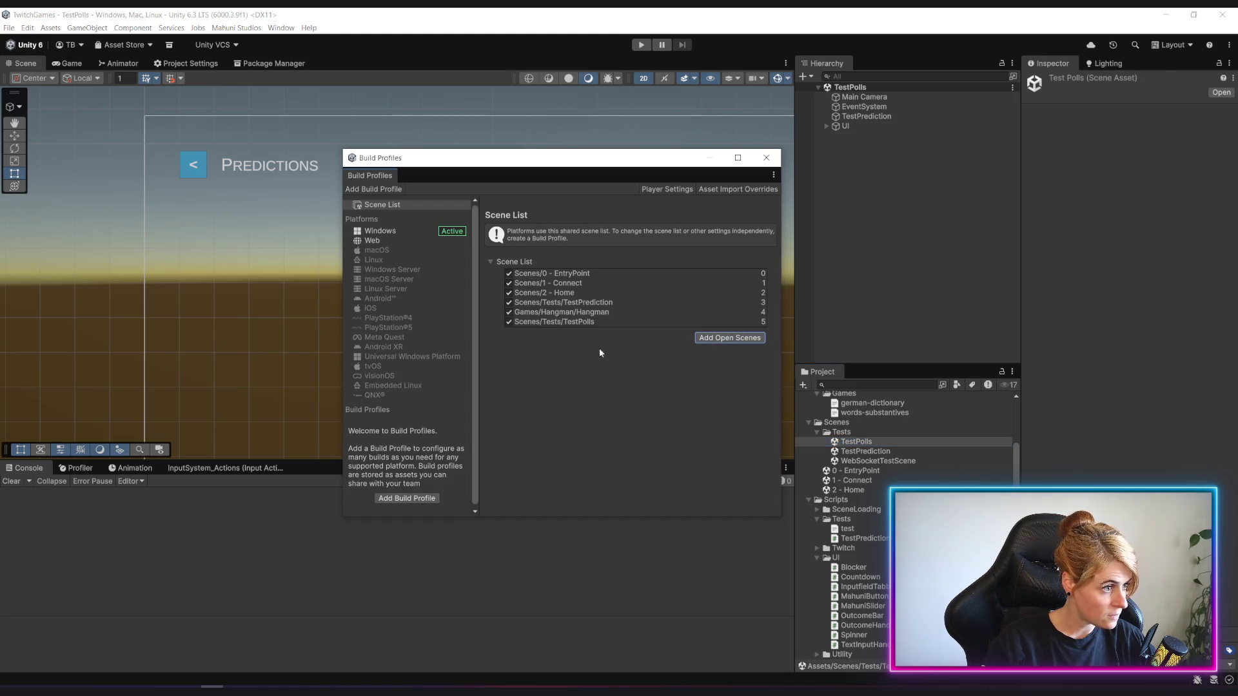
{"action": "left_click_drag", "start_coordinate": [581, 320], "coordinate": [580, 311]}
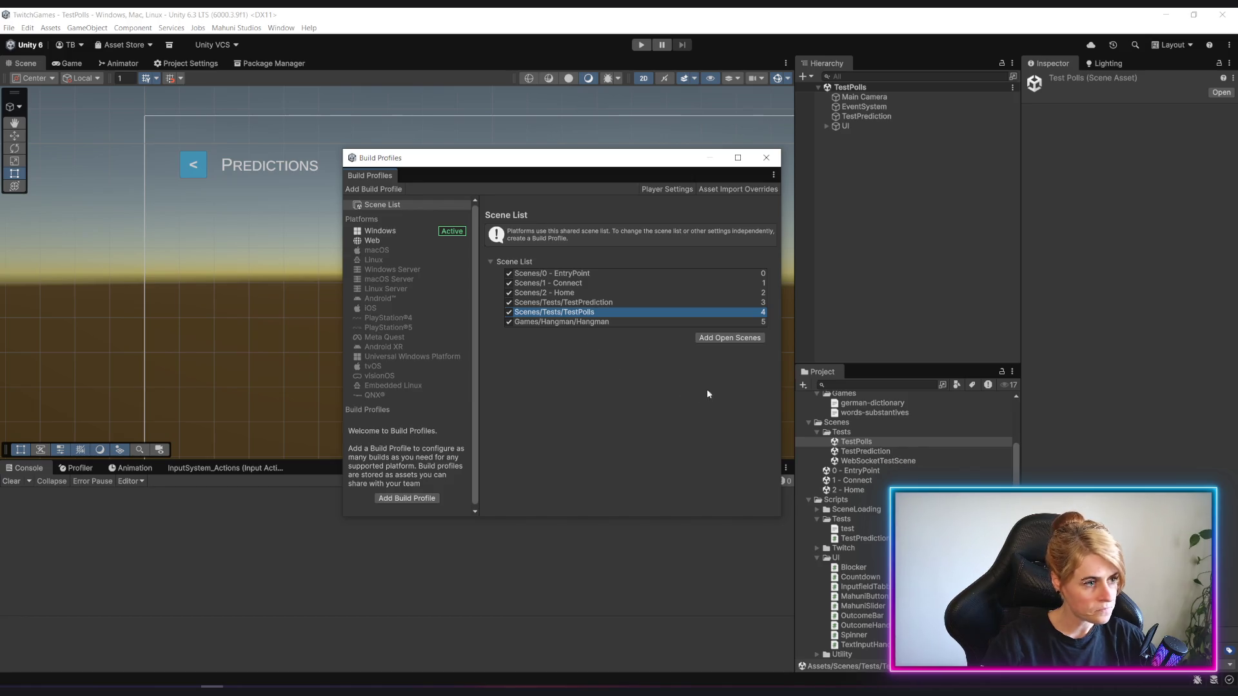
{"action": "left_click", "coordinate": [767, 157]}
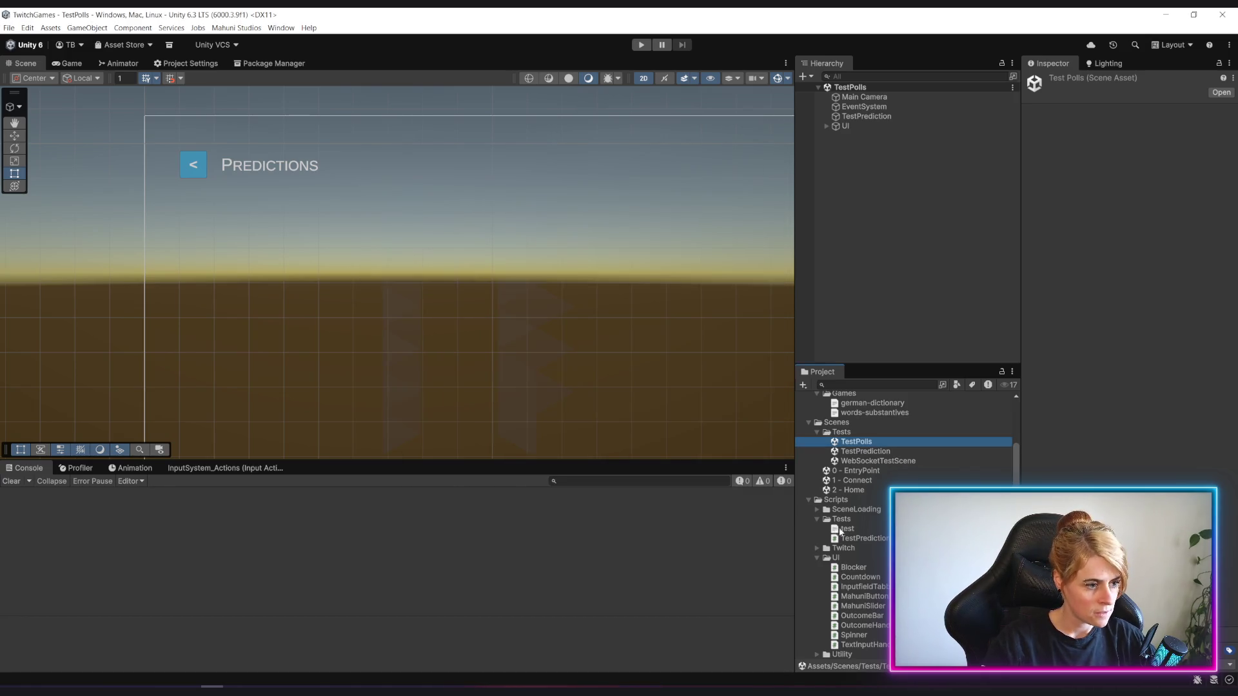
Reopen the 2 - Home scene and expand the UI hierarchy down to the tile rows.
{"action": "double_click", "coordinate": [854, 490]}
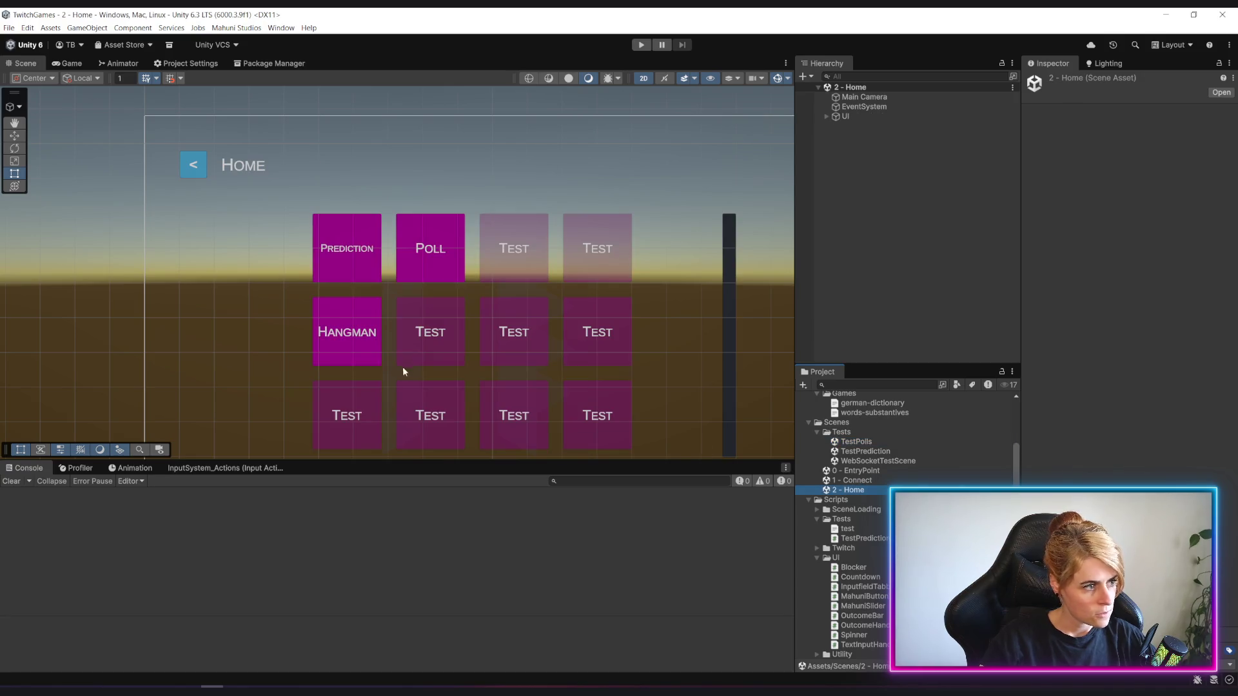
{"action": "left_click", "coordinate": [826, 117]}
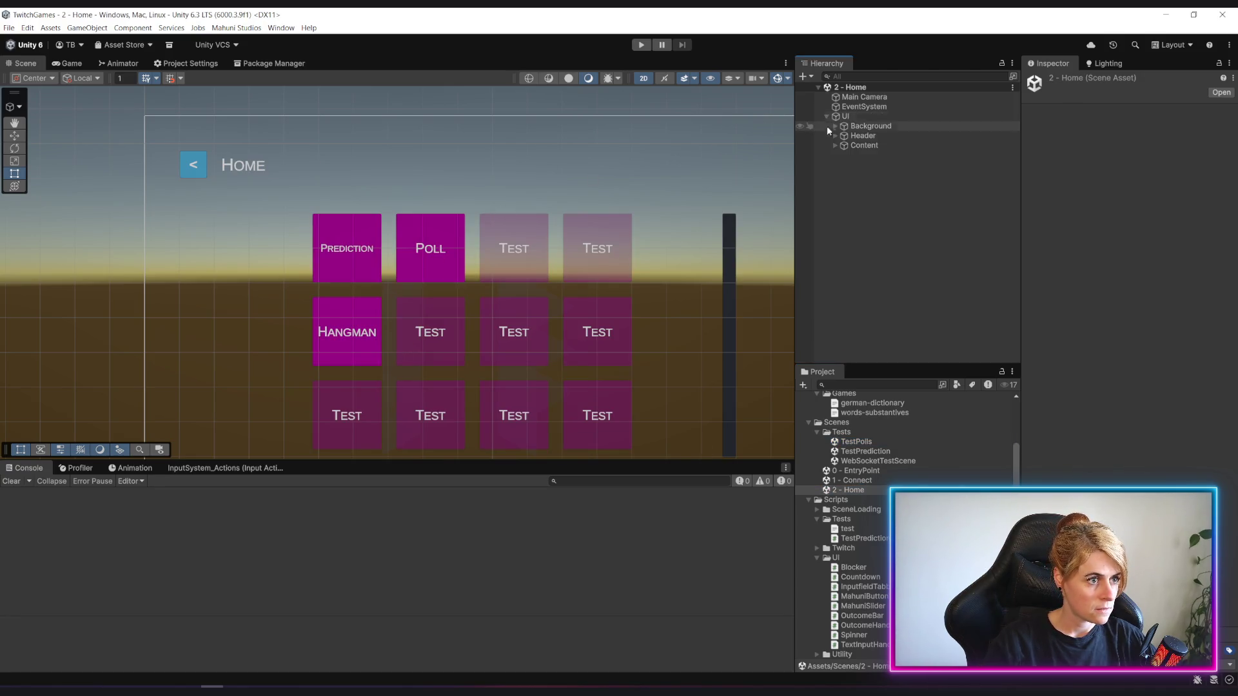
{"action": "left_click", "coordinate": [836, 146]}
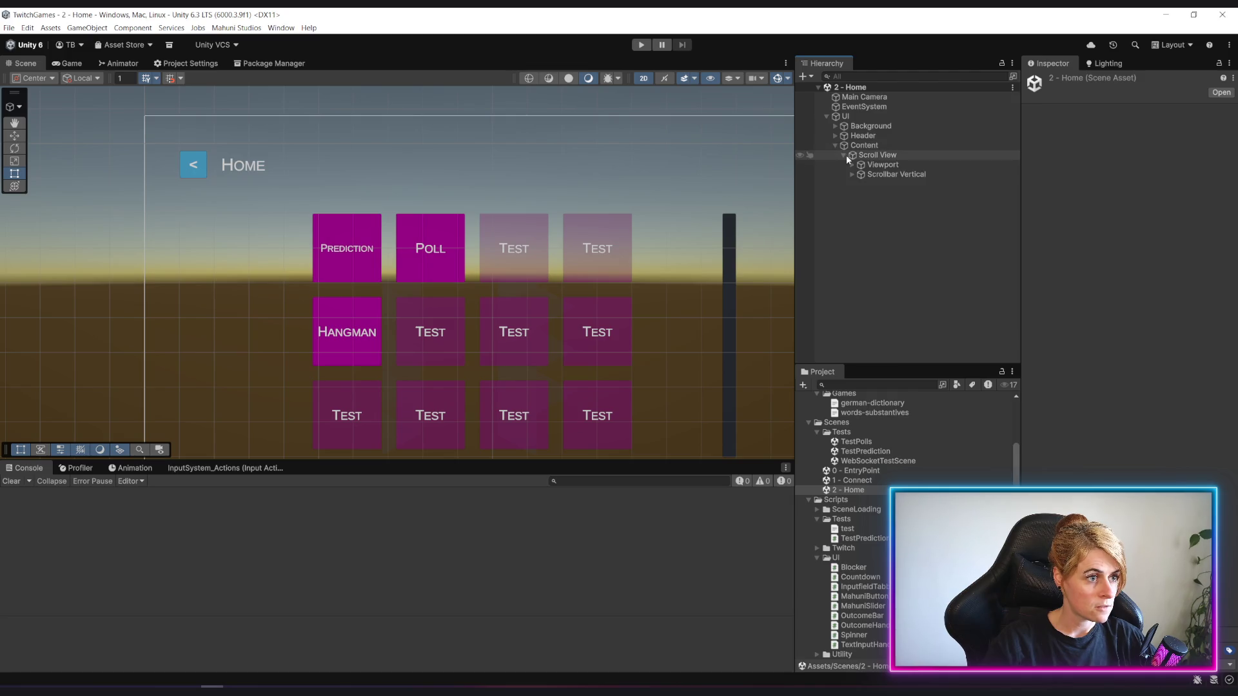
{"action": "left_click", "coordinate": [843, 155]}
{"action": "left_click", "coordinate": [856, 174]}
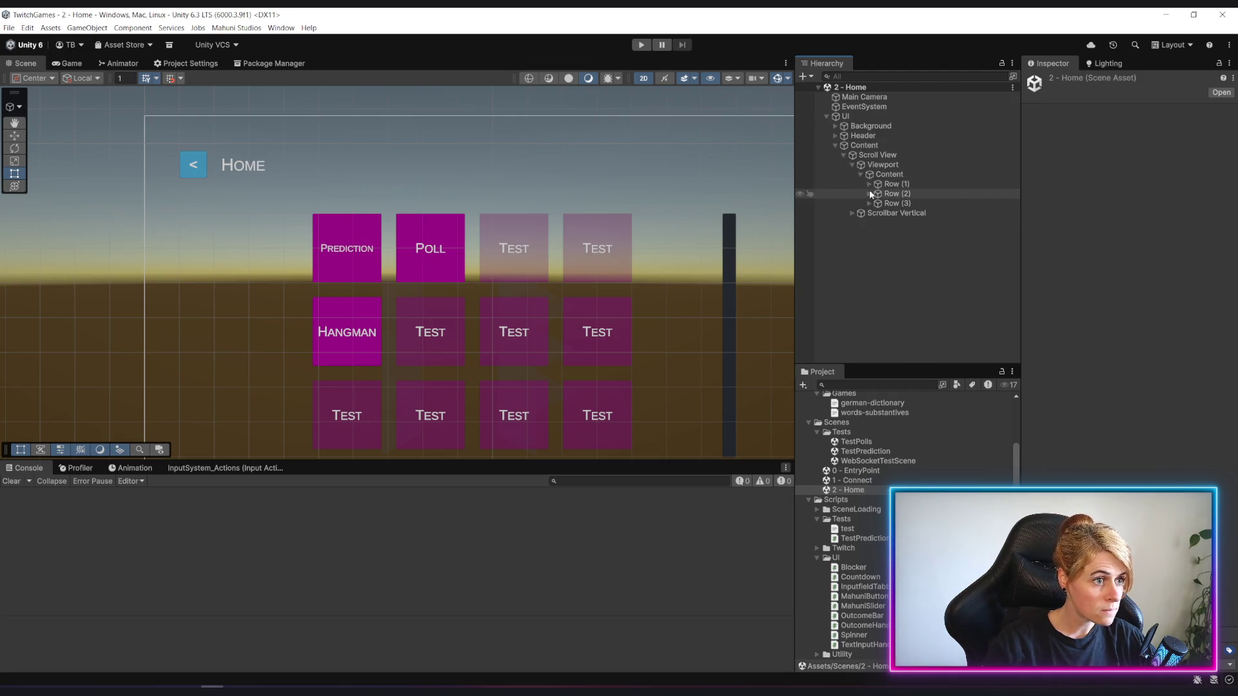
Set Button_TestPolls' Scene Loader Trigger scene name to TestPolls, save the scene and enter play mode.
{"action": "left_click", "coordinate": [904, 205]}
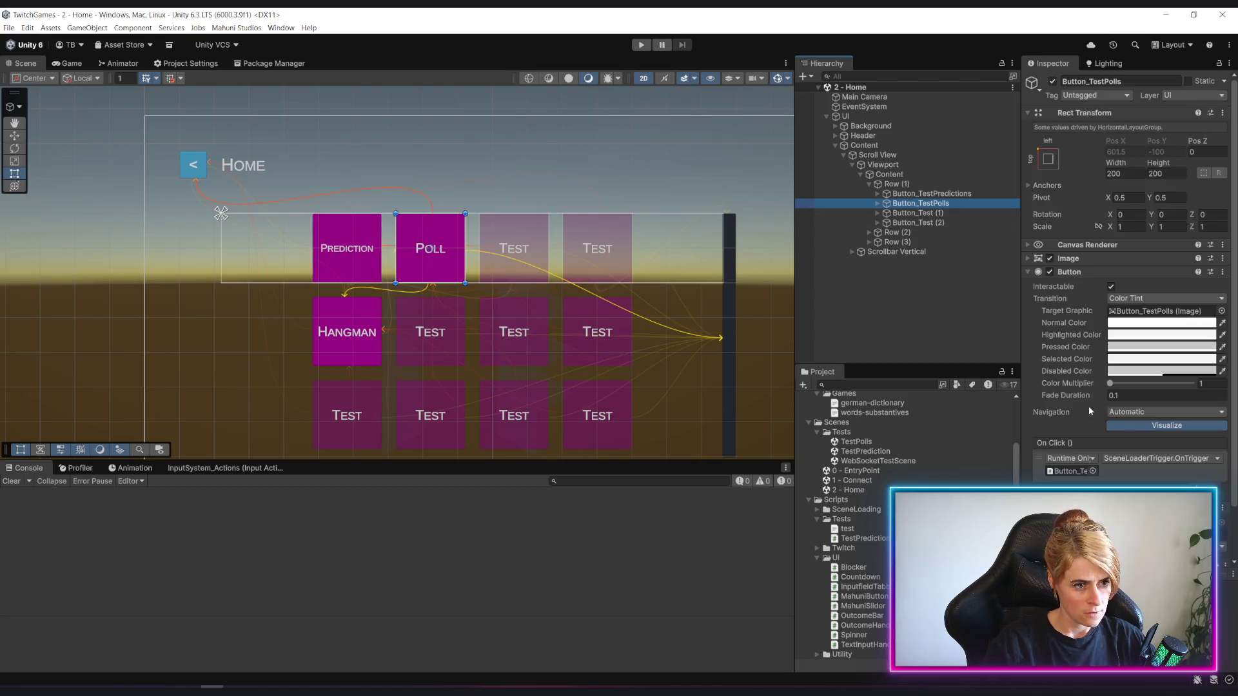
{"action": "scroll", "coordinate": [1088, 405], "scroll_direction": "down", "scroll_amount": 5}
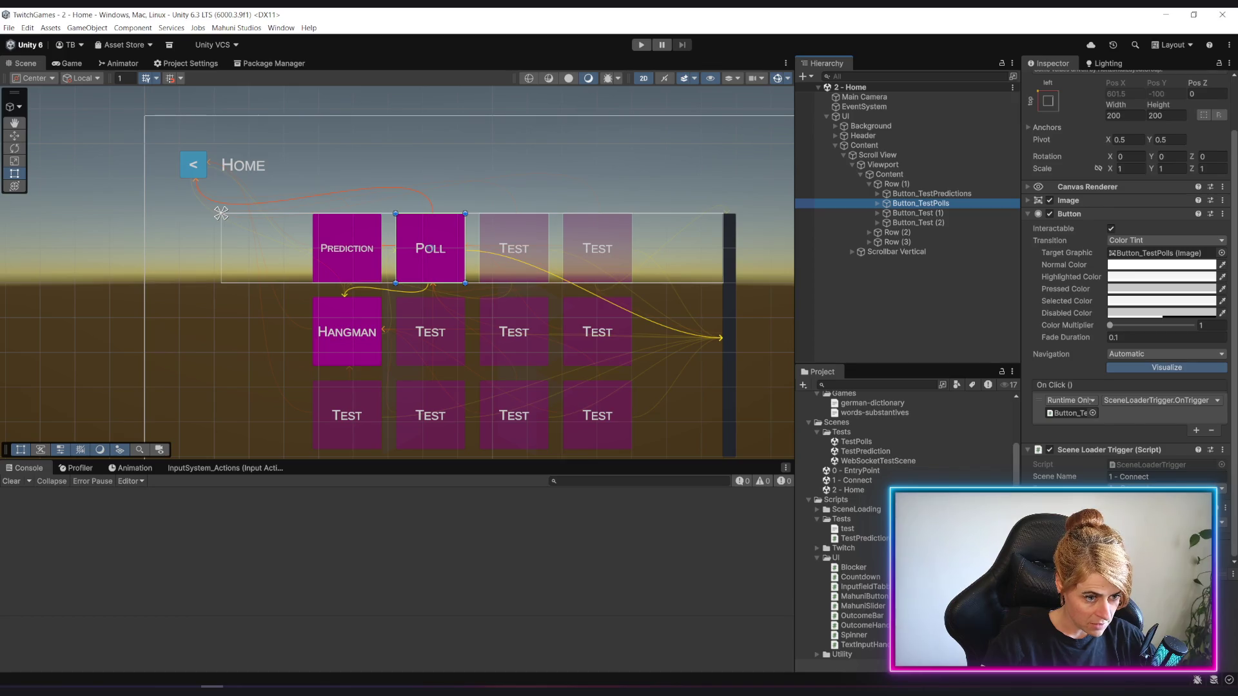
{"action": "type", "text": "TestPolls"}
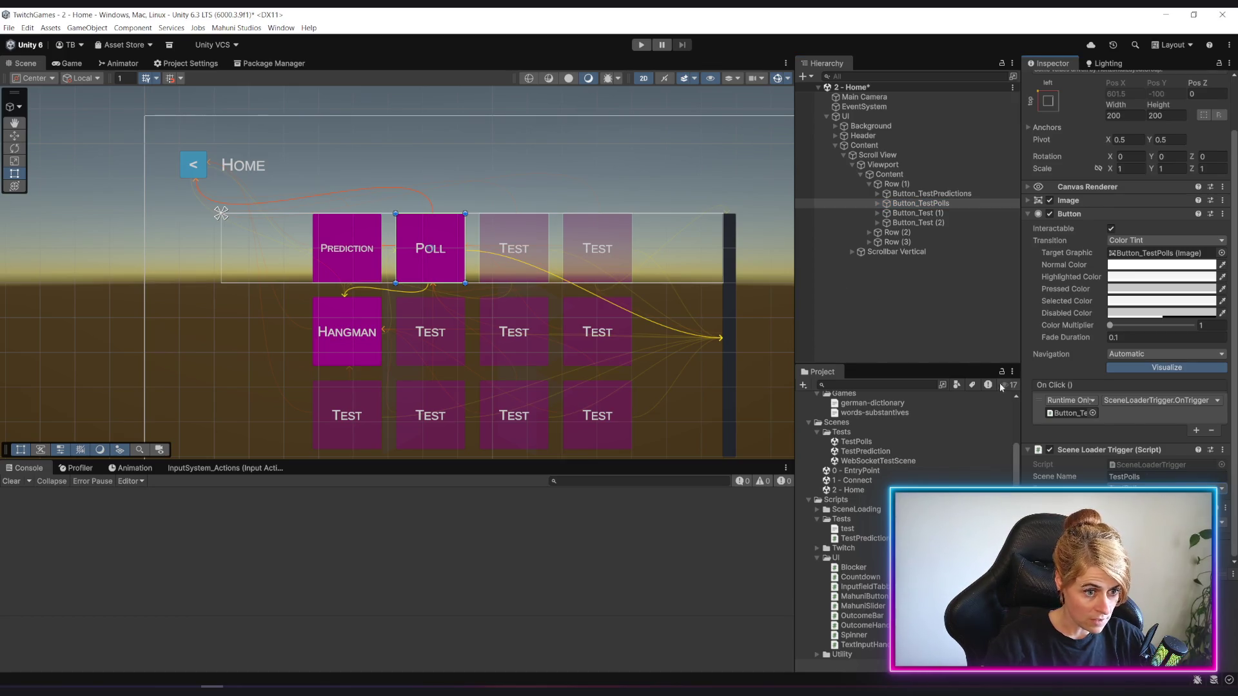
{"action": "key", "text": "ctrl+s"}
{"action": "key", "text": "ctrl+p"}
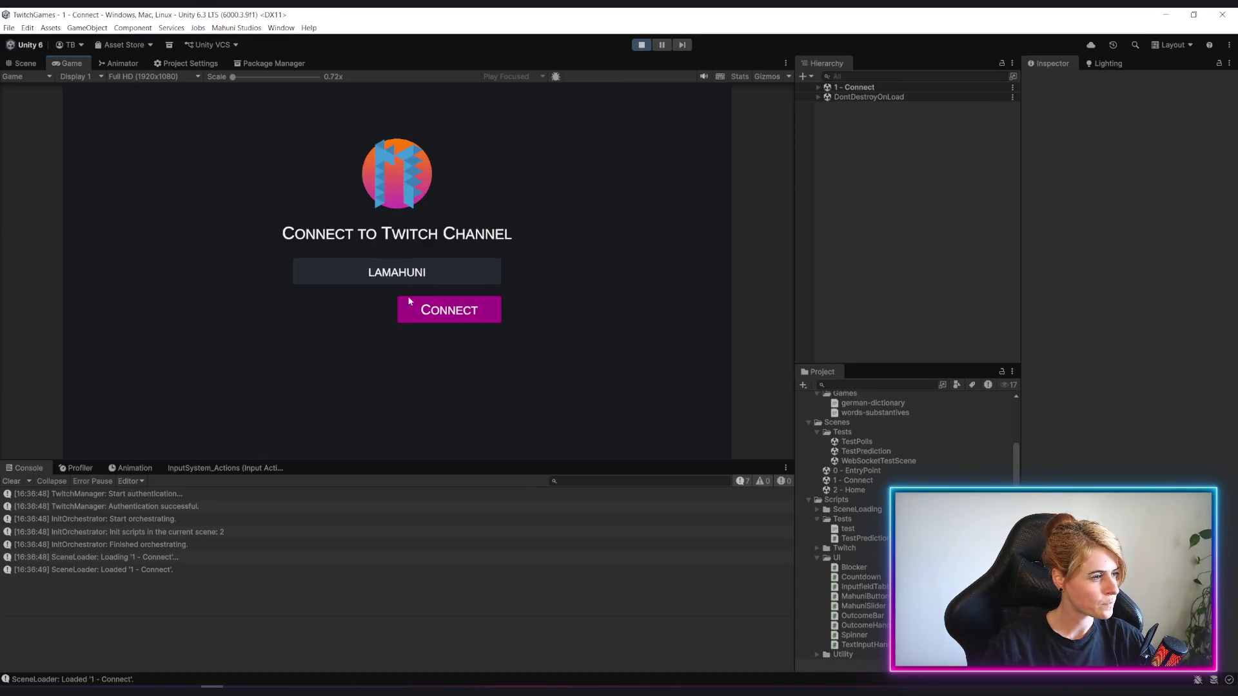
Playtest: connect, launch the Poll tile into TestPolls and inspect the InvalidOperationException.
{"action": "left_click", "coordinate": [435, 310]}
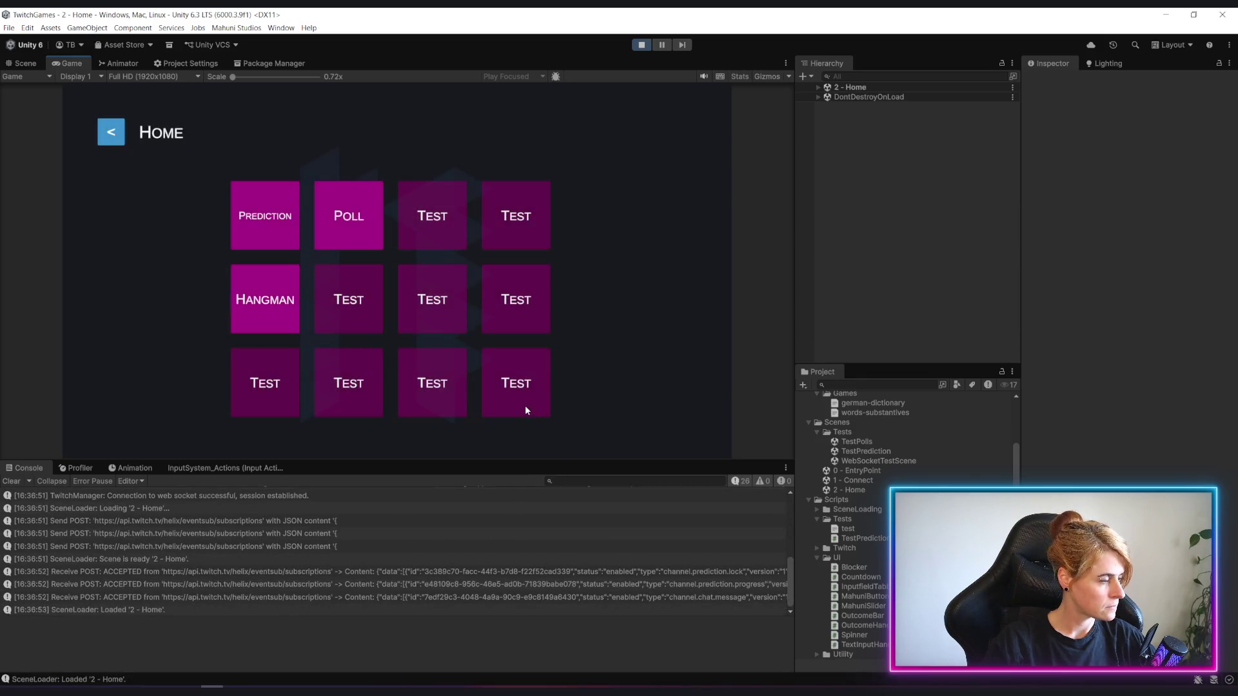
{"action": "left_click", "coordinate": [347, 200]}
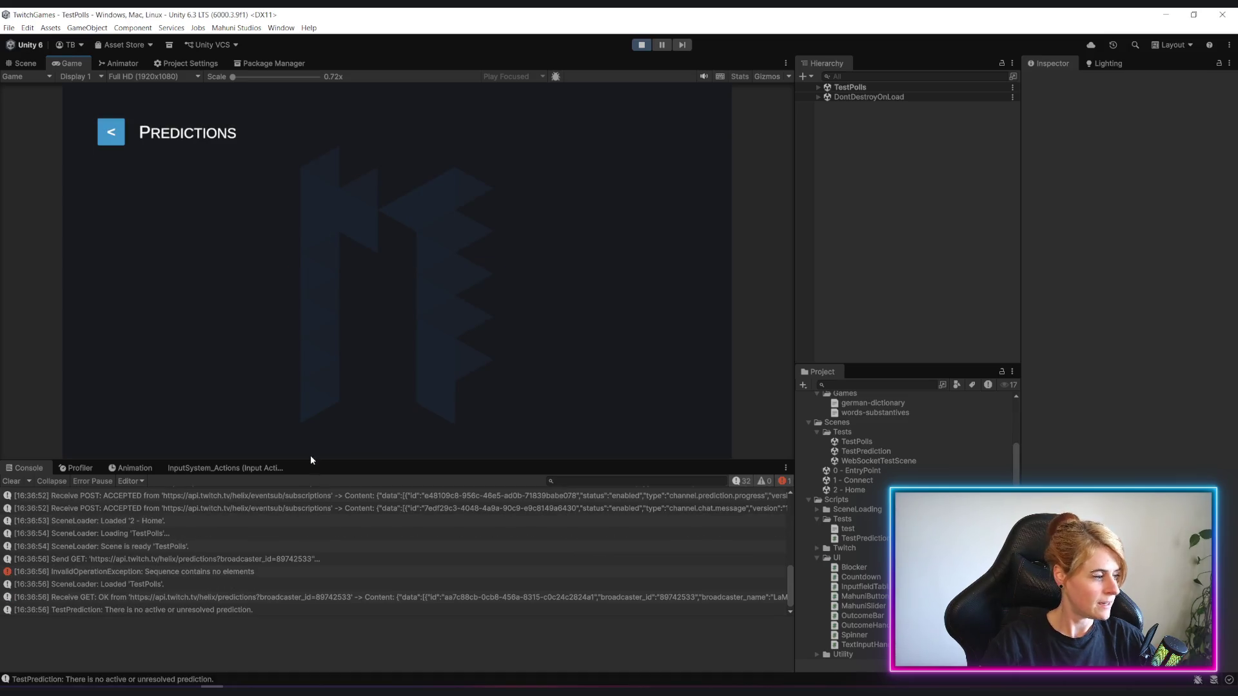
{"action": "left_click", "coordinate": [138, 572]}
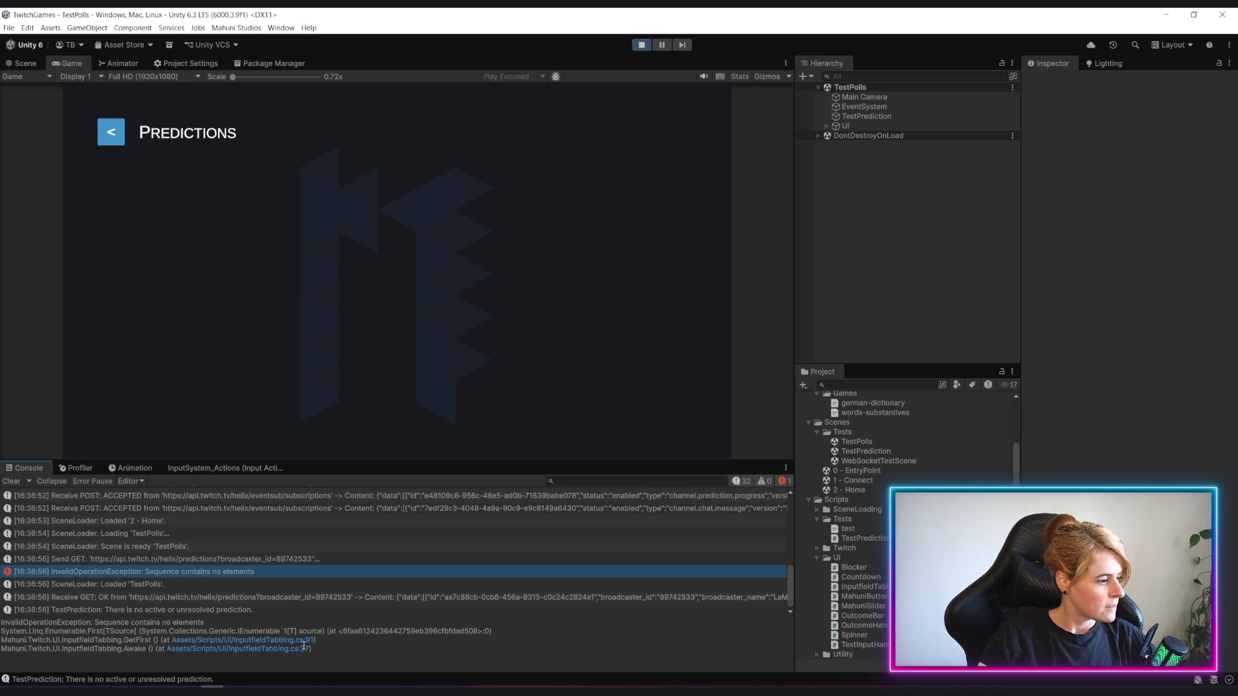
{"action": "left_click", "coordinate": [858, 117]}
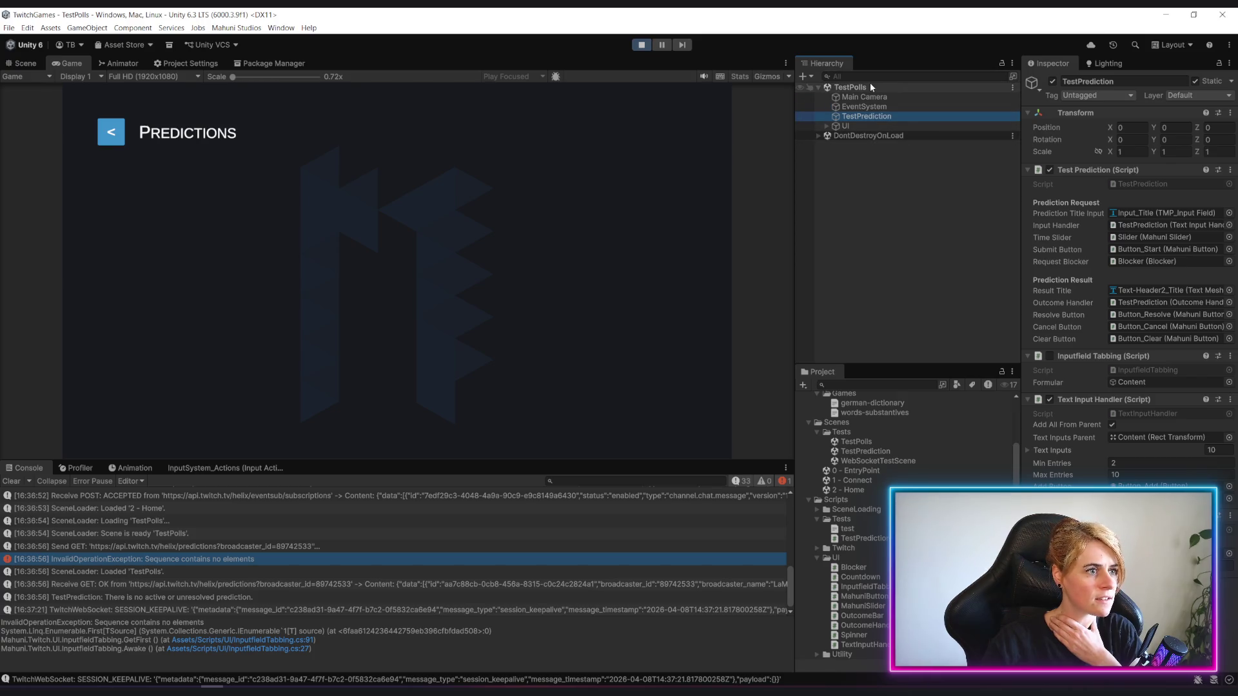
Stop play mode, open the TestPolls scene and expand its UI toward the header.
{"action": "left_click", "coordinate": [642, 44]}
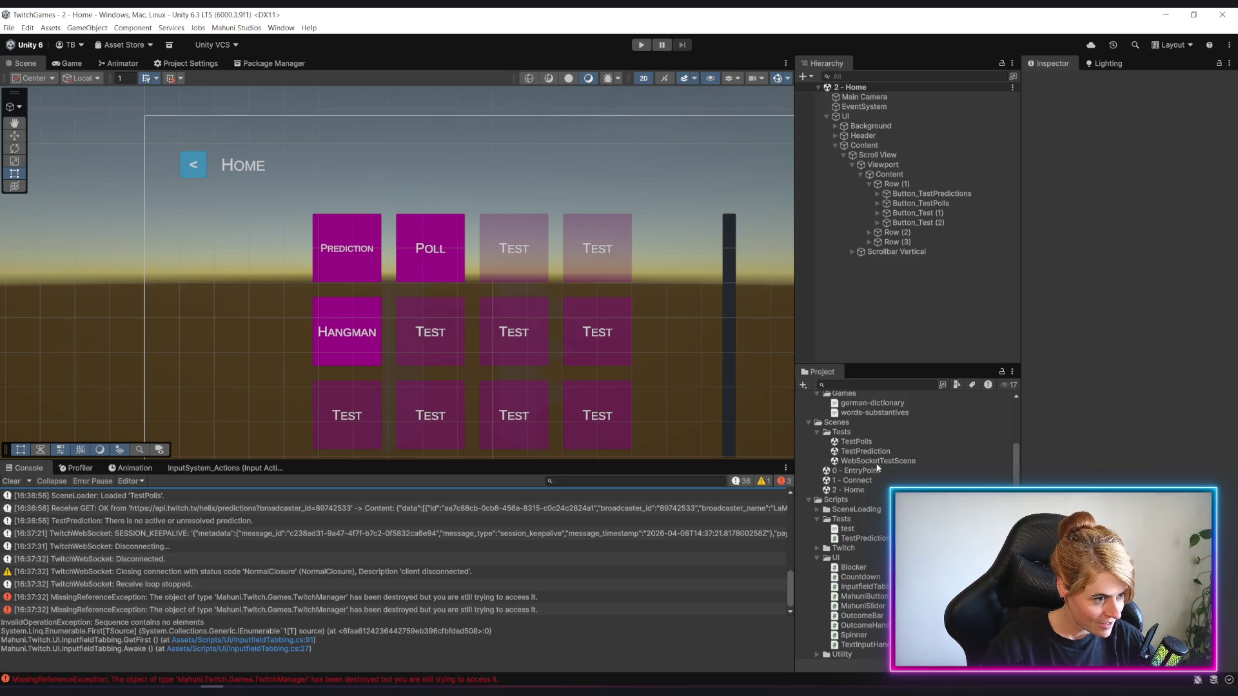
{"action": "double_click", "coordinate": [856, 442]}
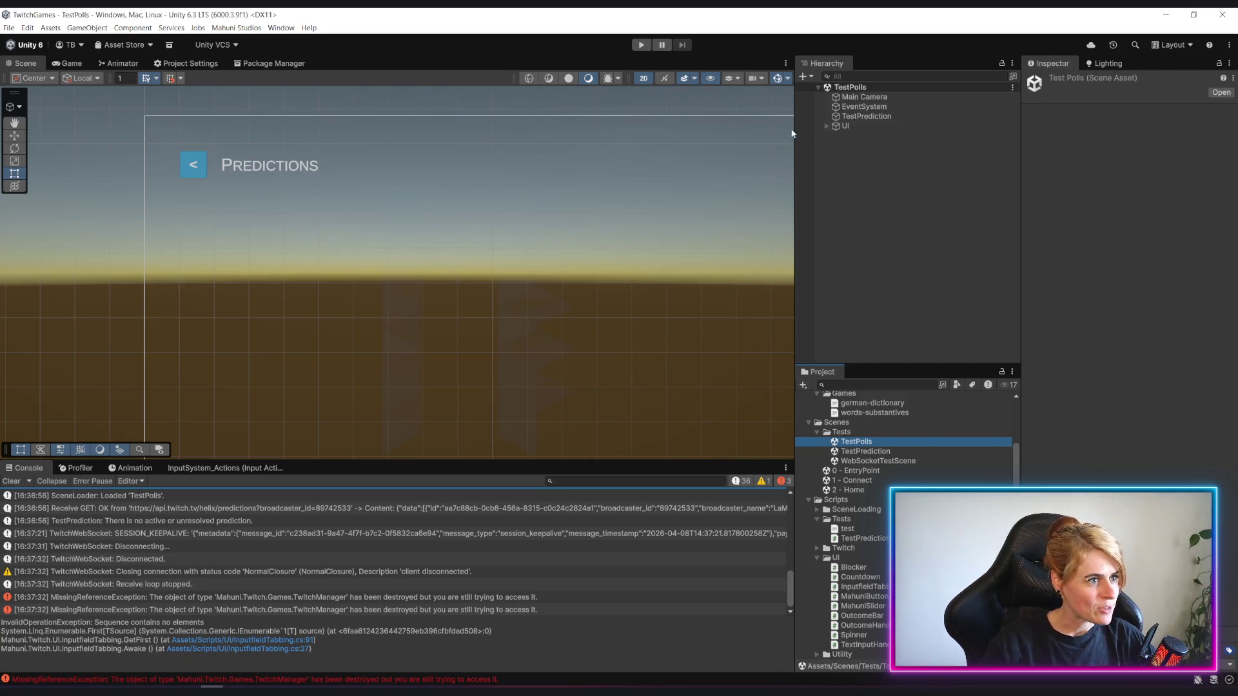
{"action": "left_click", "coordinate": [826, 127]}
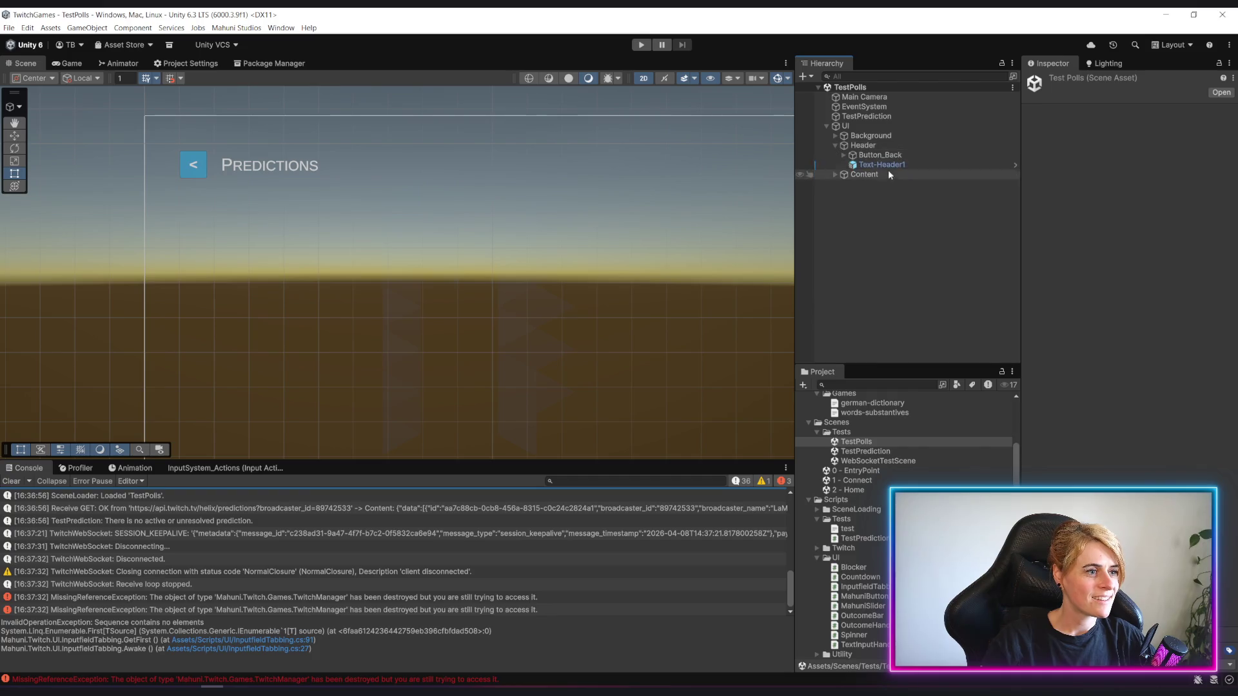
Set the Text-Header1 TextMeshPro text to 'Polls' and save the TestPolls scene.
{"action": "left_click", "coordinate": [880, 164]}
{"action": "left_click", "coordinate": [1137, 320]}
{"action": "key", "text": "ctrl+a"}
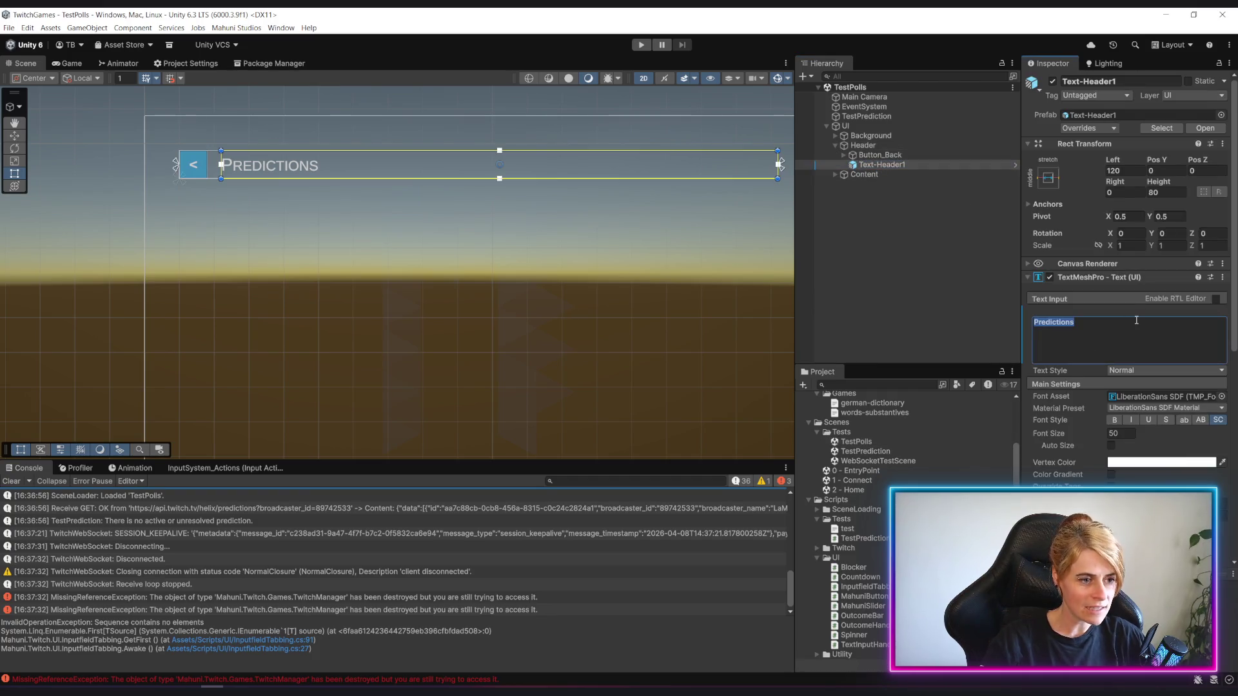
{"action": "type", "text": "Polls"}
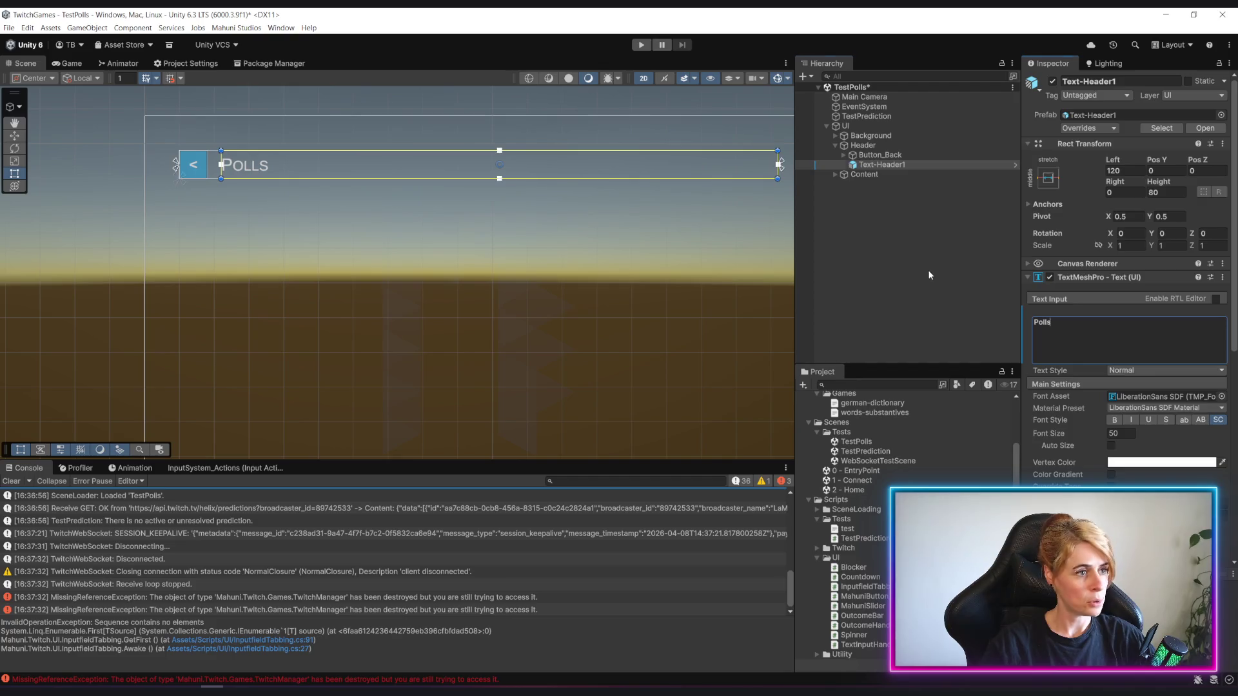
{"action": "left_click", "coordinate": [929, 275]}
{"action": "key", "text": "ctrl+s"}
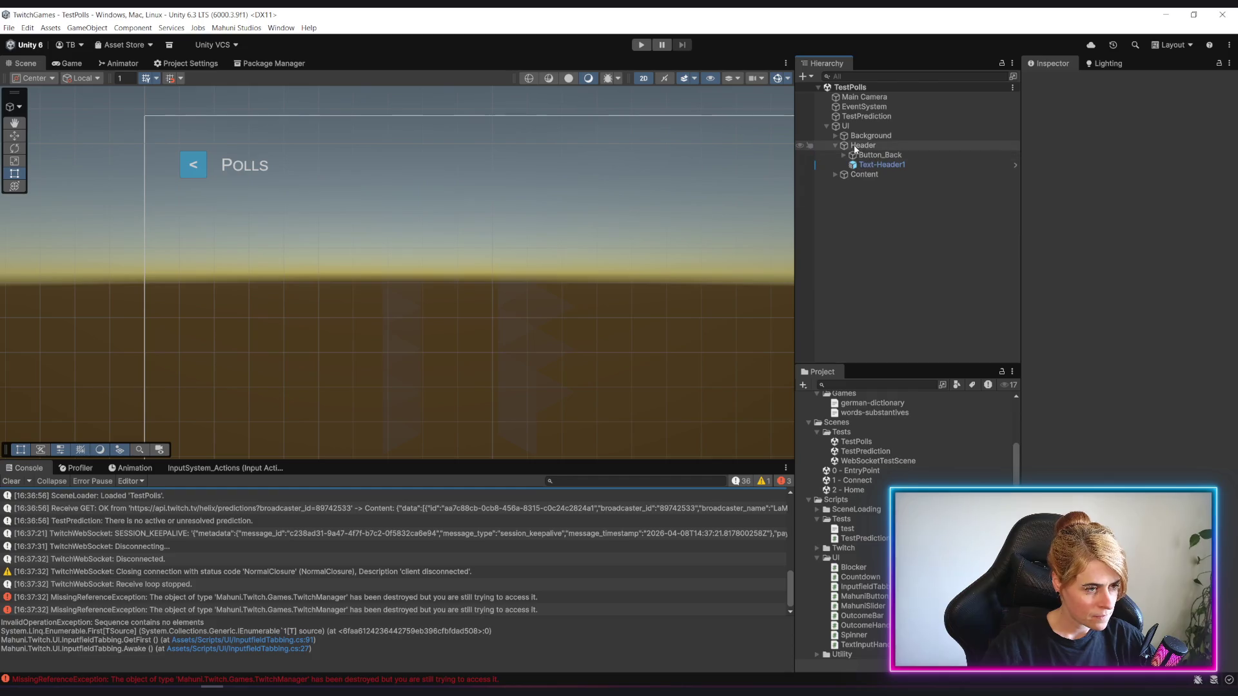
{"action": "left_click", "coordinate": [866, 116]}
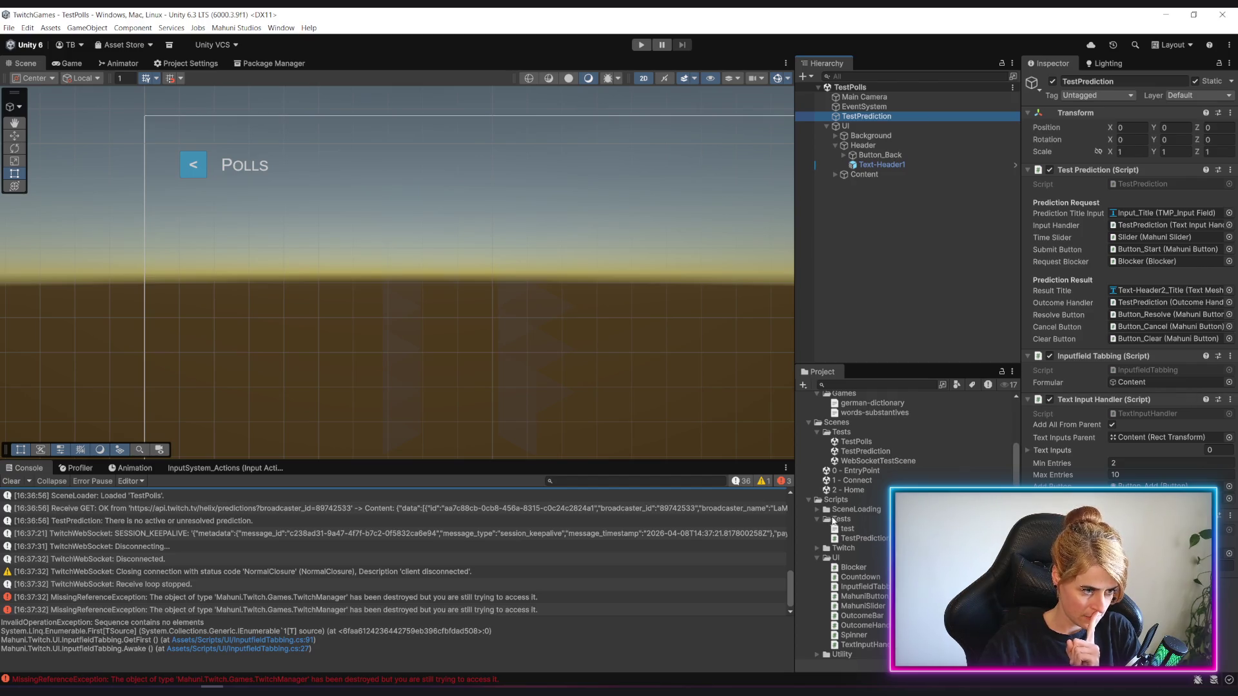
Create a new MonoBehaviour script named TestPolls in the Scripts/Tests folder.
{"action": "left_click", "coordinate": [838, 519]}
{"action": "right_click", "coordinate": [844, 522]}
{"action": "mouse_move", "coordinate": [872, 229]}
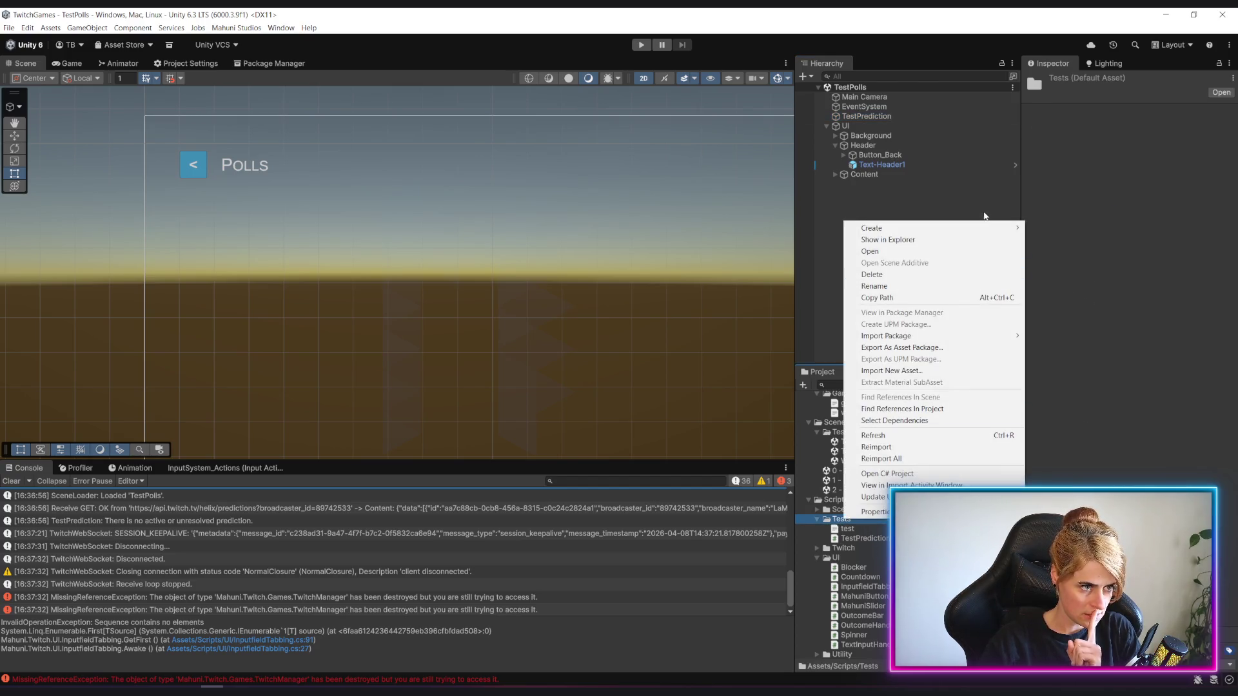
{"action": "left_click", "coordinate": [1075, 252]}
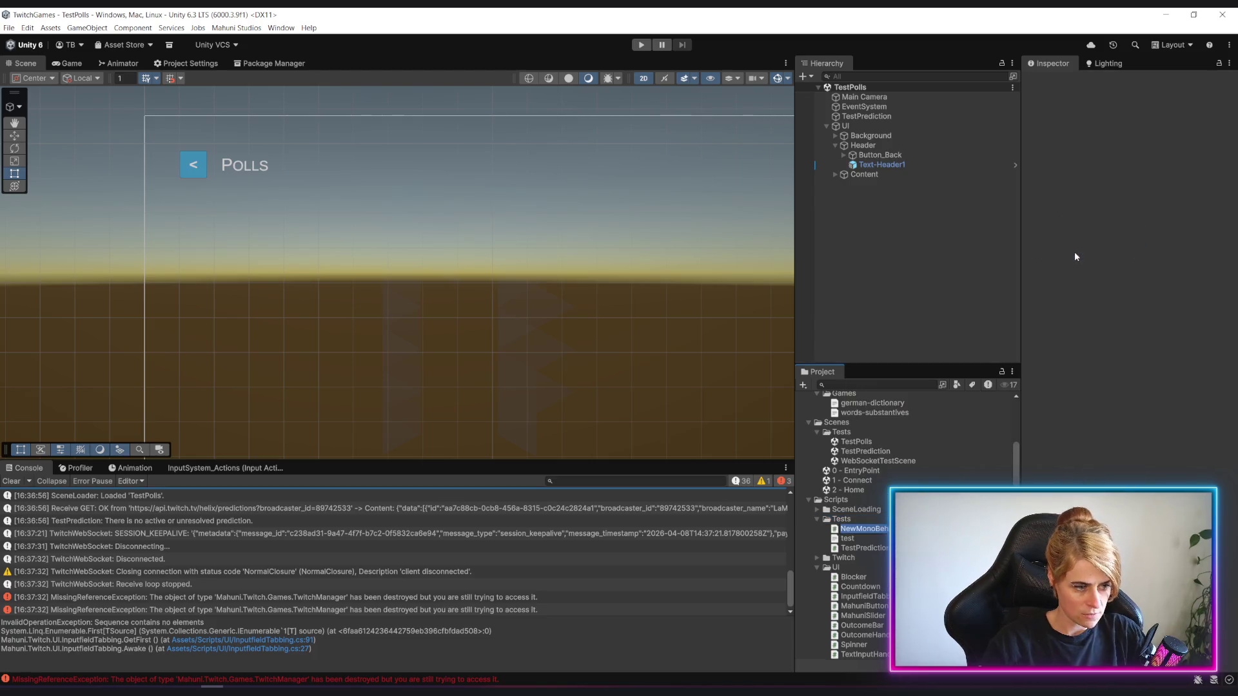
{"action": "type", "text": "TestPoll"}
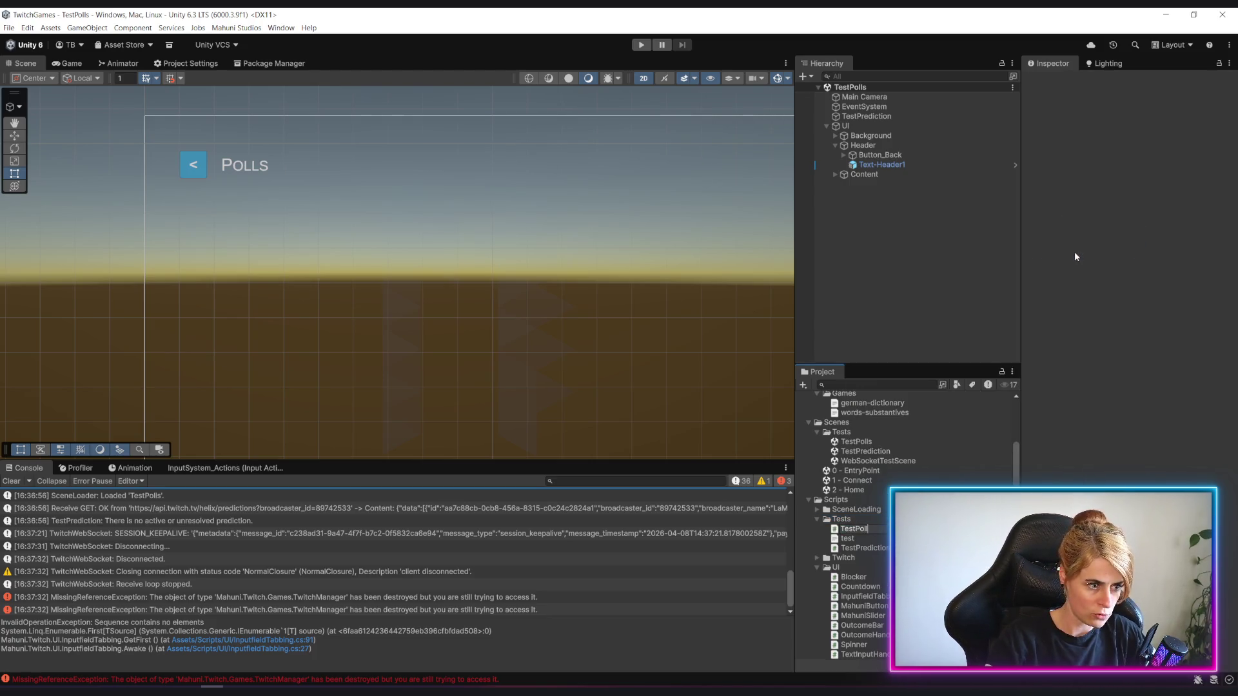
{"action": "type", "text": "s"}
{"action": "key", "text": "Return"}
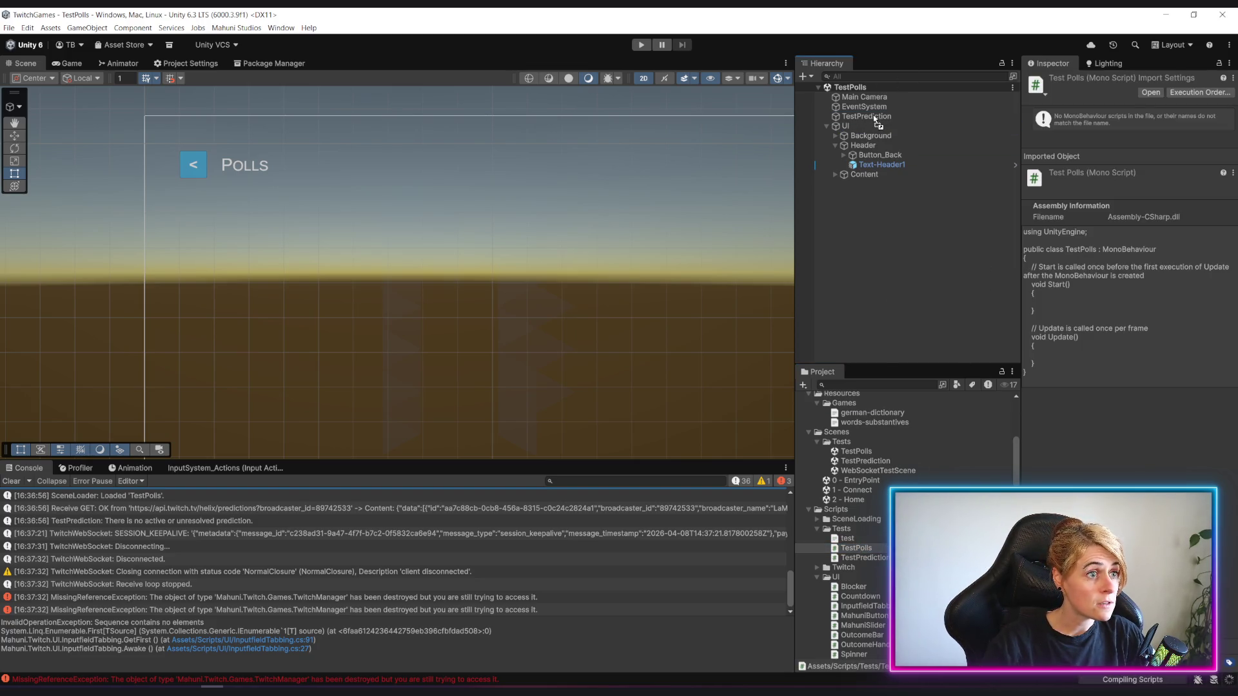
Attempt to attach TestPolls to a scene object and dismiss the can't-add-script error.
{"action": "left_click_drag", "start_coordinate": [877, 120], "coordinate": [878, 120]}
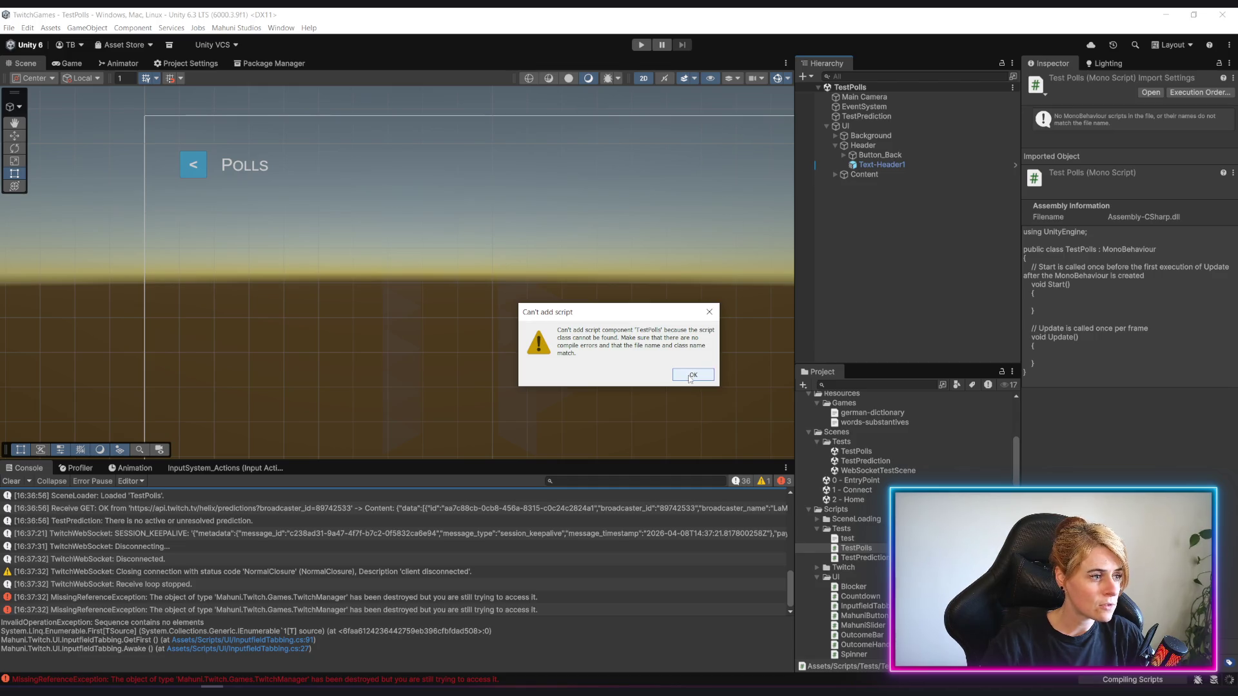
{"action": "left_click", "coordinate": [693, 375]}
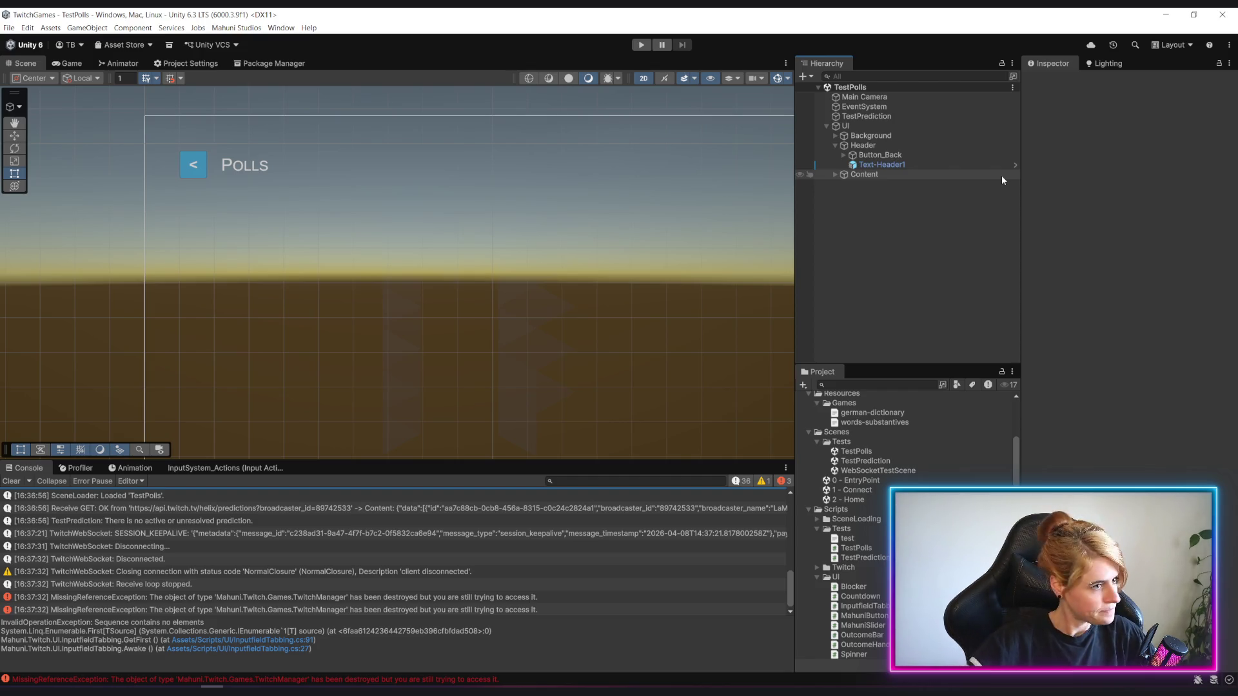
{"action": "left_click", "coordinate": [866, 116]}
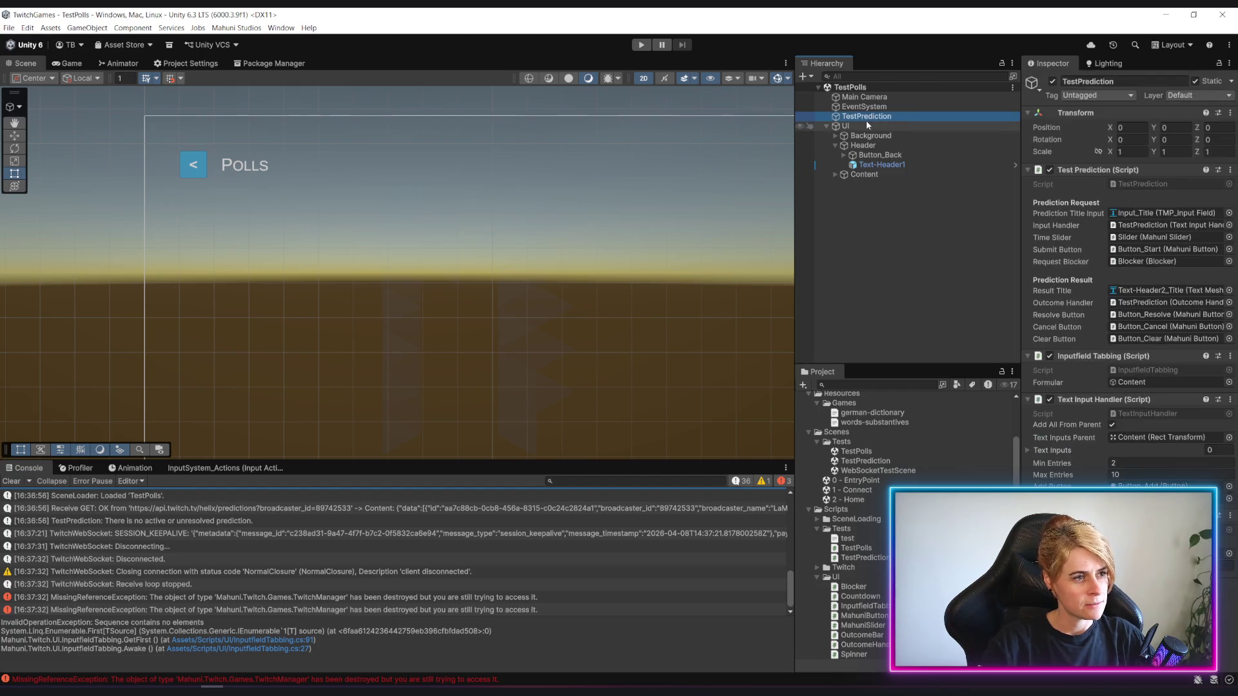
Rename the TestPrediction hierarchy object to TestPoll.
{"action": "left_click", "coordinate": [857, 116]}
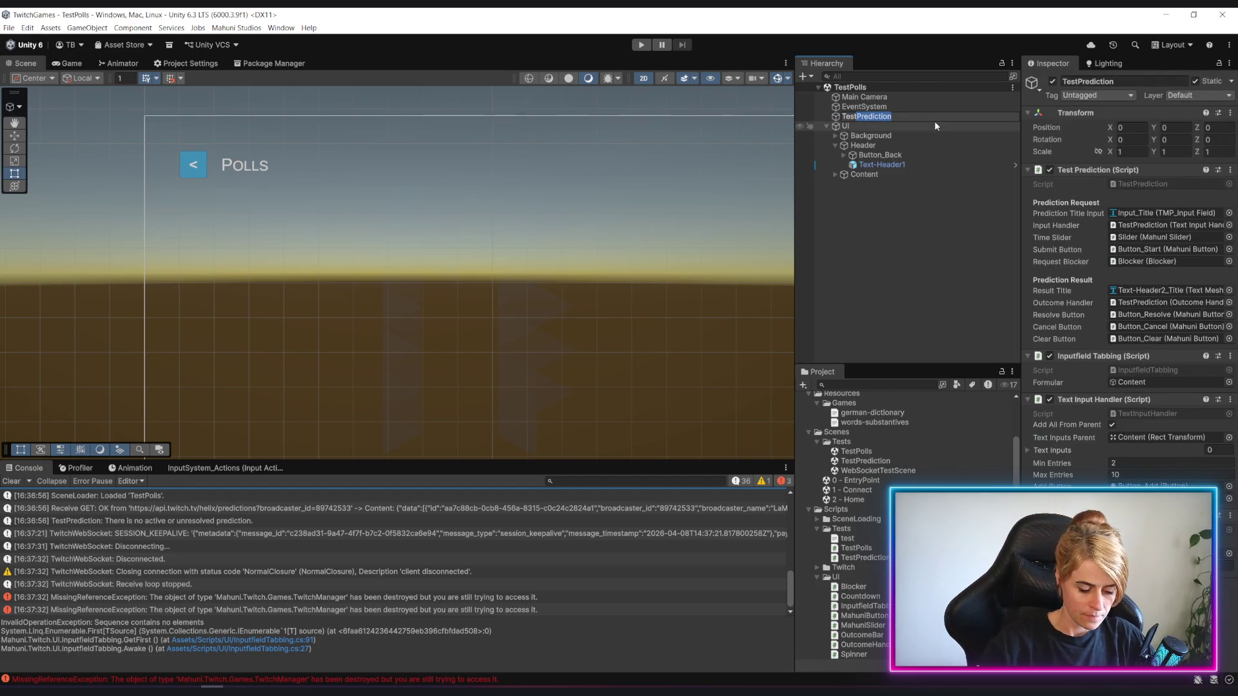
{"action": "type", "text": "TestPolls"}
{"action": "key", "text": "BackSpace"}
{"action": "key", "text": "Return"}
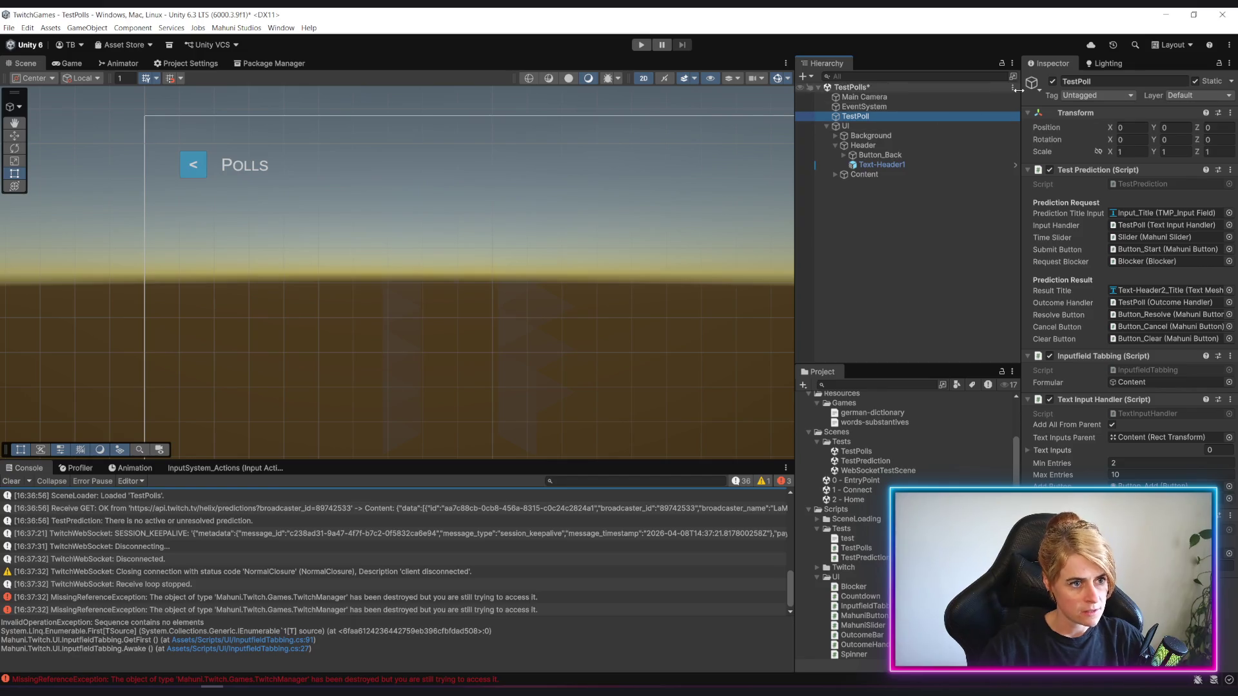
Remove the Test Prediction component and attach the TestPolls script to TestPoll instead.
{"action": "left_click", "coordinate": [1229, 171]}
{"action": "left_click", "coordinate": [1152, 196]}
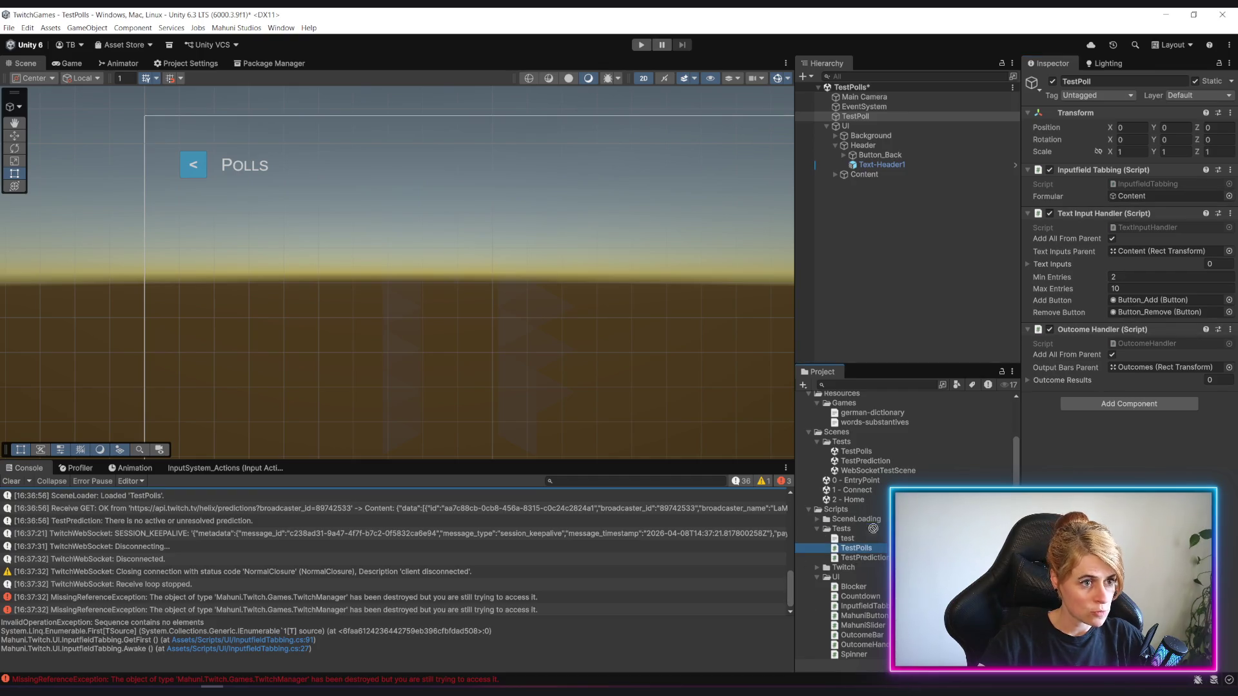
{"action": "left_click_drag", "start_coordinate": [1089, 160], "coordinate": [1103, 167]}
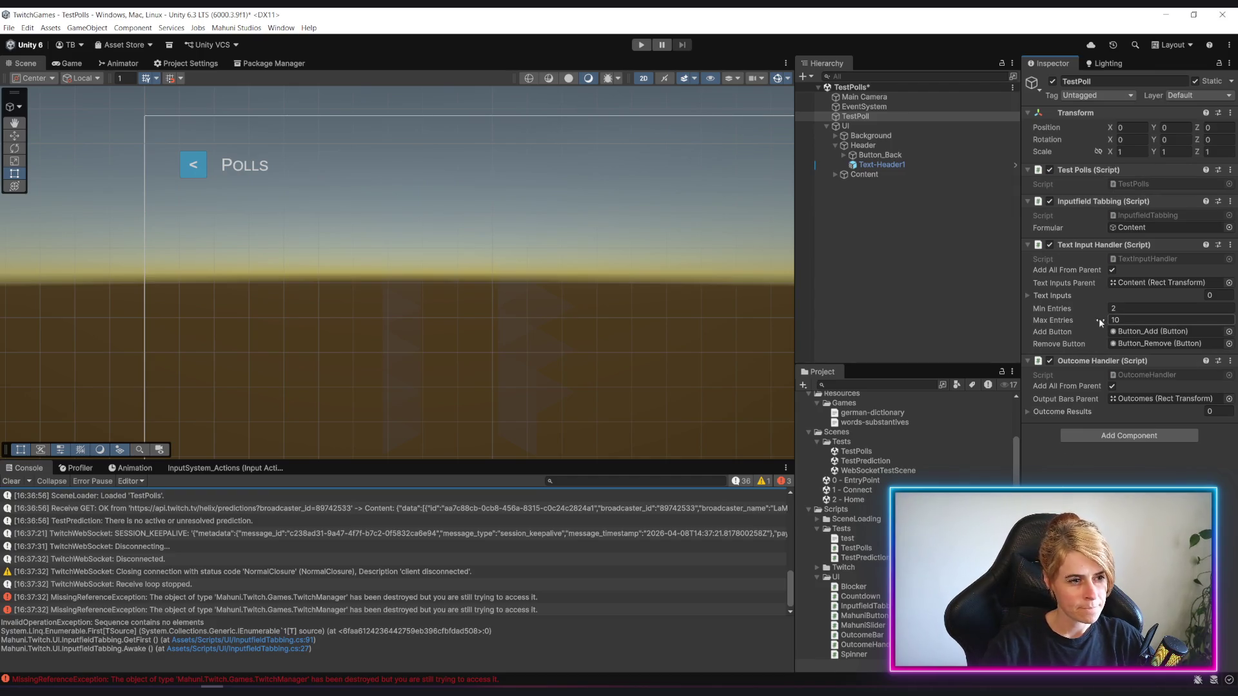
{"action": "left_click", "coordinate": [1050, 202]}
{"action": "left_click", "coordinate": [1050, 245]}
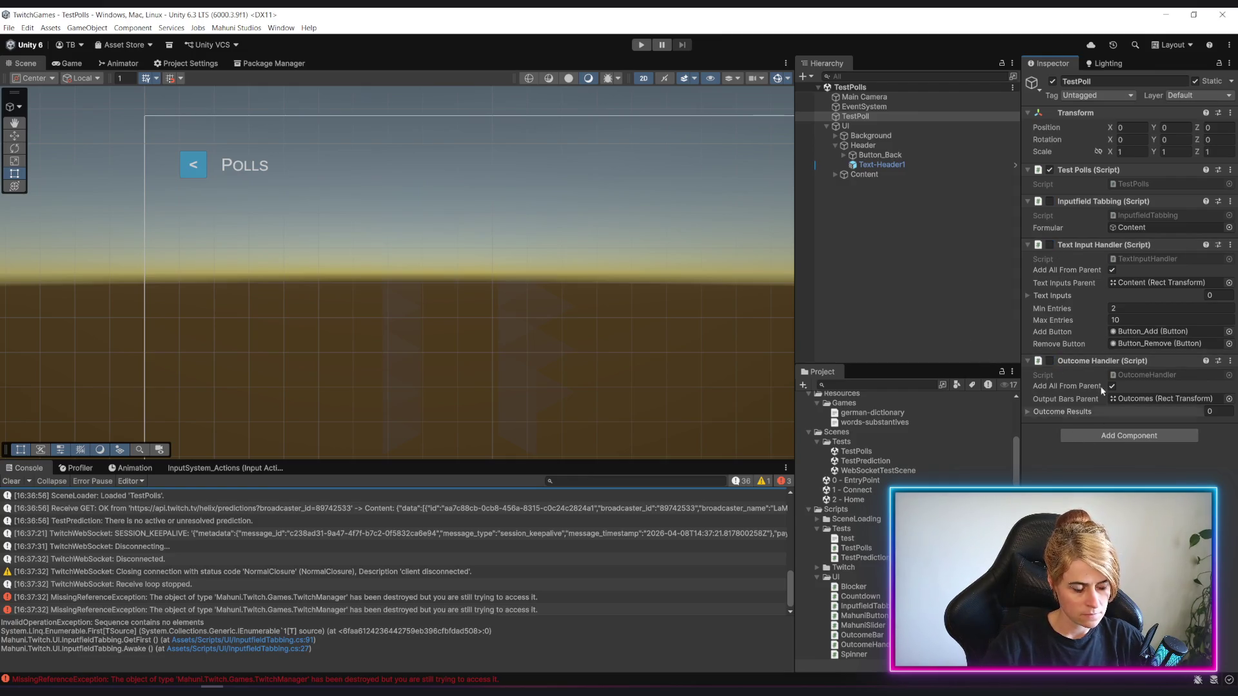
{"action": "double_click", "coordinate": [1135, 181]}
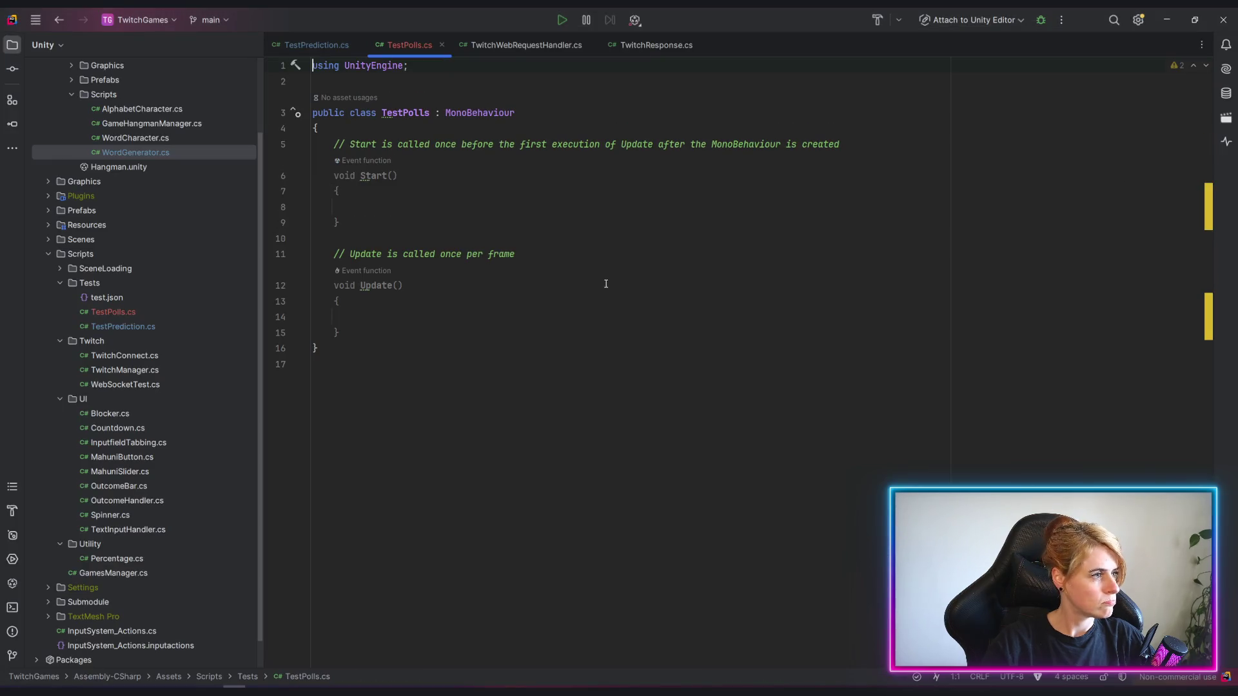
Give TestPolls.cs the copyright header and Mahuni.Twitch.Games namespace copied from TestPrediction.
{"action": "left_click", "coordinate": [309, 45]}
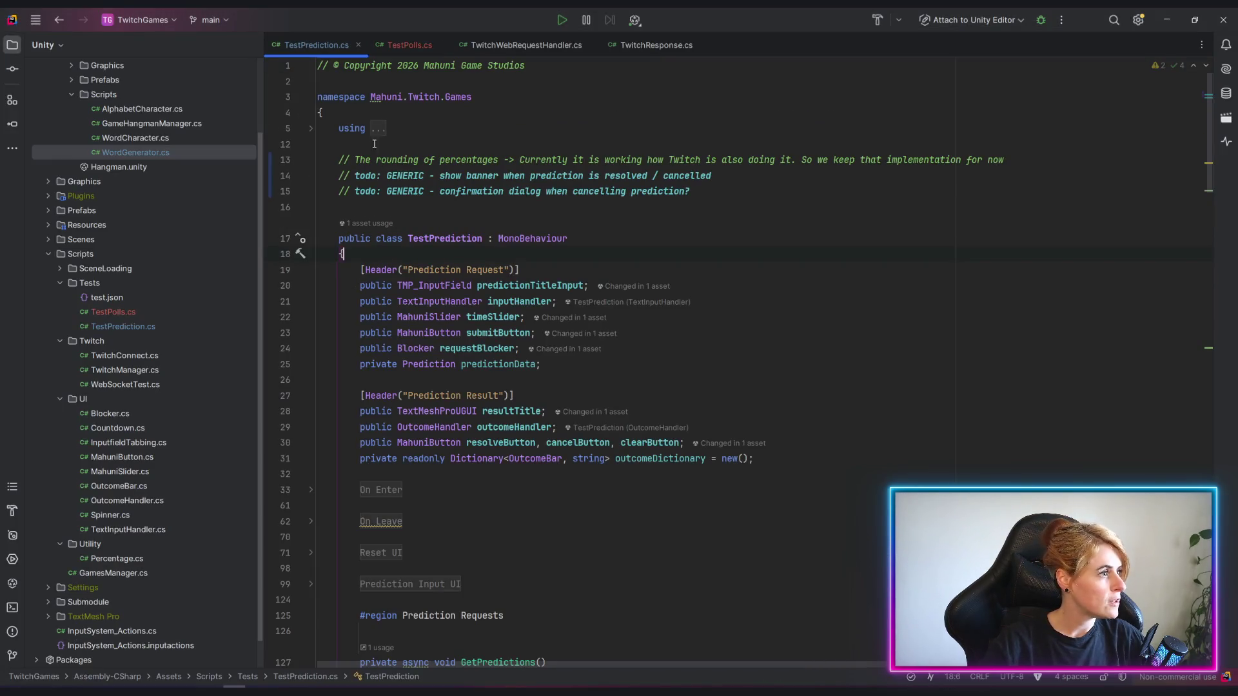
{"action": "left_click", "coordinate": [409, 44]}
{"action": "key", "text": "Return"}
{"action": "key", "text": "Return"}
{"action": "key", "text": "Up"}
{"action": "key", "text": "Up"}
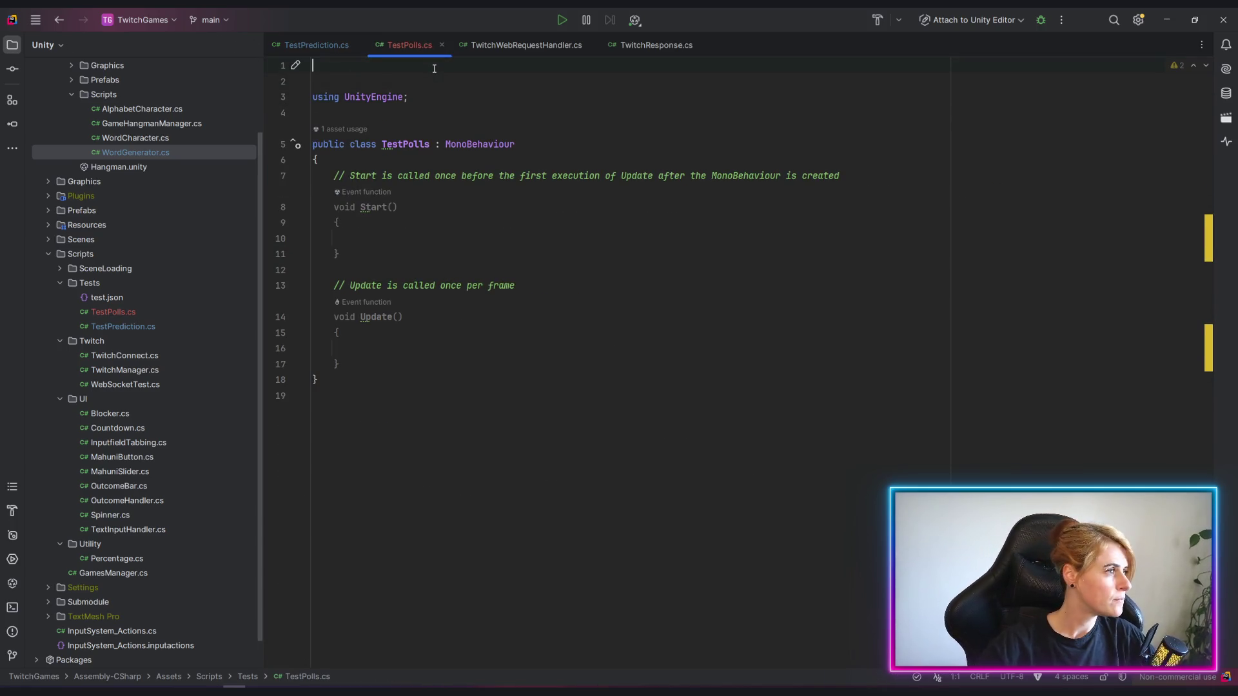
{"action": "type", "text": "// © Copyright 2026 Mahuni Game Studios"}
{"action": "left_click", "coordinate": [312, 44]}
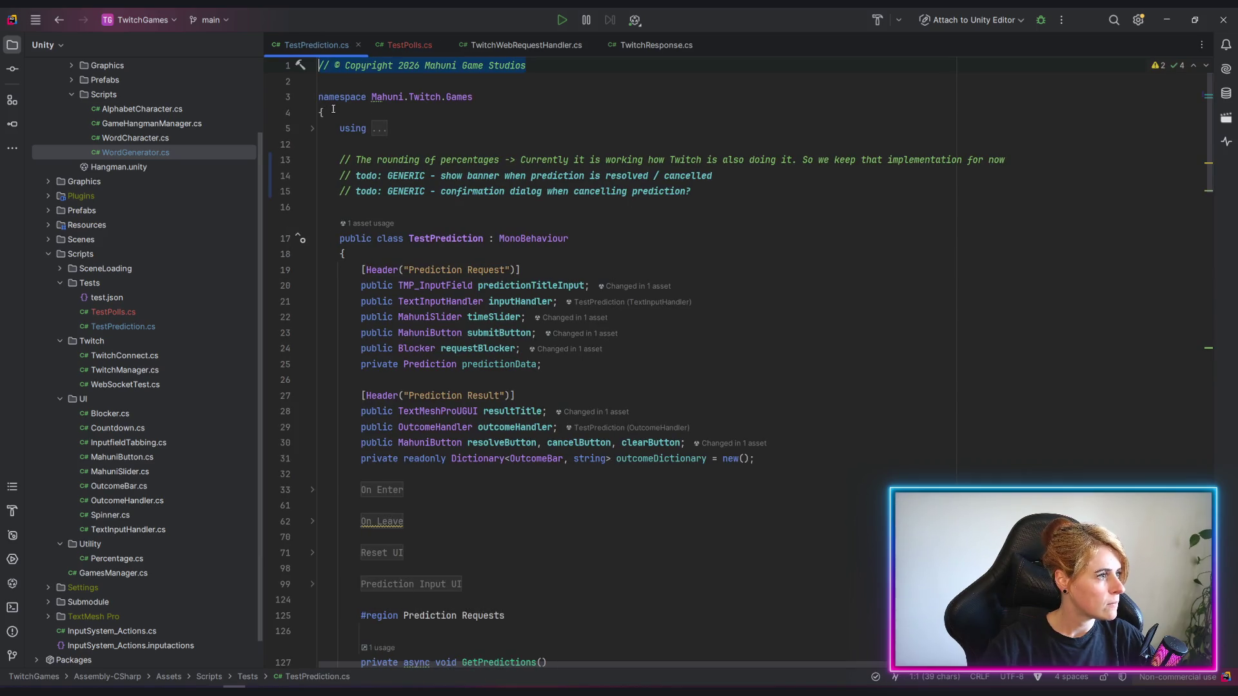
{"action": "left_click", "coordinate": [402, 47]}
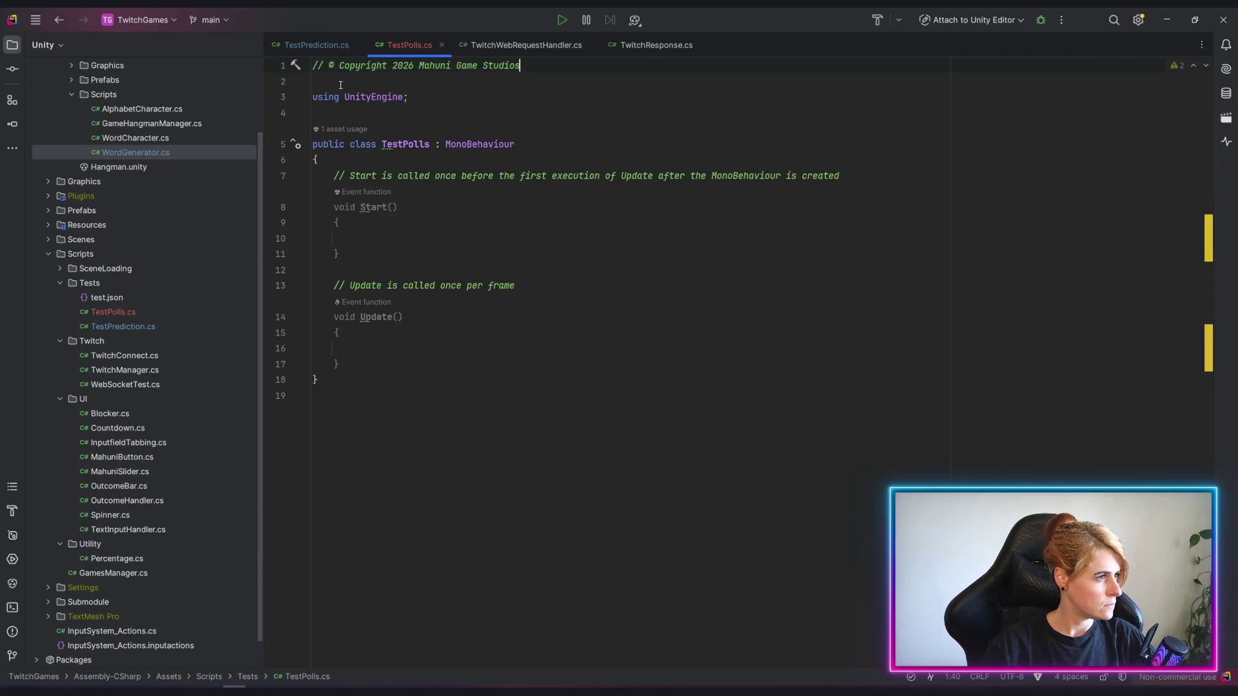
{"action": "left_click", "coordinate": [340, 85]}
{"action": "type", "text": "namespace Mahuni.Twitch.Games"}
{"action": "key", "text": "Return"}
{"action": "type", "text": "{"}
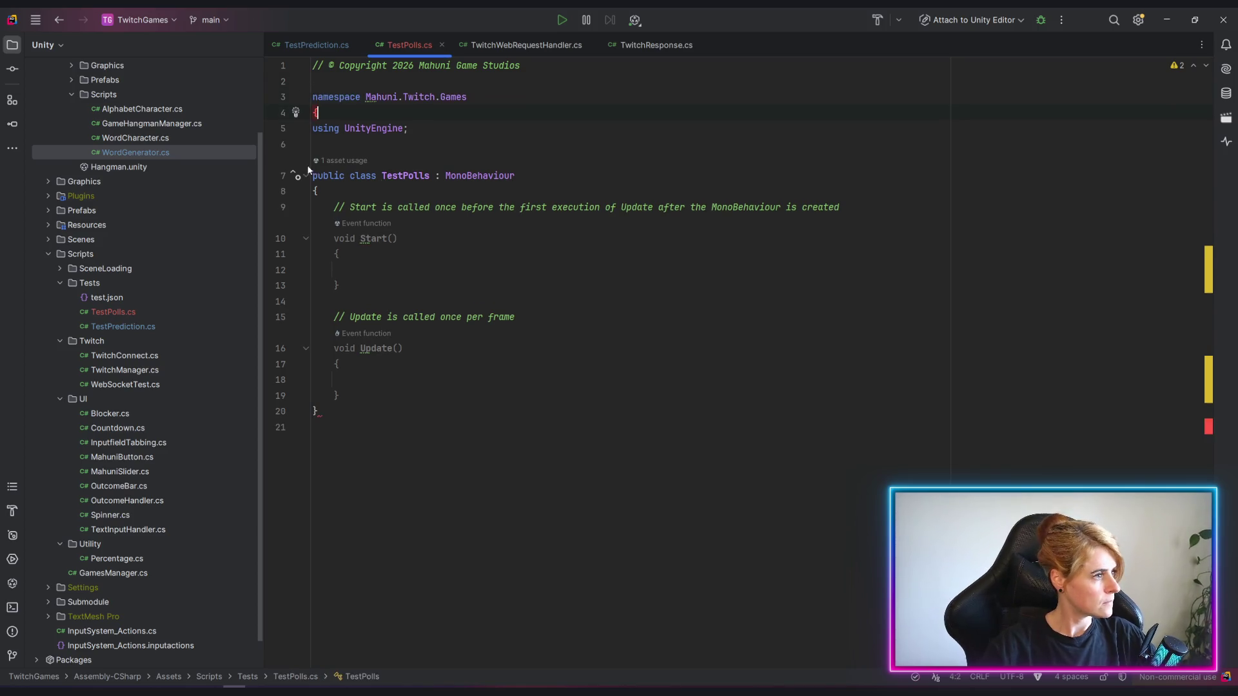
Delete the template Start and Update methods, reformat, and leave blank lines in the class body.
{"action": "left_click_drag", "start_coordinate": [343, 398], "coordinate": [290, 209]}
{"action": "key", "text": "BackSpace"}
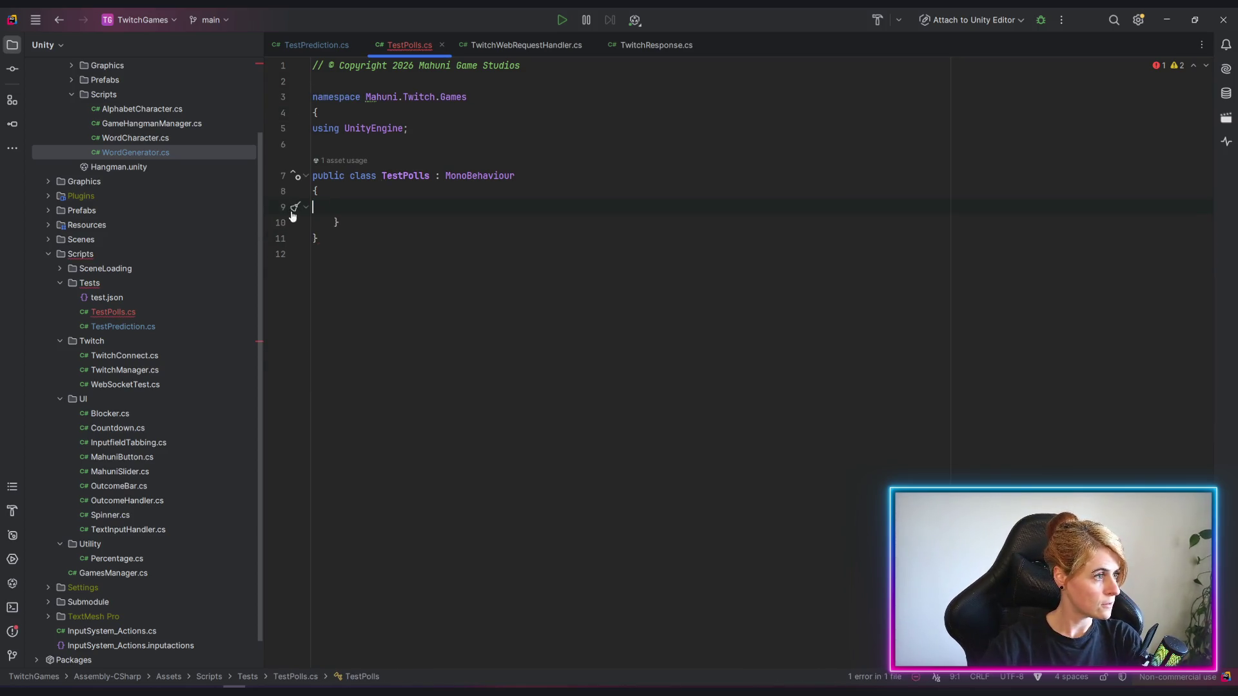
{"action": "key", "text": "BackSpace"}
{"action": "key", "text": "ctrl+a"}
{"action": "key", "text": "ctrl+alt+l"}
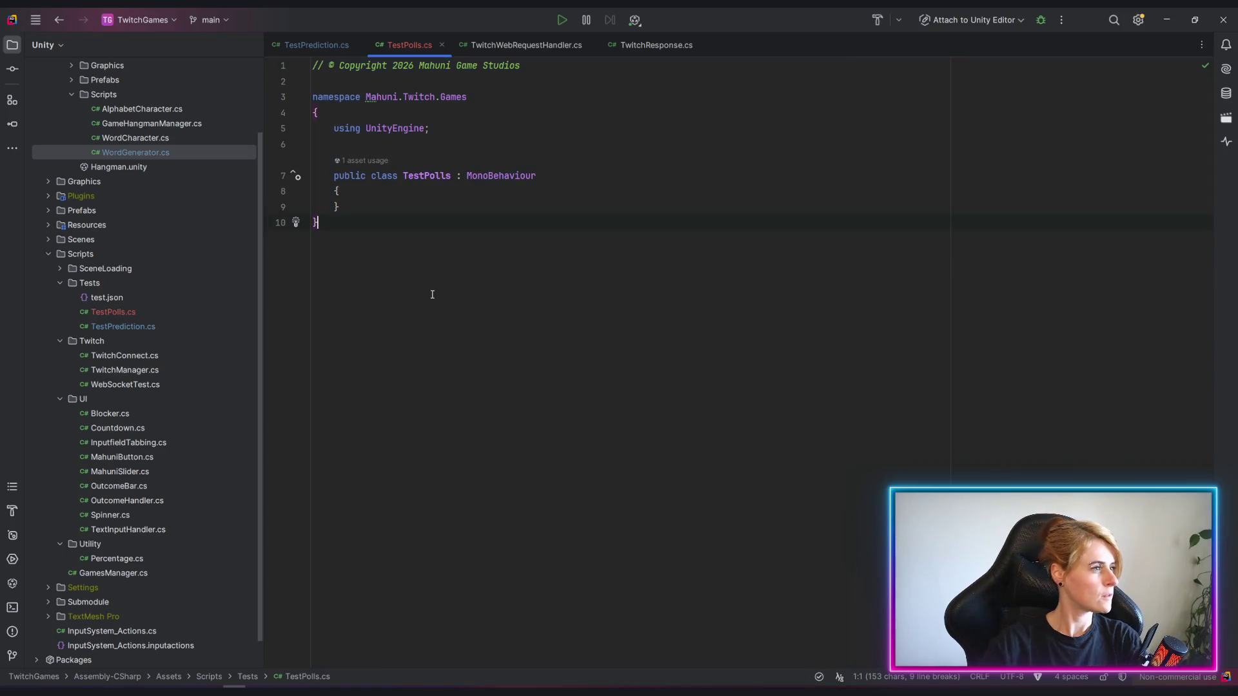
{"action": "left_click", "coordinate": [379, 224]}
{"action": "left_click", "coordinate": [410, 193]}
{"action": "key", "text": "Return"}
{"action": "key", "text": "Return"}
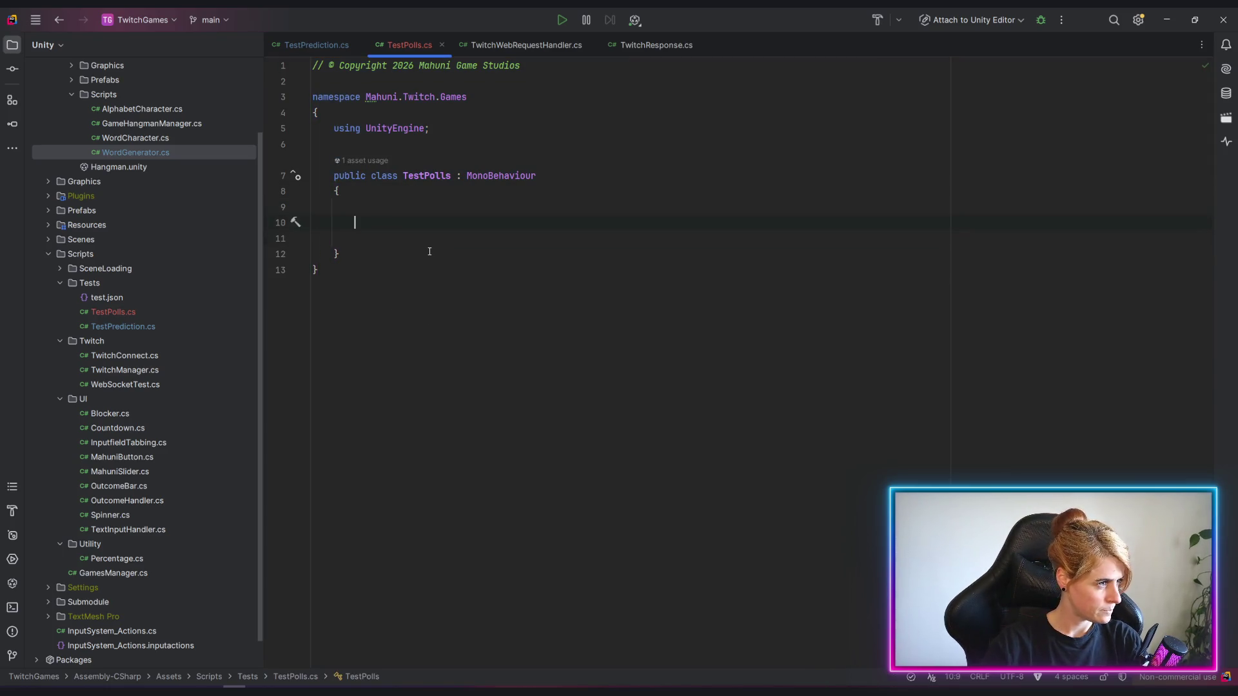
{"action": "left_click", "coordinate": [429, 212]}
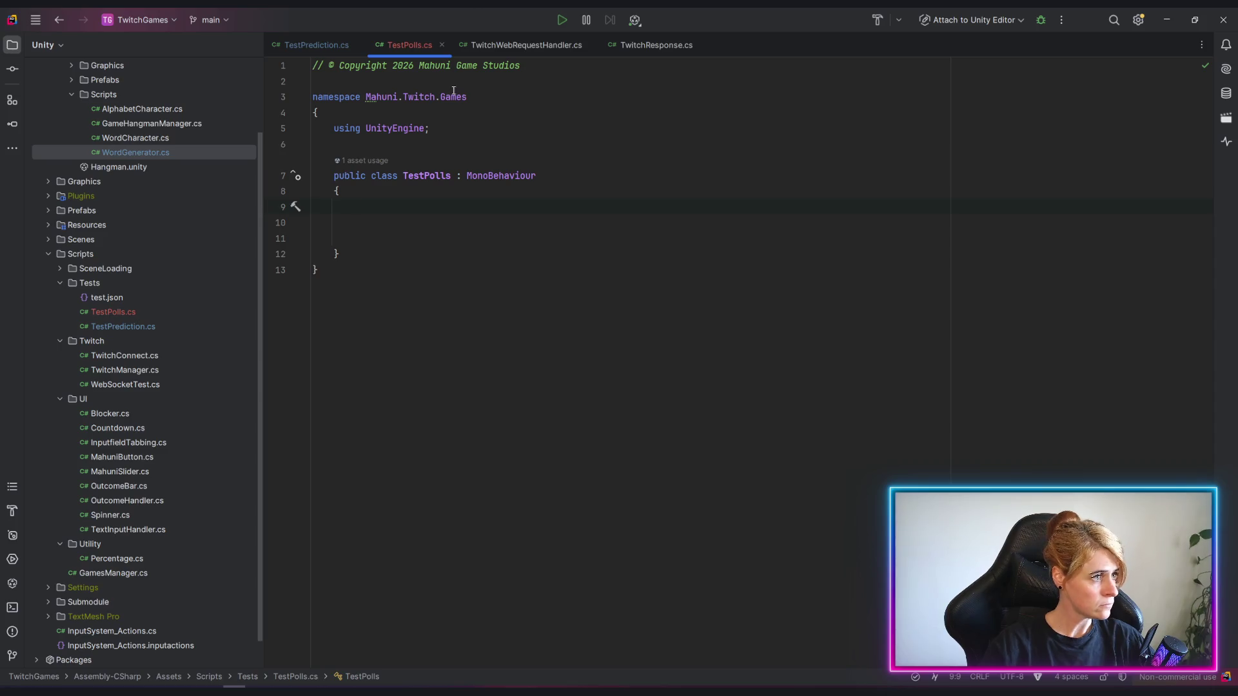
Review the Prediction Requests region in TwitchWebRequestHandler.cs and the types in TwitchResponse.cs.
{"action": "left_click", "coordinate": [522, 45]}
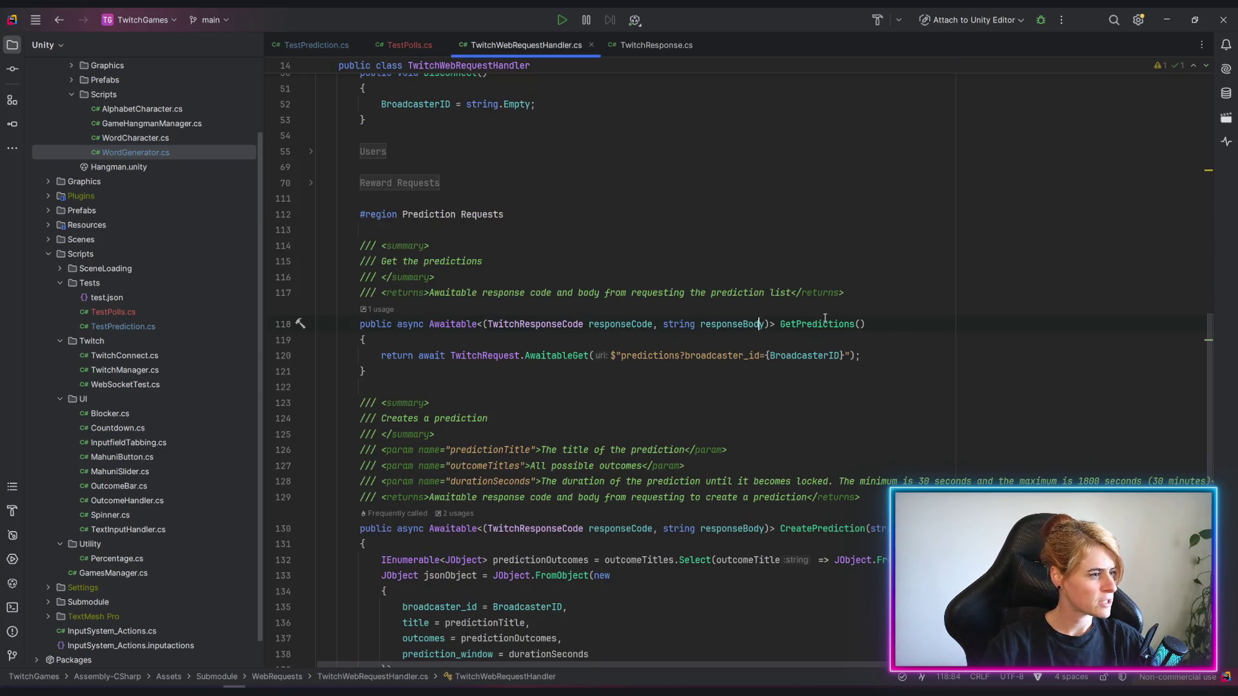
{"action": "scroll", "coordinate": [837, 332], "scroll_direction": "down", "scroll_amount": 3}
{"action": "scroll", "coordinate": [836, 332], "scroll_direction": "up", "scroll_amount": 5}
{"action": "scroll", "coordinate": [482, 318], "scroll_direction": "up", "scroll_amount": 2}
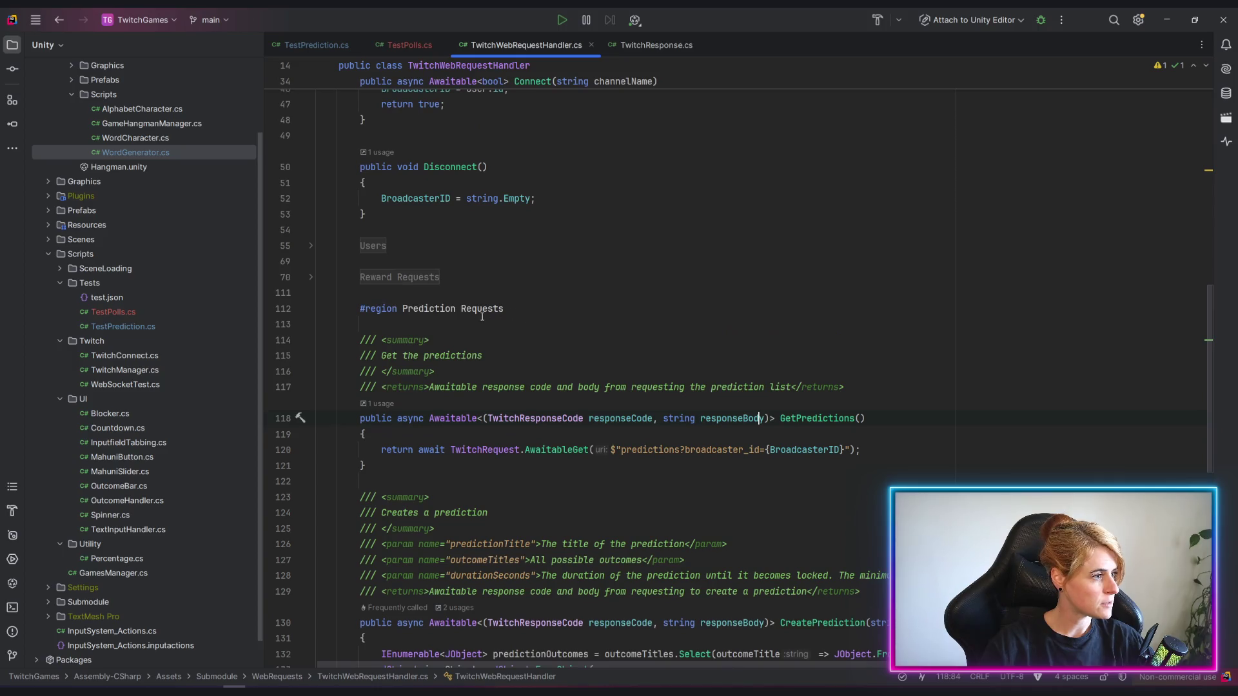
{"action": "left_click", "coordinate": [311, 309]}
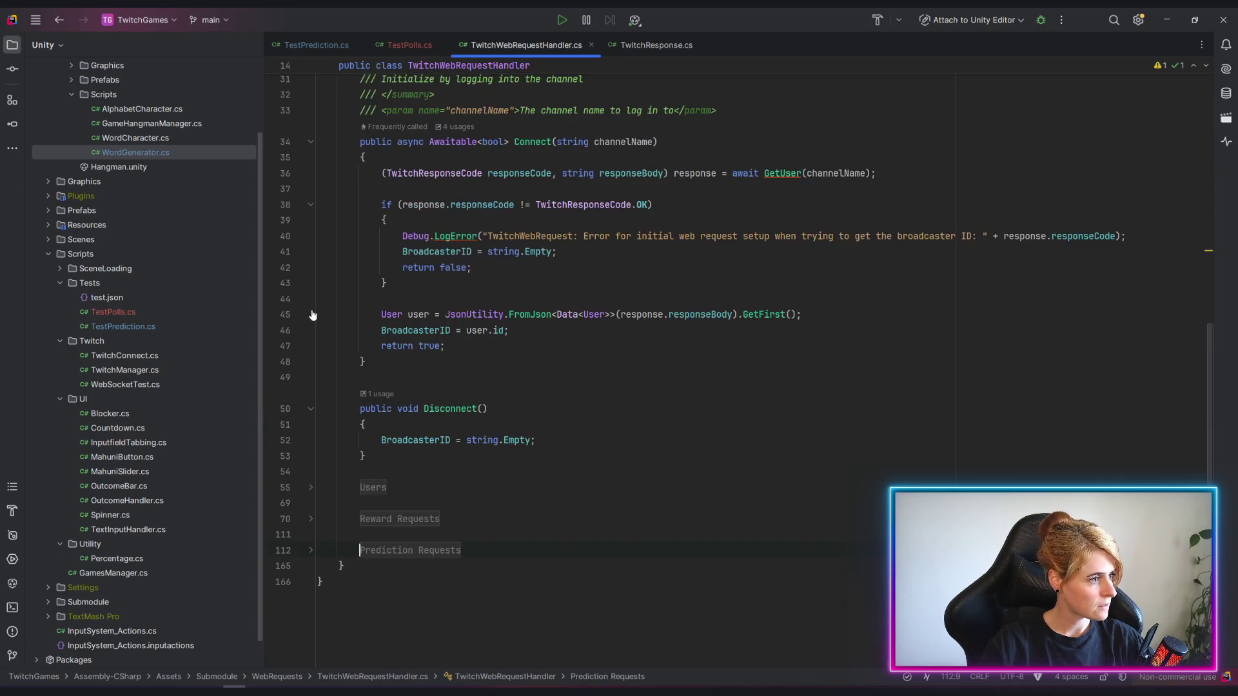
{"action": "scroll", "coordinate": [376, 498], "scroll_direction": "up", "scroll_amount": 5}
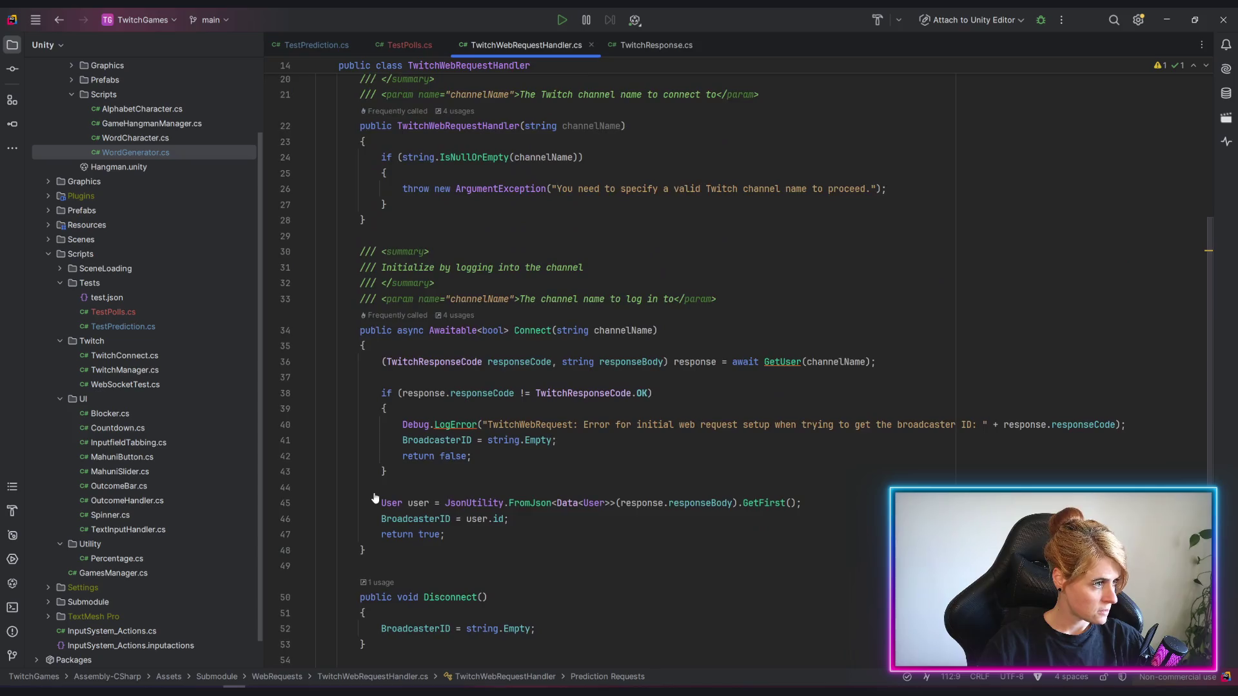
{"action": "scroll", "coordinate": [375, 499], "scroll_direction": "up", "scroll_amount": 5}
{"action": "scroll", "coordinate": [409, 405], "scroll_direction": "down", "scroll_amount": 5}
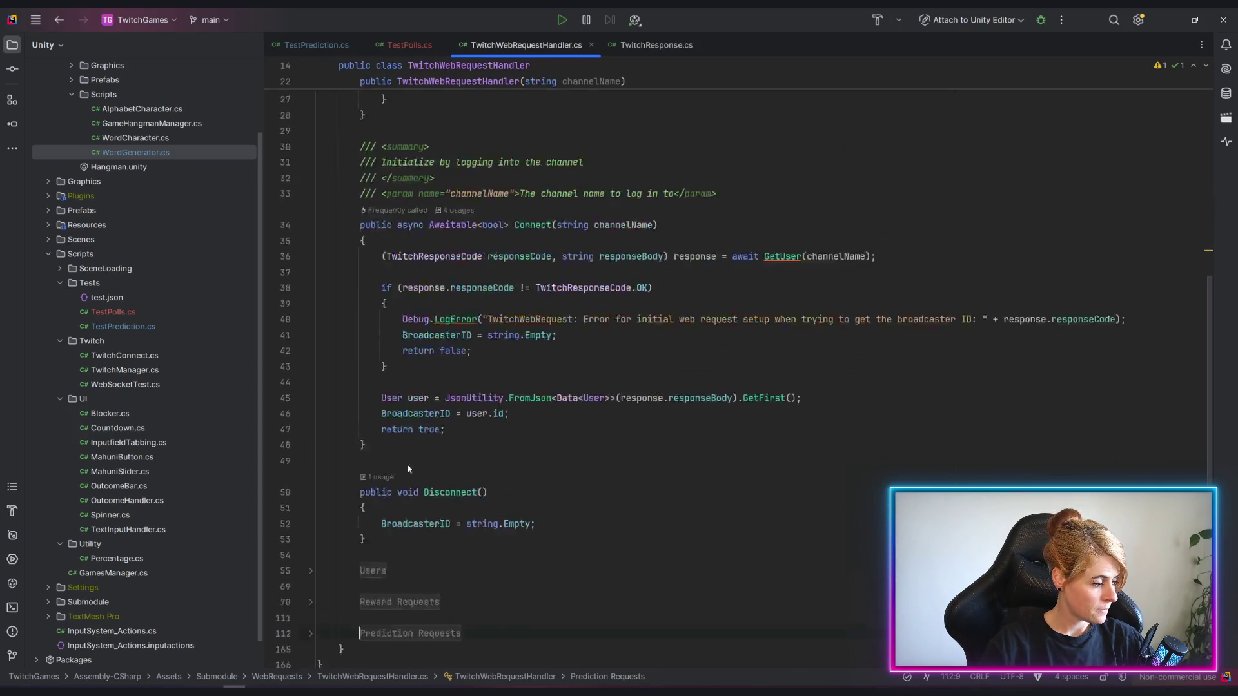
{"action": "scroll", "coordinate": [407, 464], "scroll_direction": "down", "scroll_amount": 3}
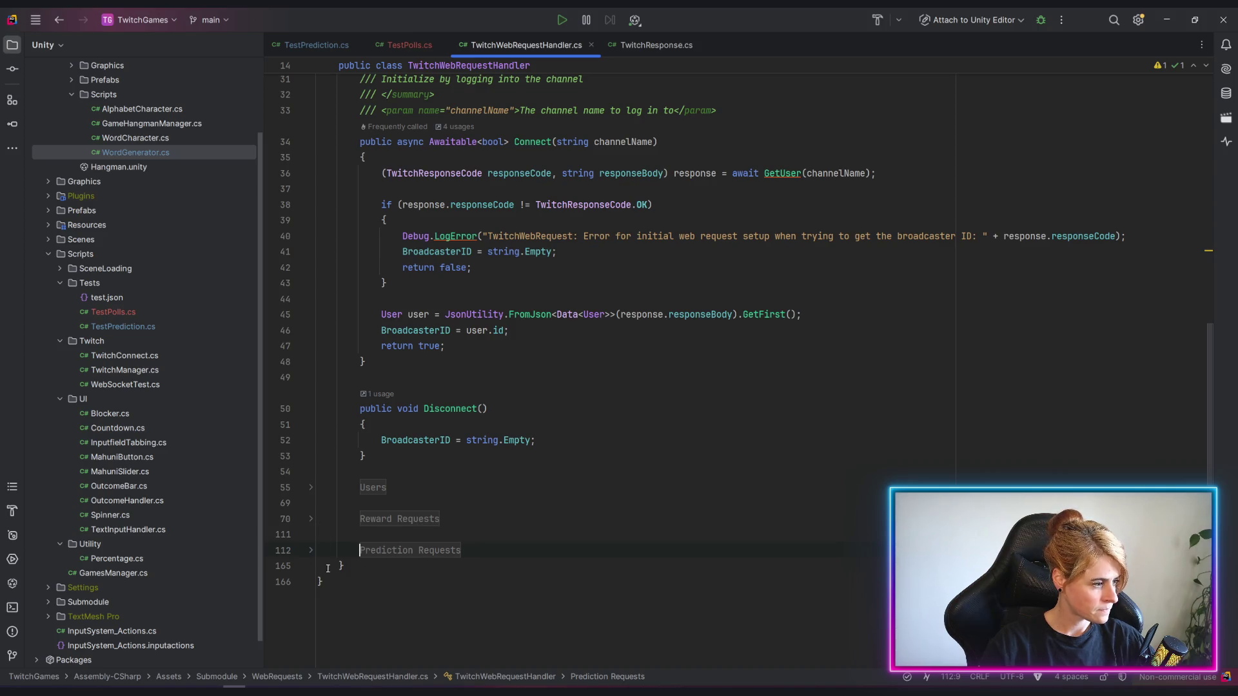
{"action": "left_click", "coordinate": [314, 552]}
{"action": "scroll", "coordinate": [547, 465], "scroll_direction": "down", "scroll_amount": 5}
{"action": "scroll", "coordinate": [547, 464], "scroll_direction": "down", "scroll_amount": 3}
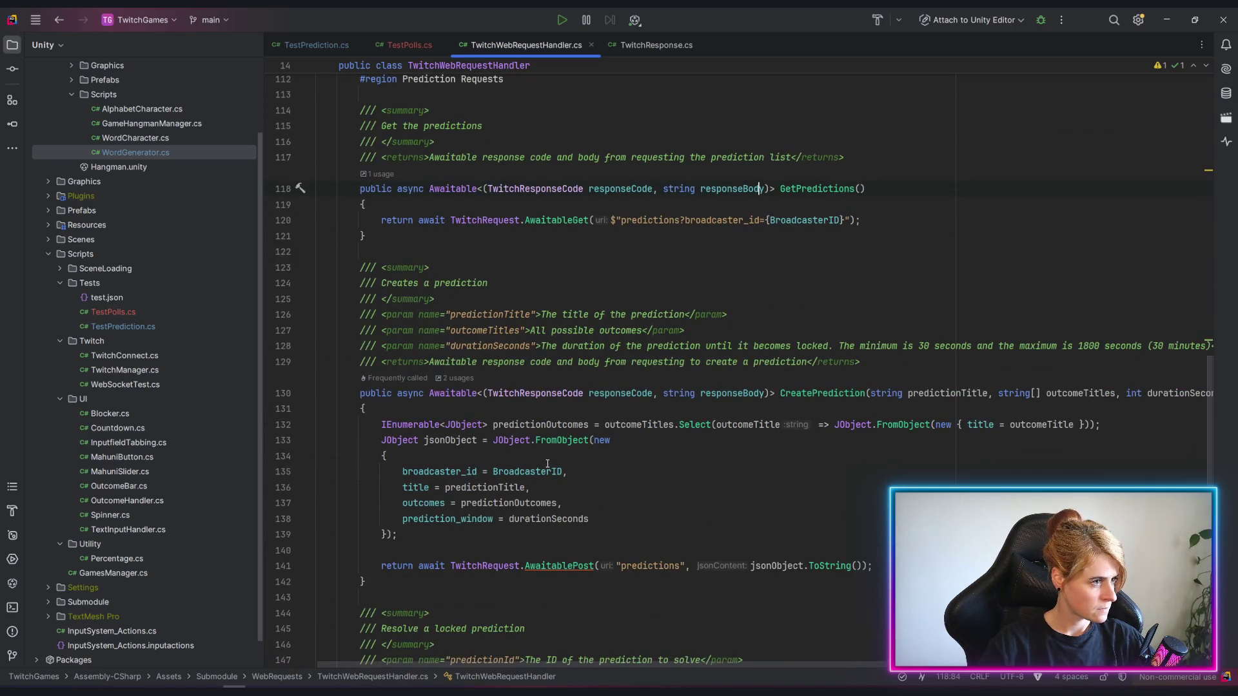
{"action": "scroll", "coordinate": [768, 502], "scroll_direction": "down", "scroll_amount": 1, "text": "ctrl"}
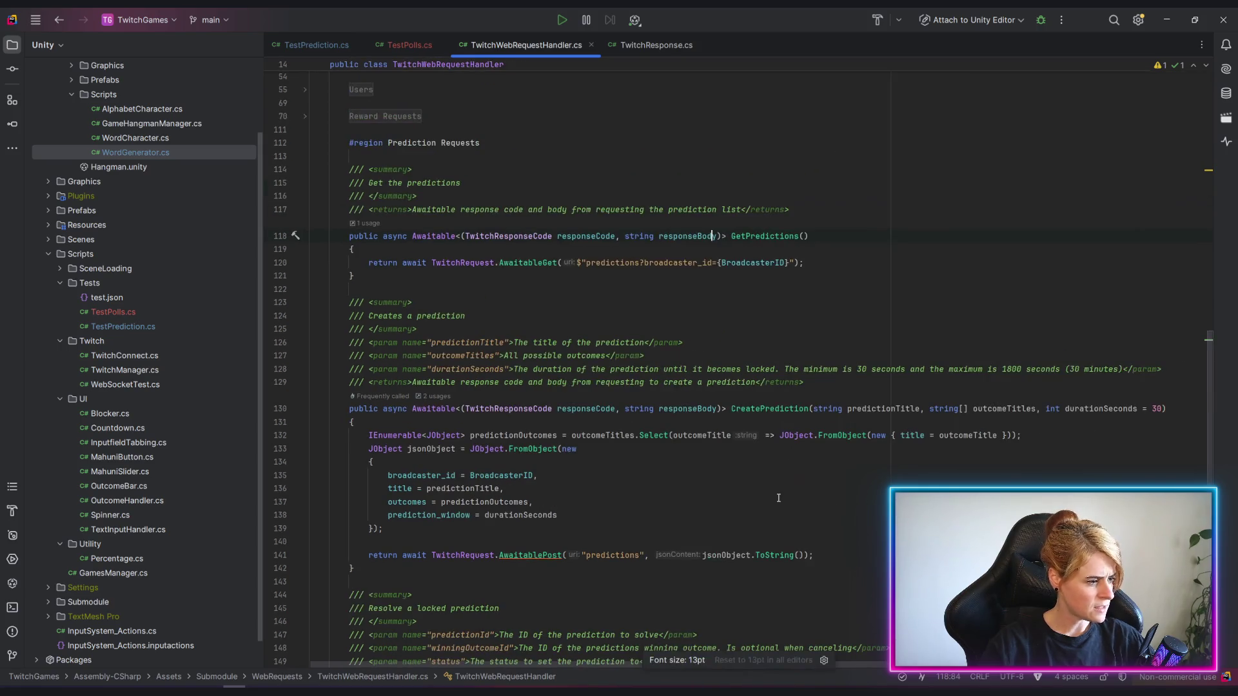
{"action": "scroll", "coordinate": [768, 501], "scroll_direction": "up", "scroll_amount": 2}
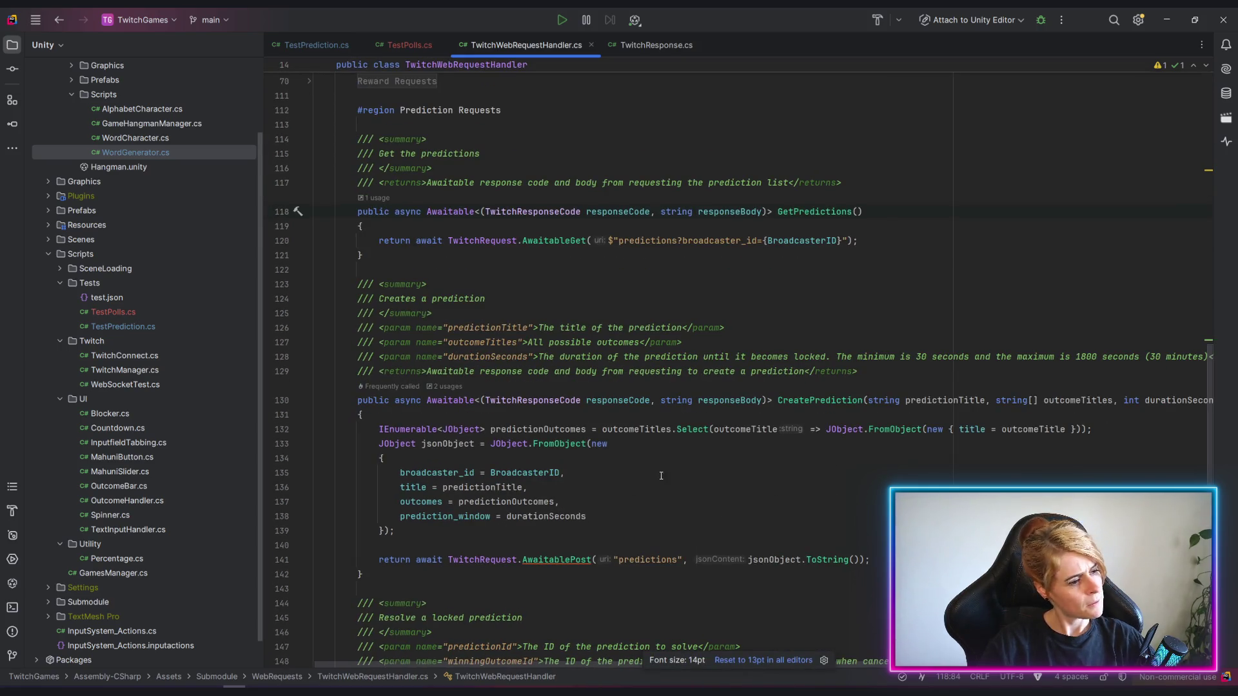
{"action": "scroll", "coordinate": [502, 522], "scroll_direction": "down", "scroll_amount": 6}
{"action": "scroll", "coordinate": [657, 476], "scroll_direction": "up", "scroll_amount": 5}
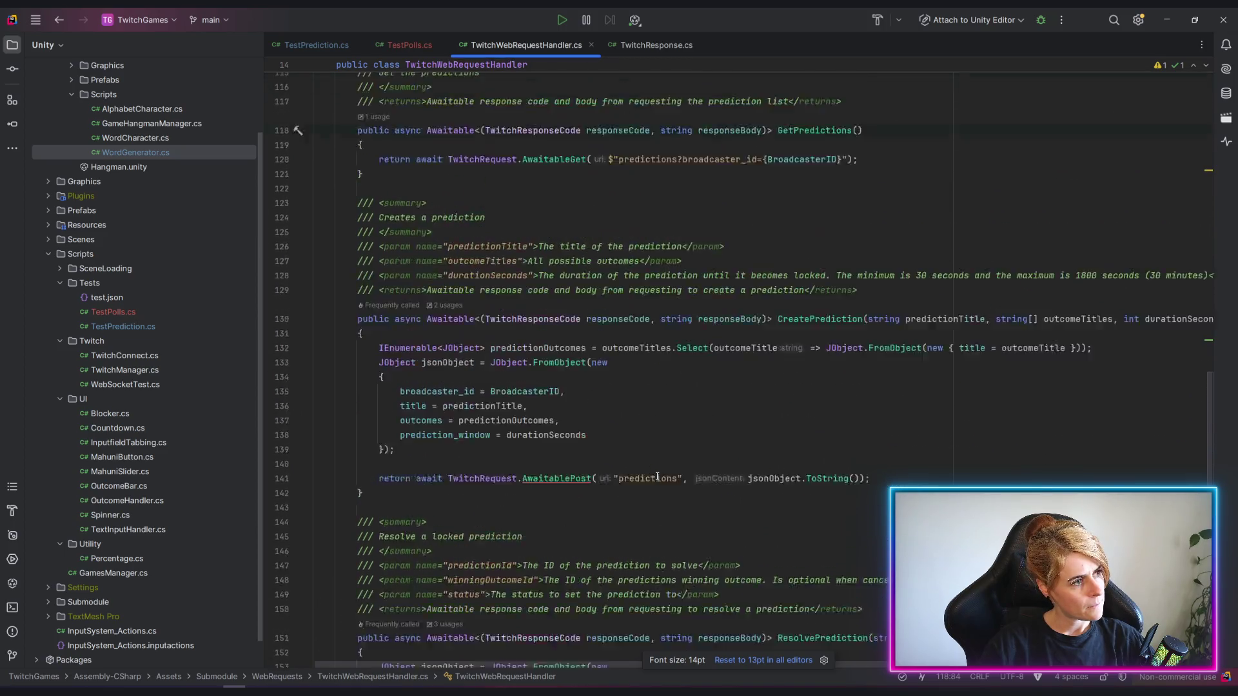
{"action": "scroll", "coordinate": [657, 477], "scroll_direction": "up", "scroll_amount": 5}
{"action": "scroll", "coordinate": [657, 476], "scroll_direction": "up", "scroll_amount": 1, "text": "ctrl"}
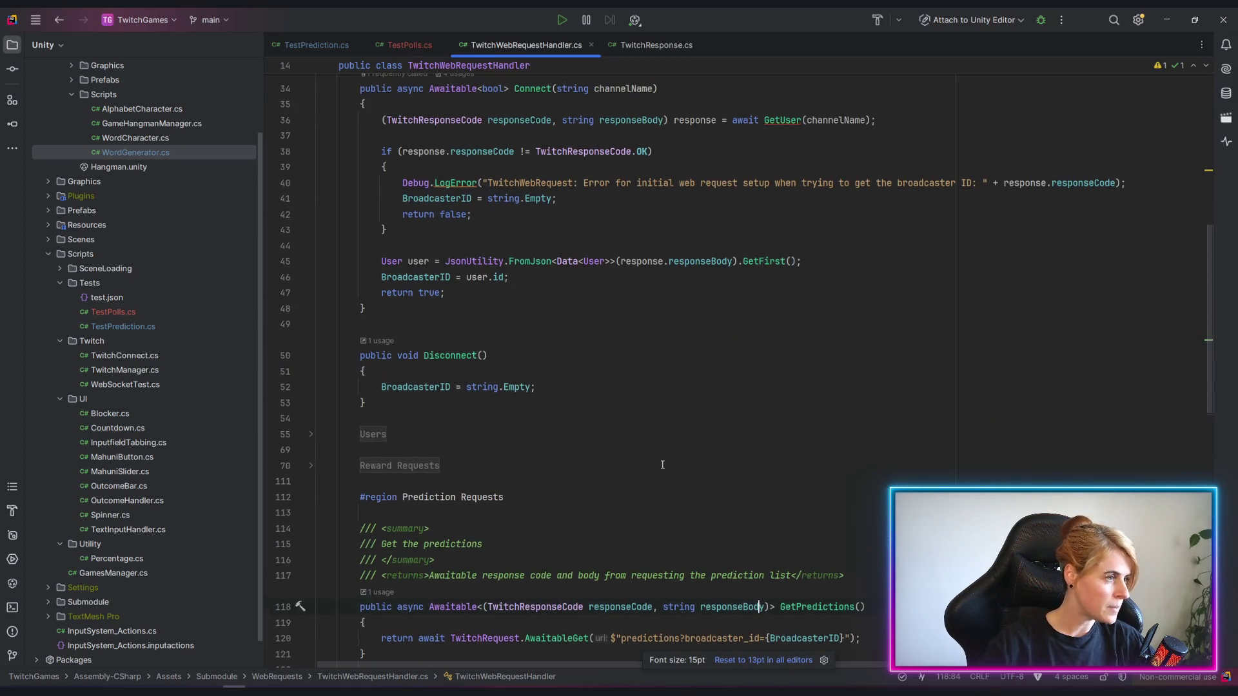
{"action": "scroll", "coordinate": [657, 476], "scroll_direction": "up", "scroll_amount": 5}
{"action": "scroll", "coordinate": [684, 455], "scroll_direction": "up", "scroll_amount": 3}
{"action": "scroll", "coordinate": [683, 454], "scroll_direction": "up", "scroll_amount": 4}
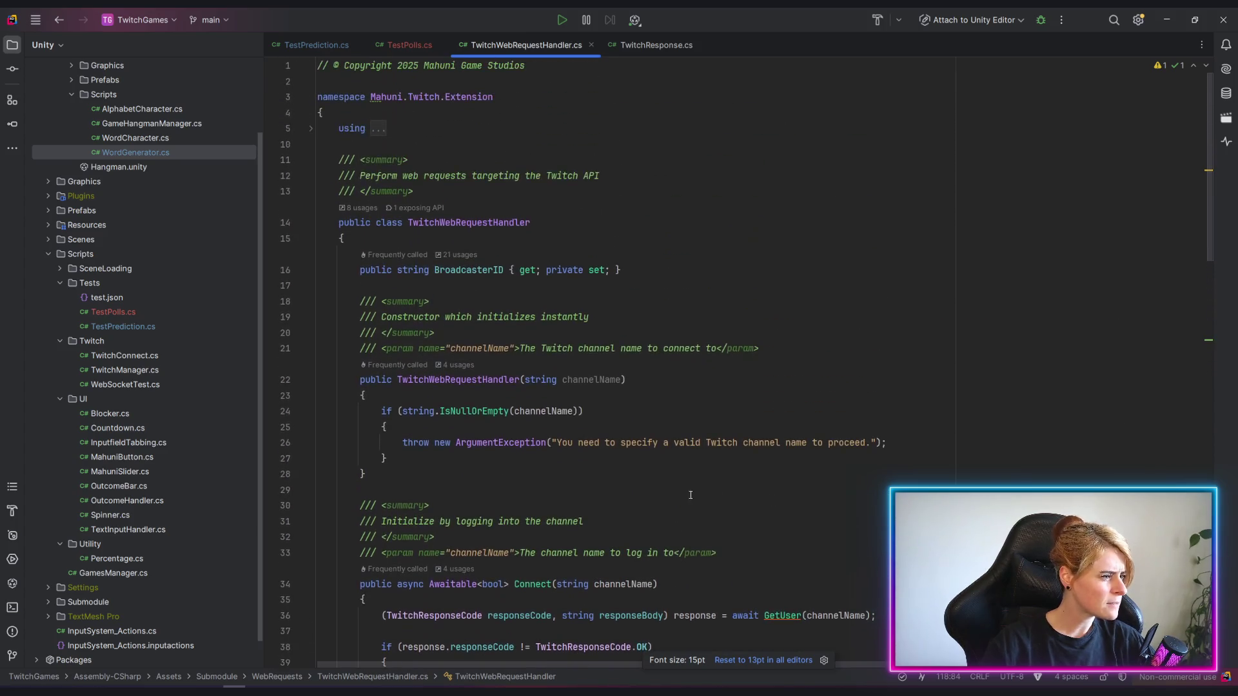
{"action": "scroll", "coordinate": [809, 588], "scroll_direction": "down", "scroll_amount": 3}
{"action": "scroll", "coordinate": [809, 588], "scroll_direction": "down", "scroll_amount": 2}
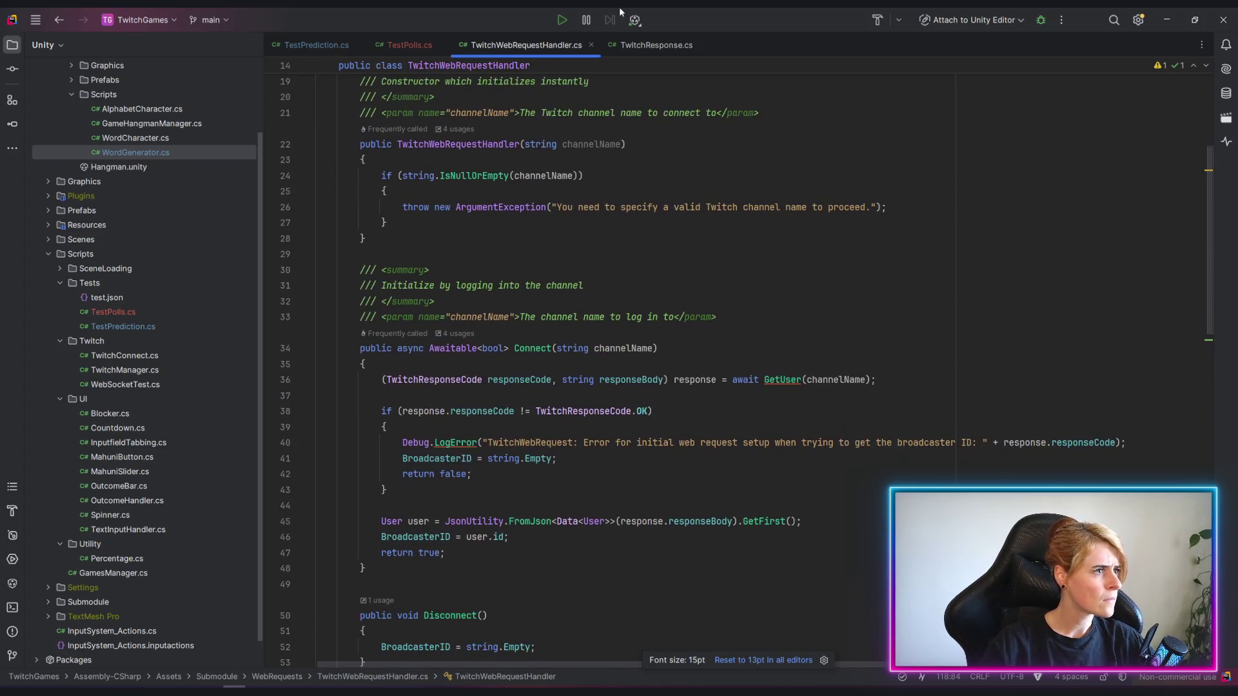
{"action": "left_click", "coordinate": [656, 44]}
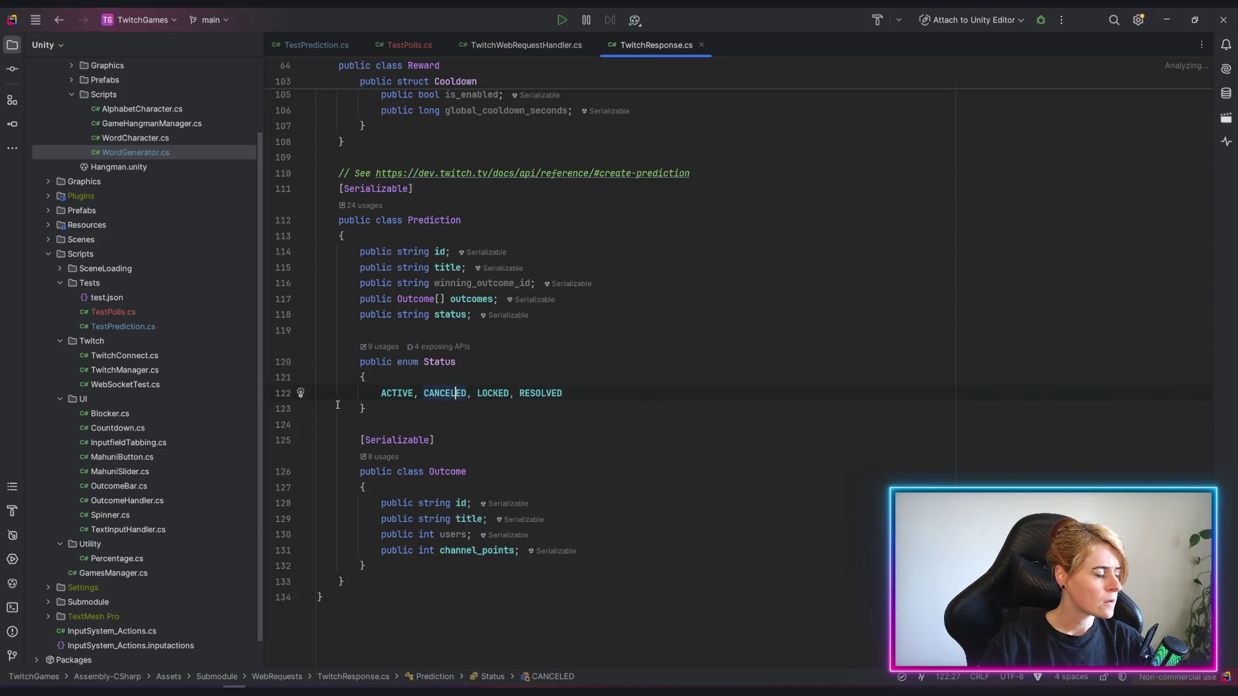
{"action": "scroll", "coordinate": [691, 491], "scroll_direction": "up", "scroll_amount": 4}
{"action": "scroll", "coordinate": [691, 490], "scroll_direction": "up", "scroll_amount": 4}
{"action": "scroll", "coordinate": [692, 490], "scroll_direction": "up", "scroll_amount": 3}
{"action": "scroll", "coordinate": [692, 491], "scroll_direction": "up", "scroll_amount": 3}
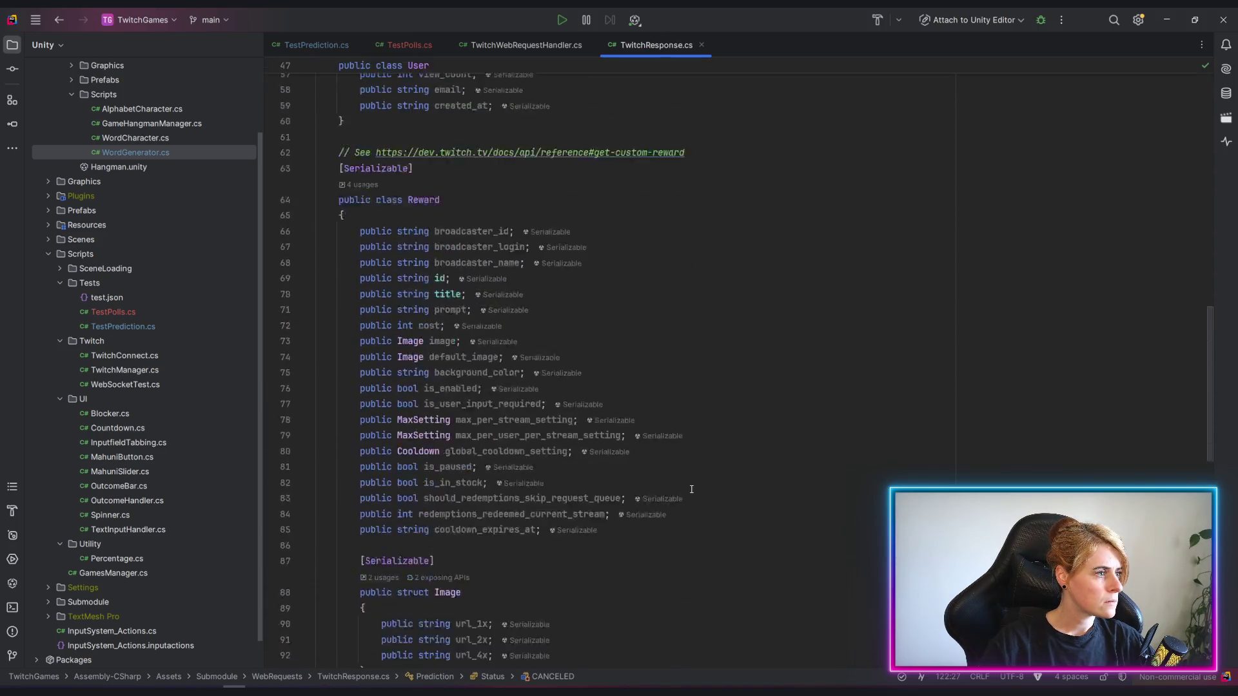
{"action": "scroll", "coordinate": [690, 491], "scroll_direction": "up", "scroll_amount": 4}
{"action": "scroll", "coordinate": [691, 491], "scroll_direction": "up", "scroll_amount": 4}
{"action": "scroll", "coordinate": [691, 490], "scroll_direction": "up", "scroll_amount": 3}
{"action": "scroll", "coordinate": [690, 491], "scroll_direction": "up", "scroll_amount": 3}
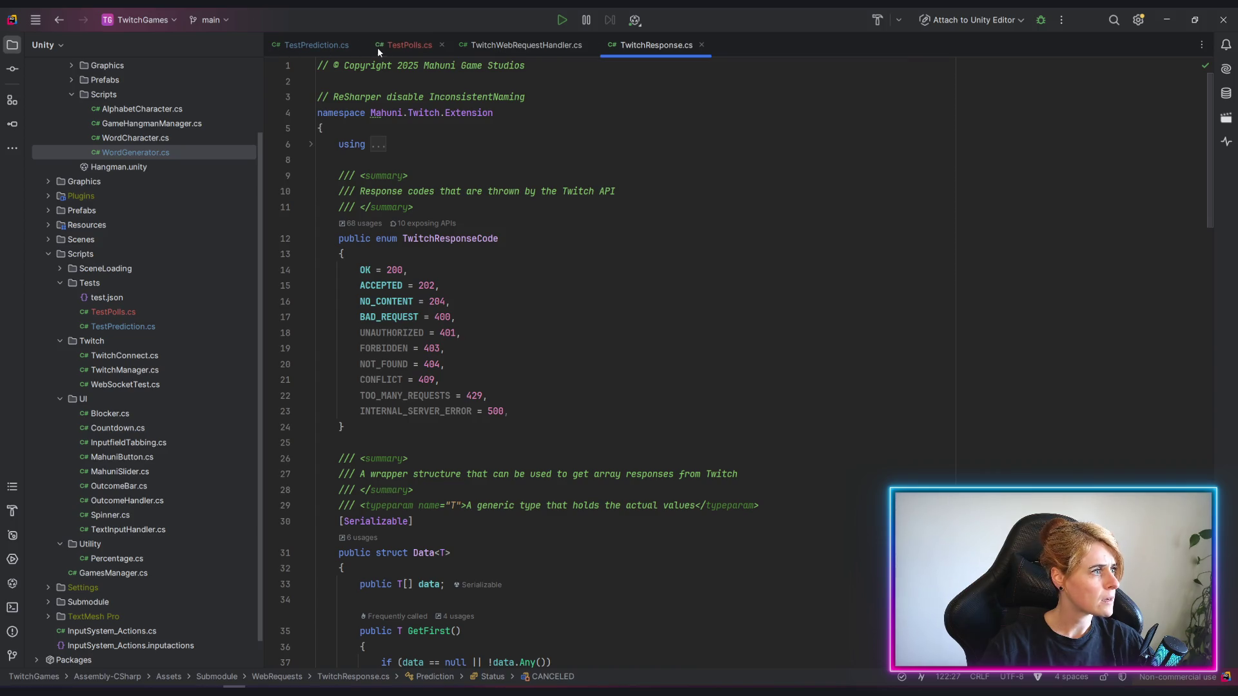
{"action": "left_click", "coordinate": [407, 44]}
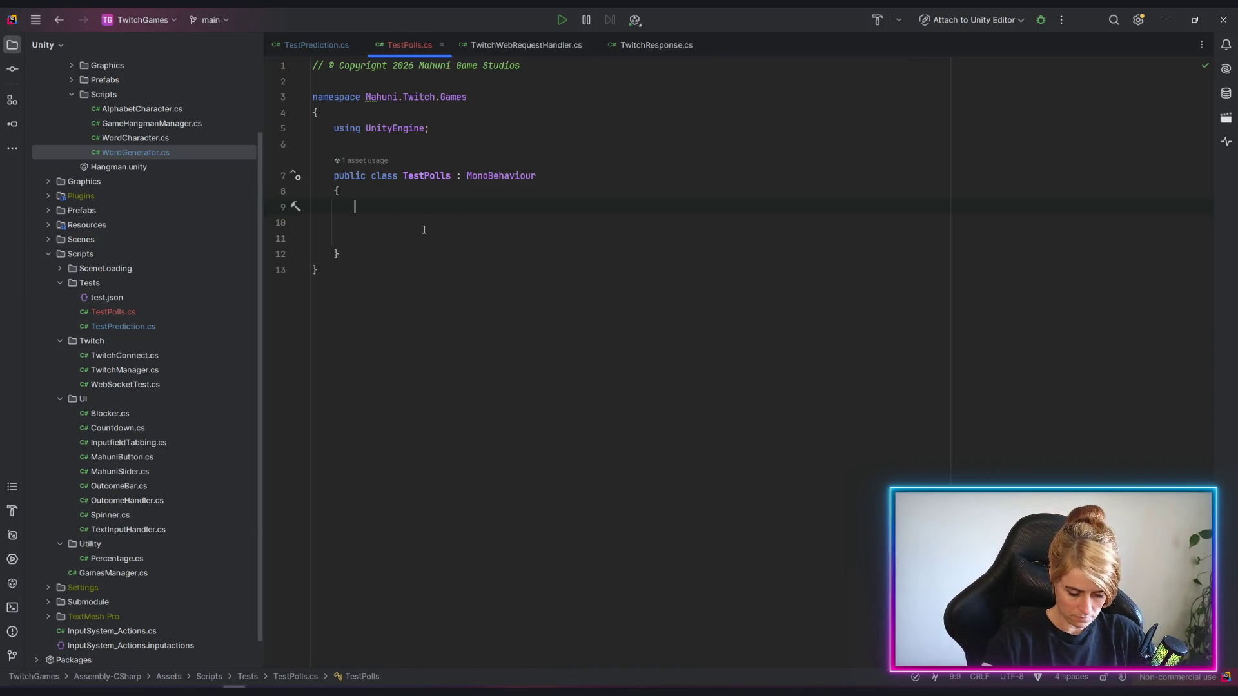
Add an empty Start method to the TestPolls class.
{"action": "key", "text": "Return"}
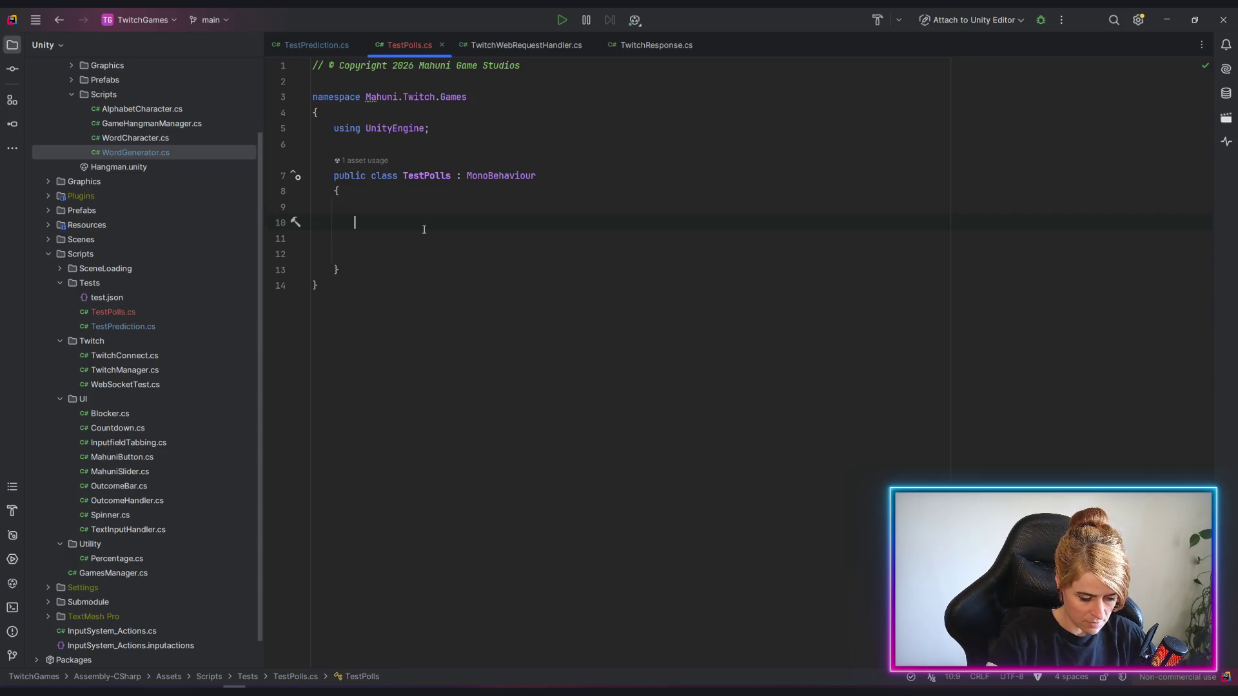
{"action": "type", "text": "start"}
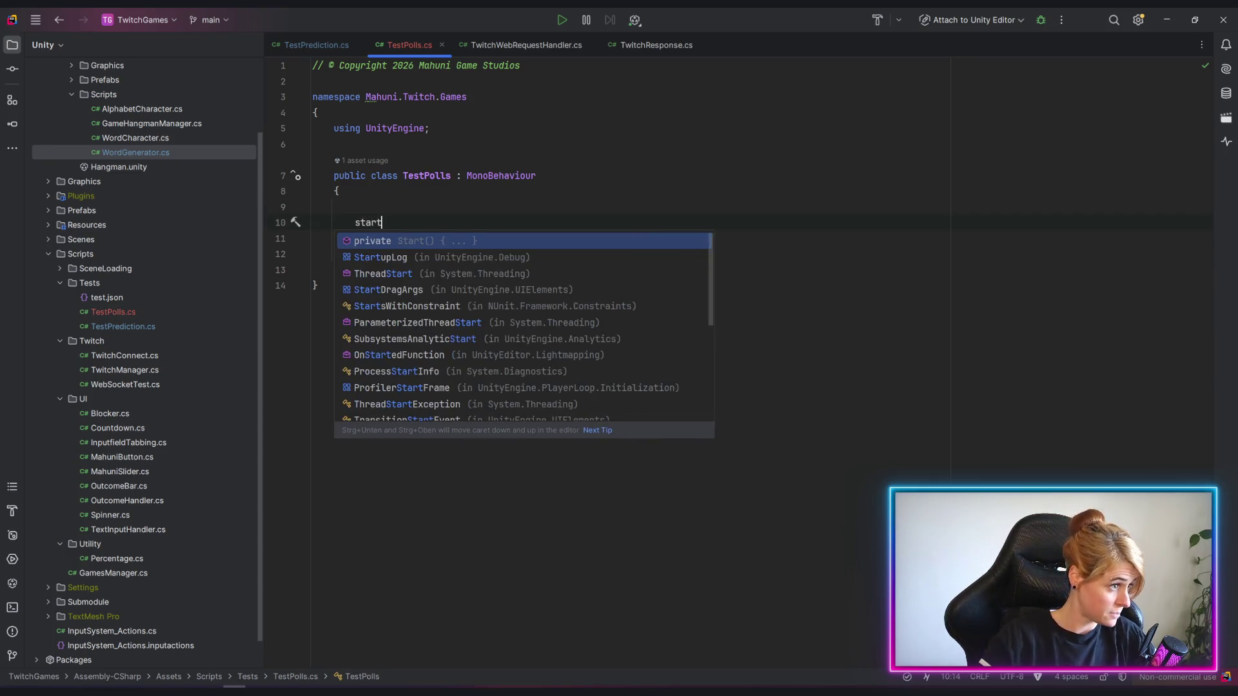
{"action": "key", "text": "Tab"}
{"action": "key", "text": "BackSpace"}
{"action": "key", "text": "Down"}
{"action": "key", "text": "End"}
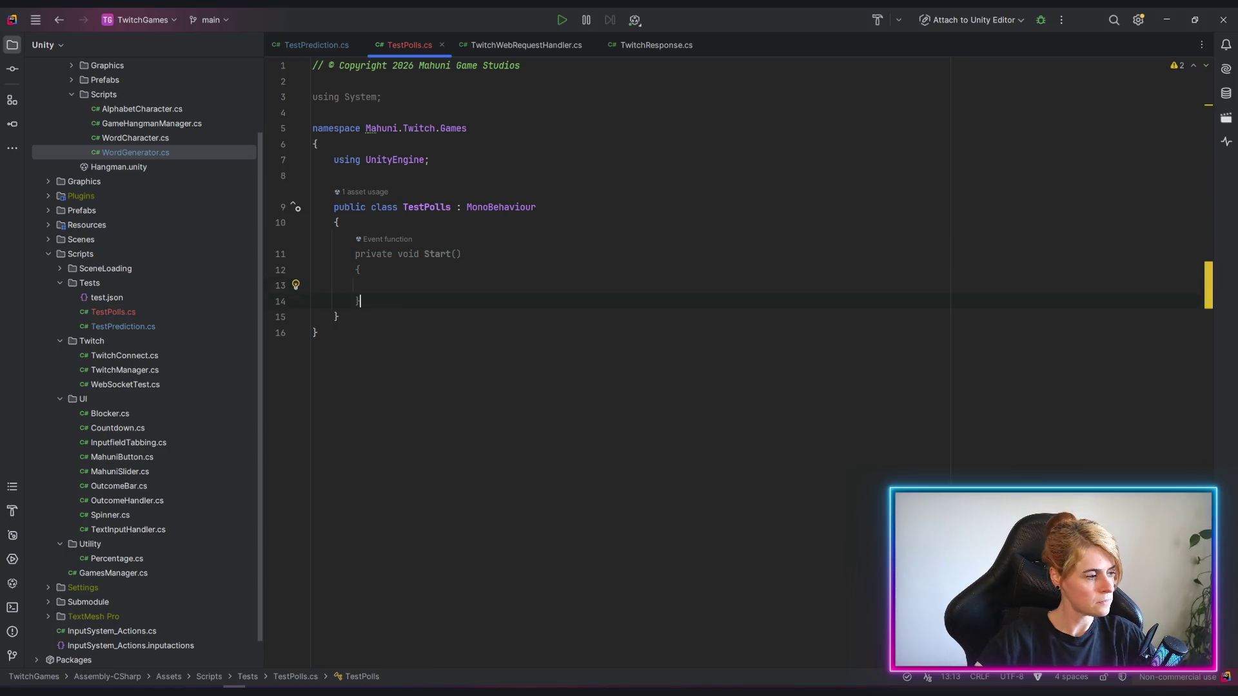
{"action": "key", "text": "Return"}
{"action": "key", "text": "Return"}
{"action": "key", "text": "Return"}
{"action": "type", "text": "pri"}
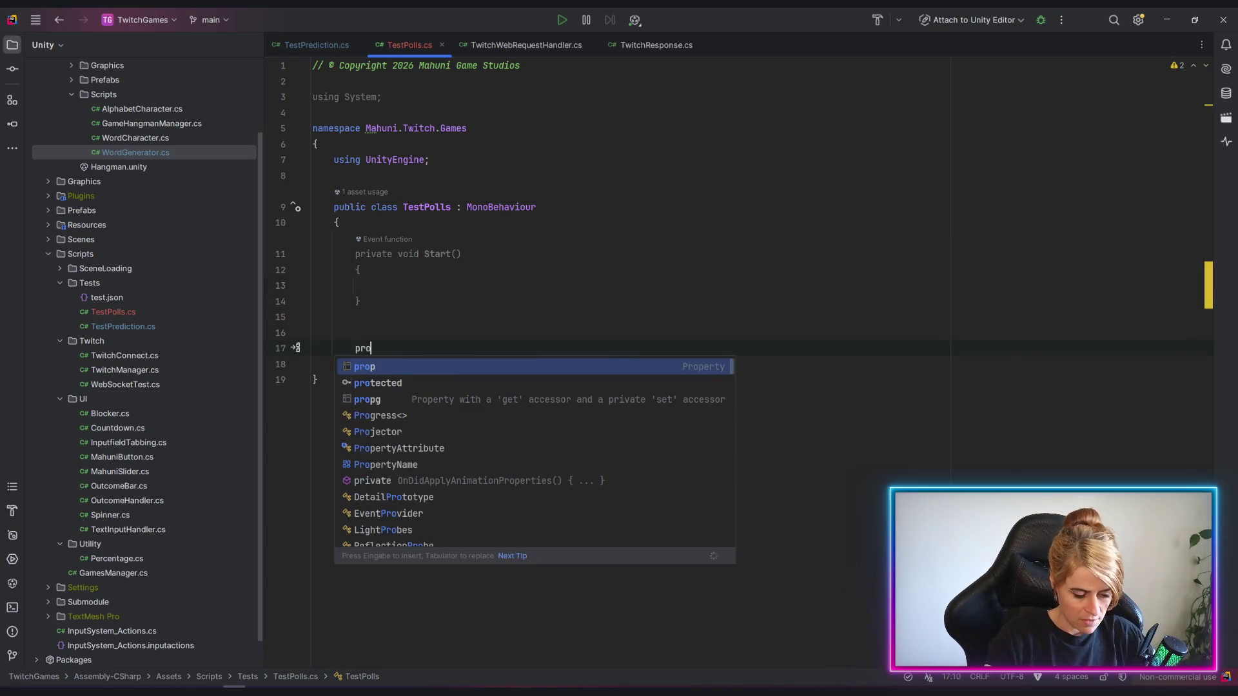
{"action": "type", "text": "vate "}
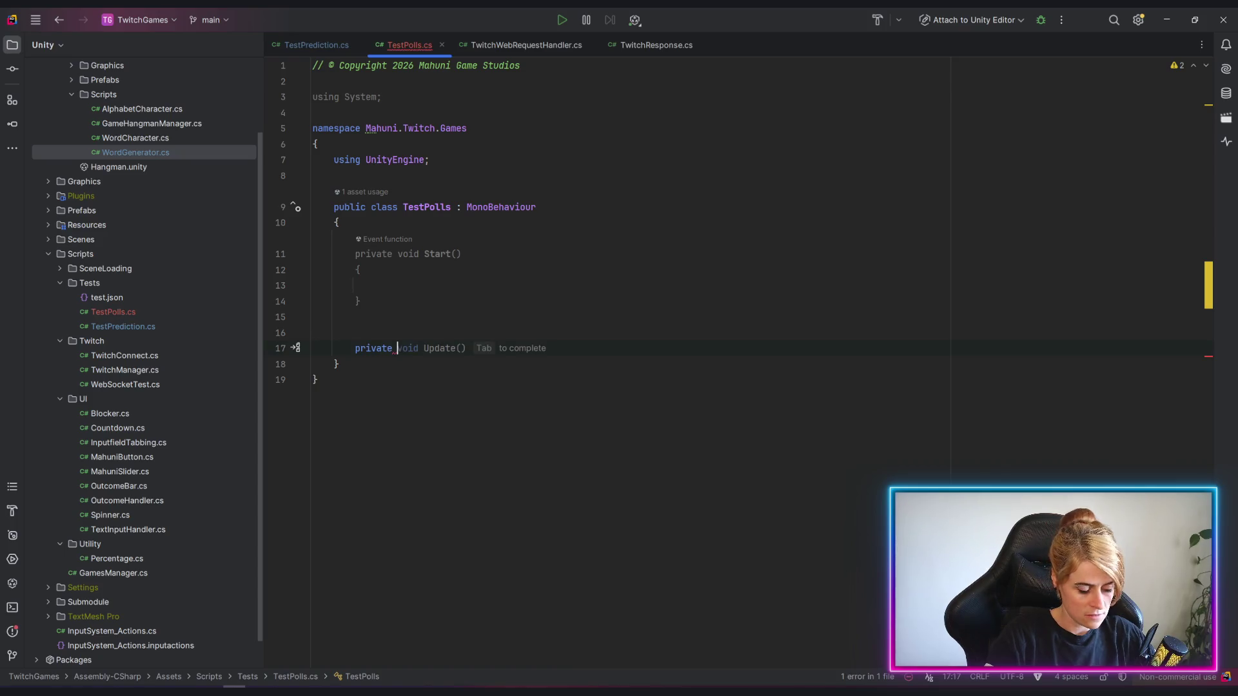
{"action": "type", "text": "void "}
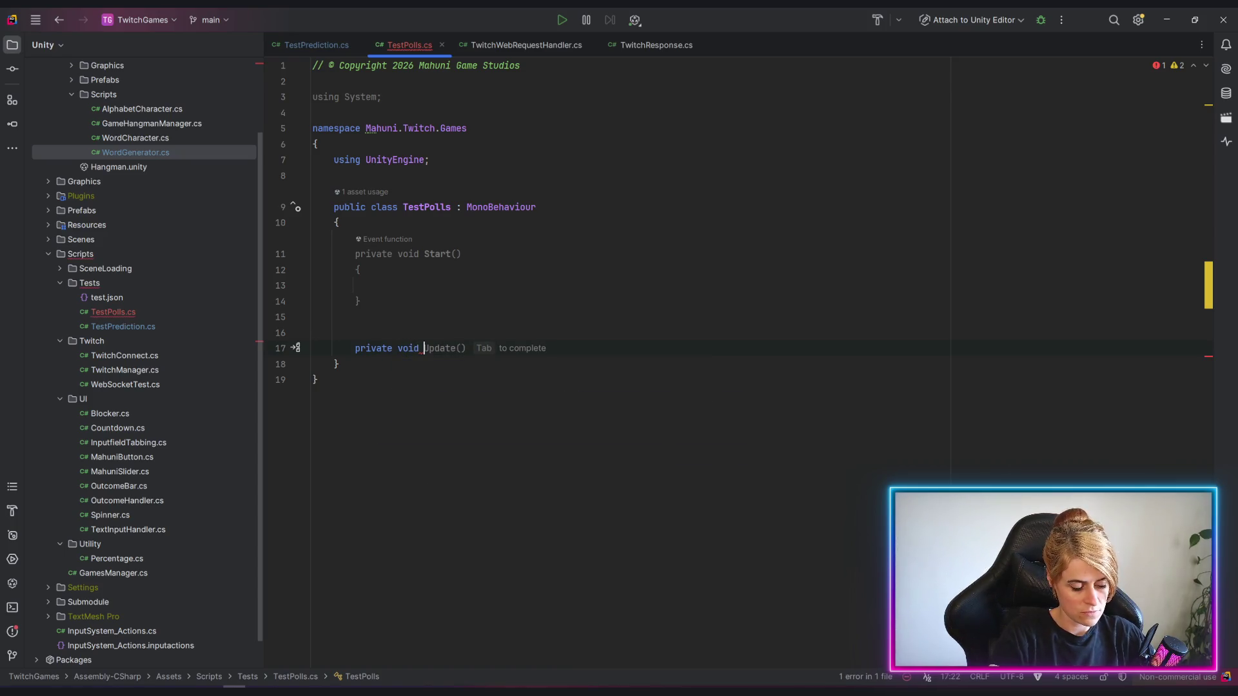
{"action": "type", "text": "CreatePoll"}
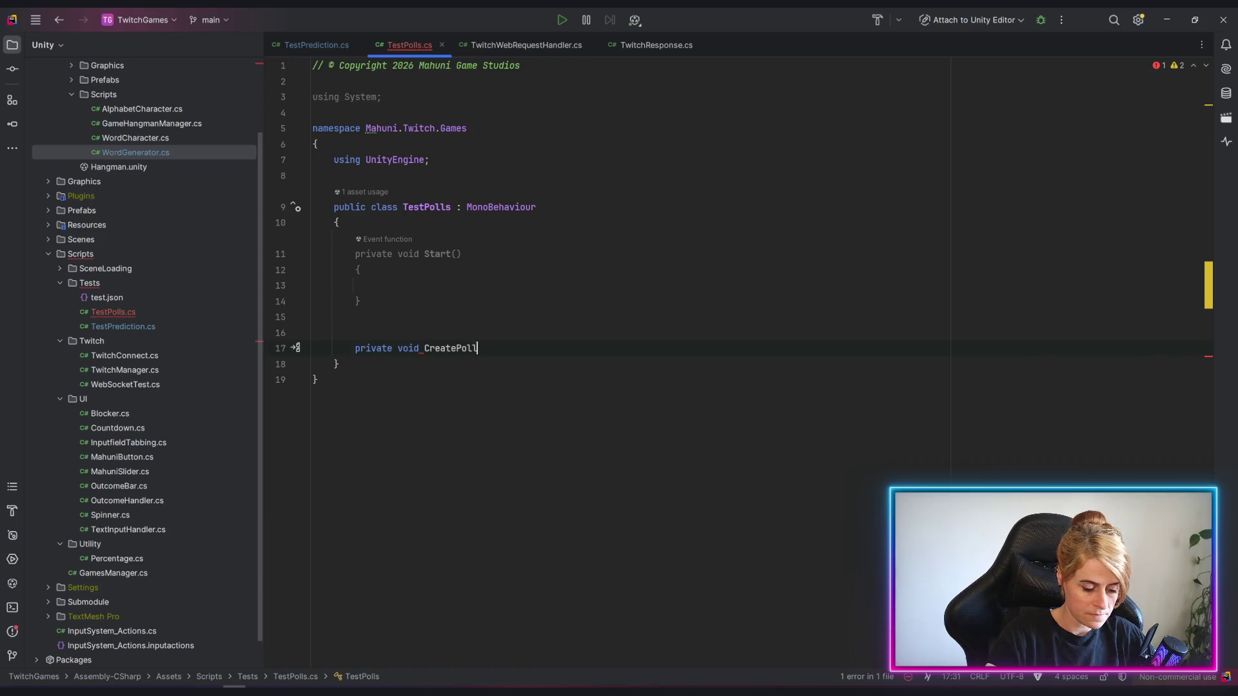
{"action": "type", "text": "(){"}
Add CreatePoll calling TwitchManager.Instance.TwitchWebRequestHandler.CreatePrediction() and jump to its definition.
{"action": "key", "text": "Return"}
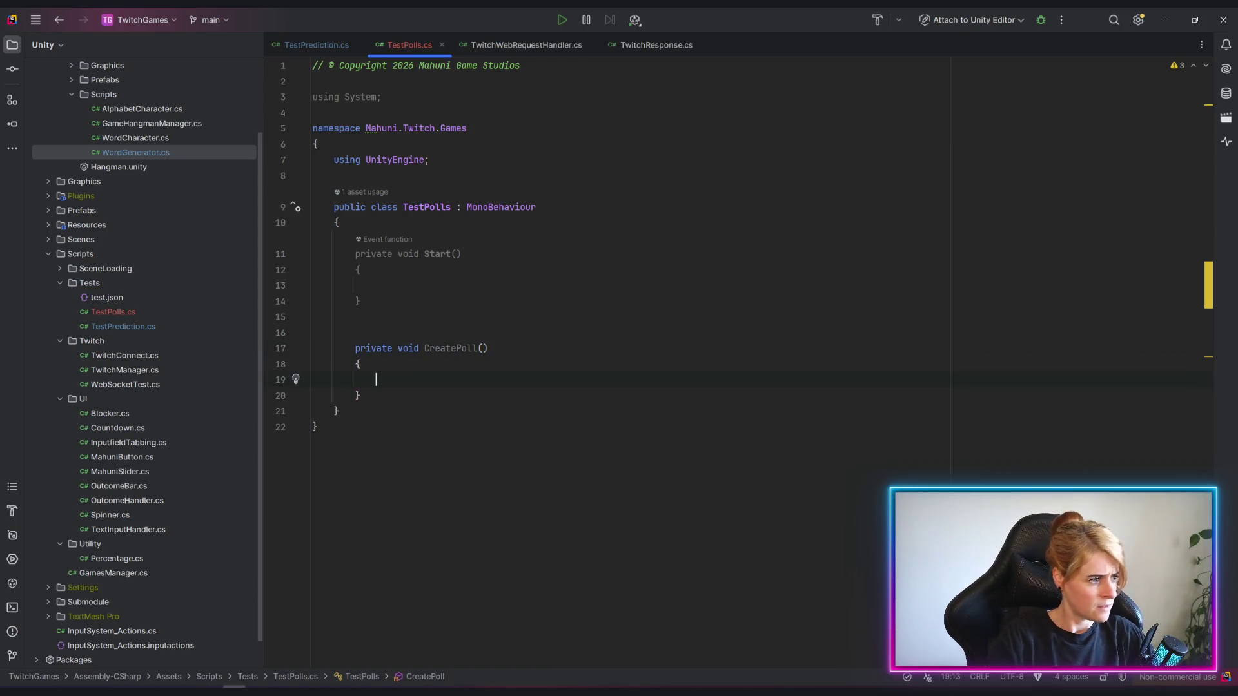
{"action": "type", "text": "twitch"}
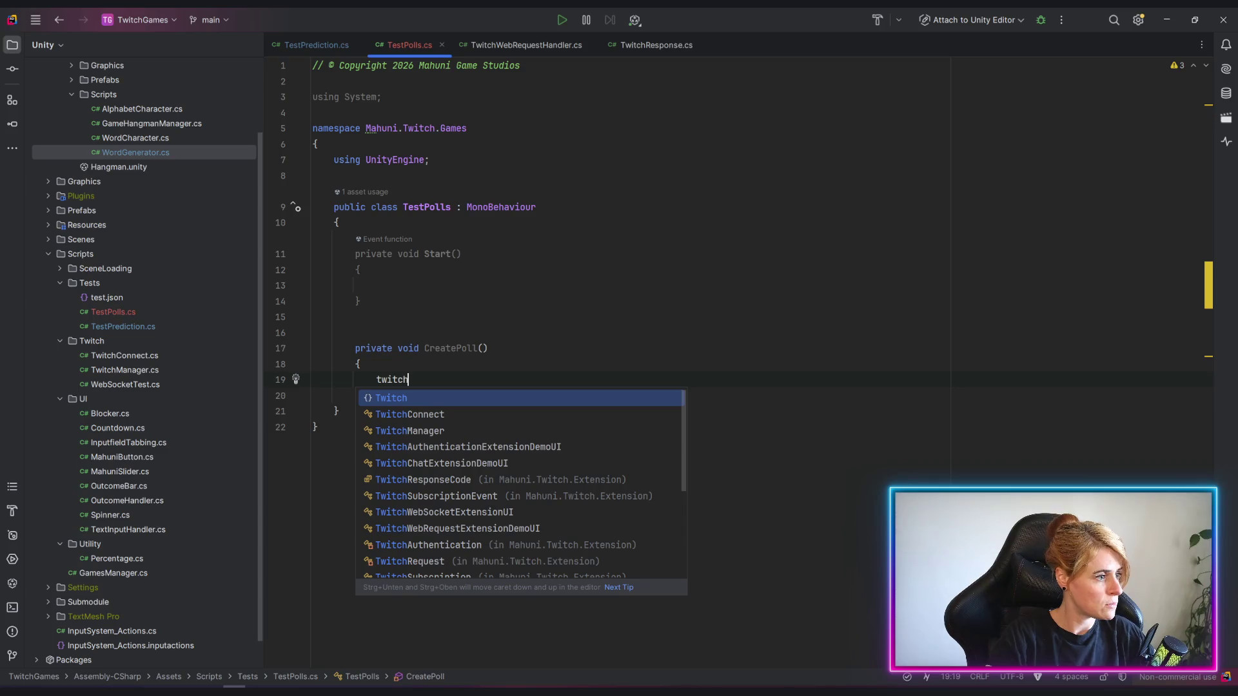
{"action": "key", "text": "Down"}
{"action": "key", "text": "Tab"}
{"action": "type", "text": "."}
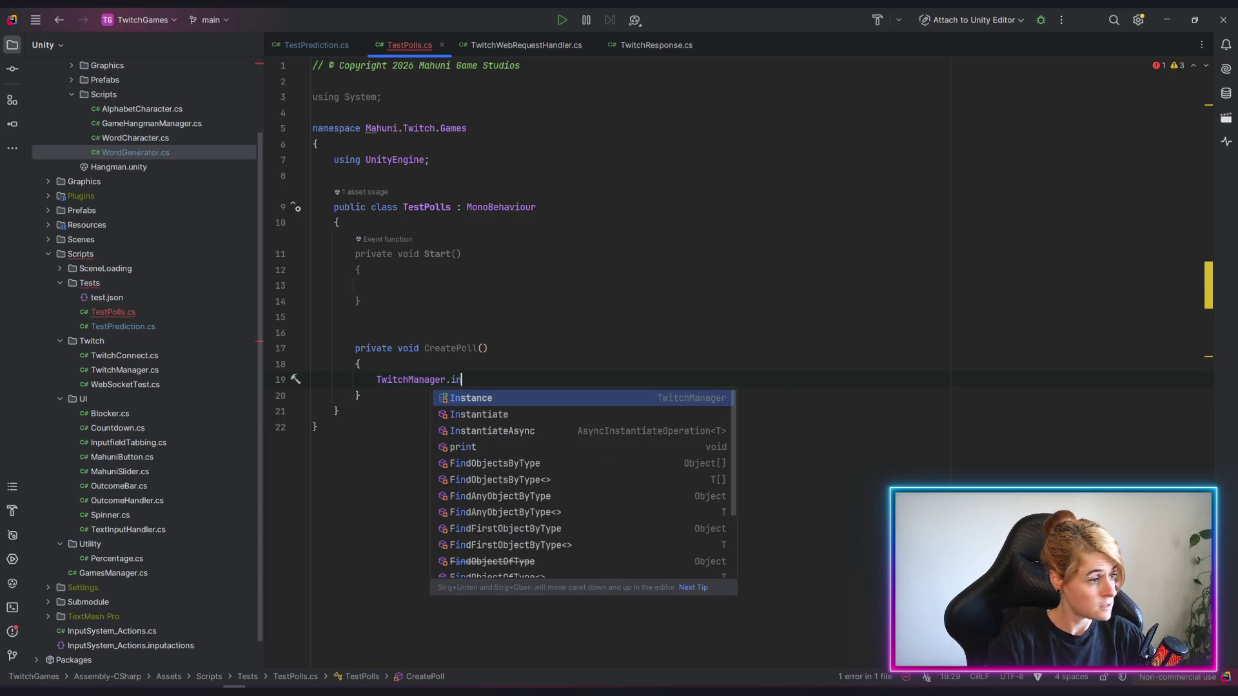
{"action": "type", "text": "ins"}
{"action": "key", "text": "Tab"}
{"action": "type", "text": "."}
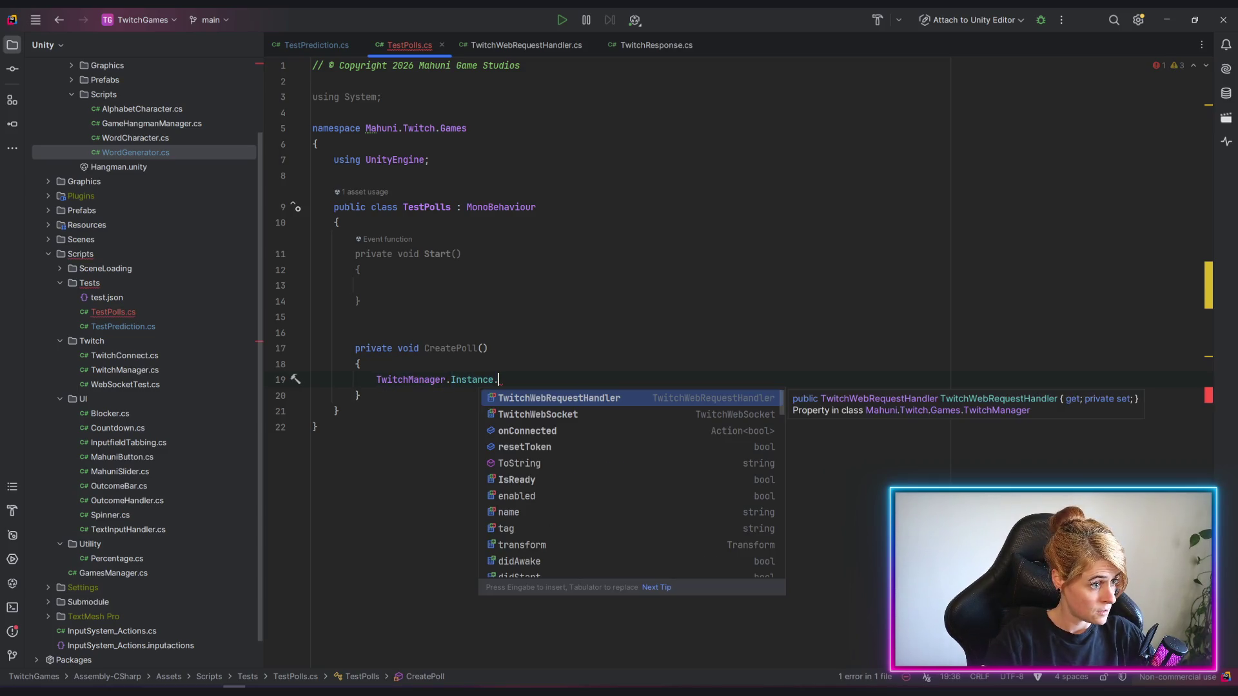
{"action": "key", "text": "Tab"}
{"action": "type", "text": "."}
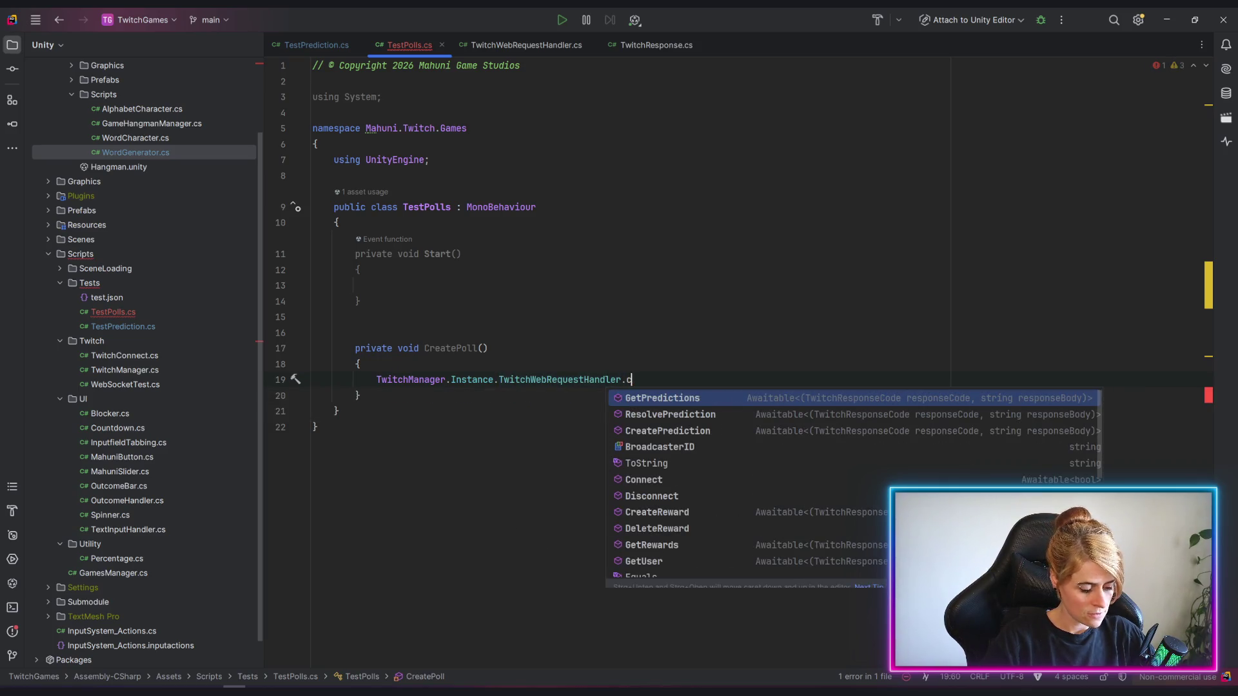
{"action": "type", "text": "cre"}
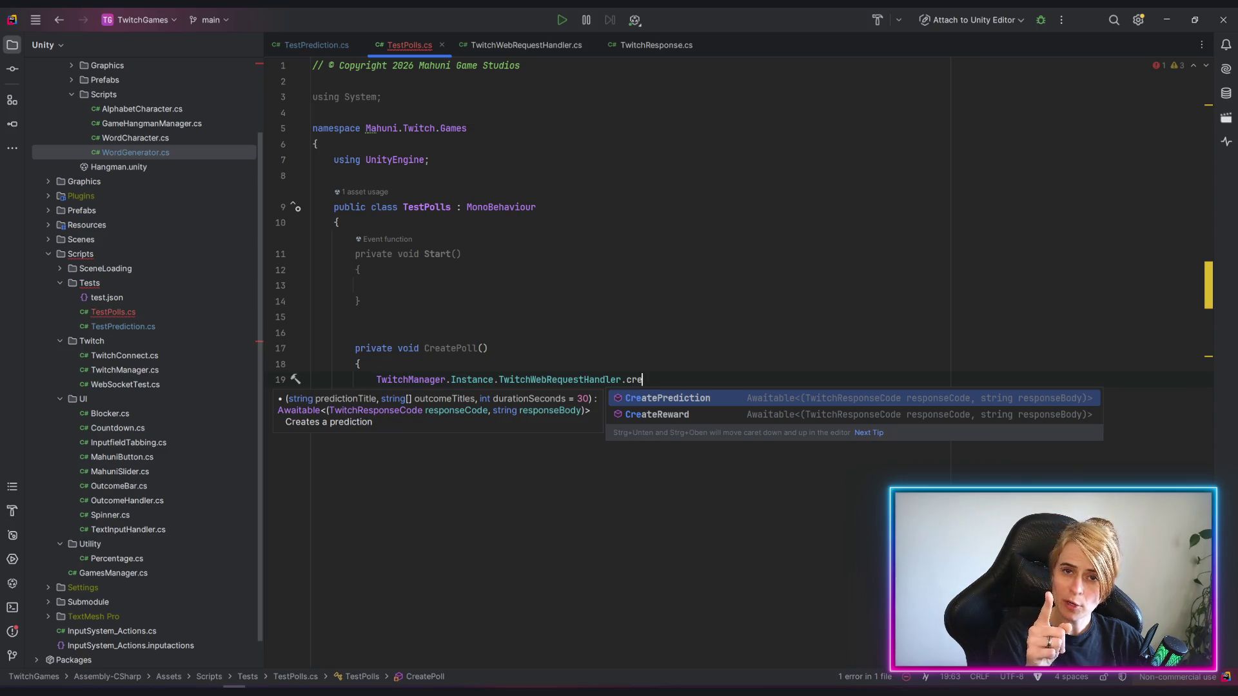
{"action": "key", "text": "Tab"}
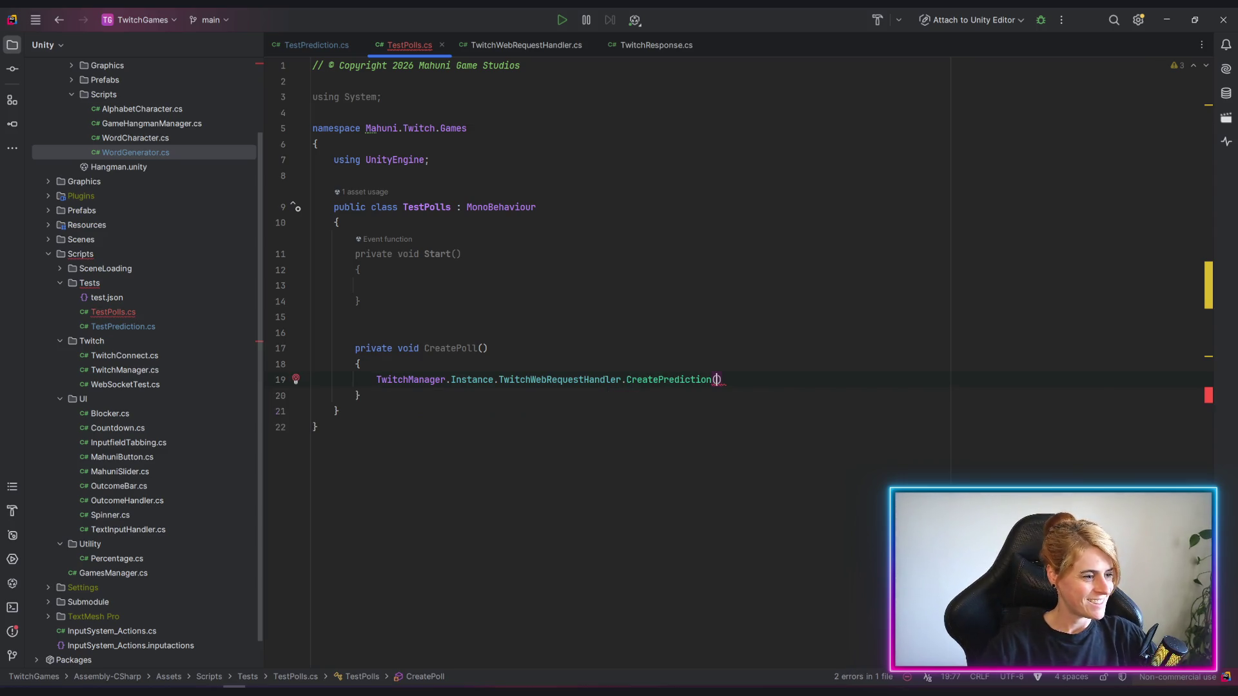
{"action": "type", "text": "("}
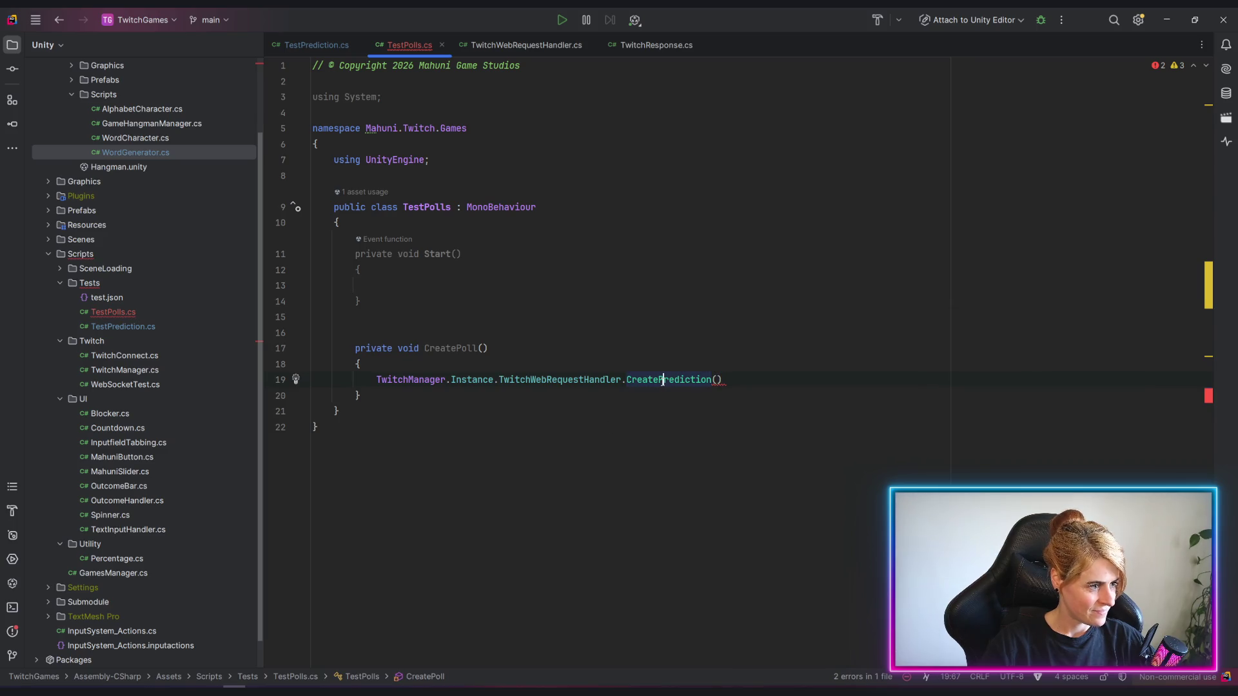
{"action": "left_click", "coordinate": [660, 380], "text": "ctrl"}
{"action": "scroll", "coordinate": [575, 347], "scroll_direction": "down", "scroll_amount": 2}
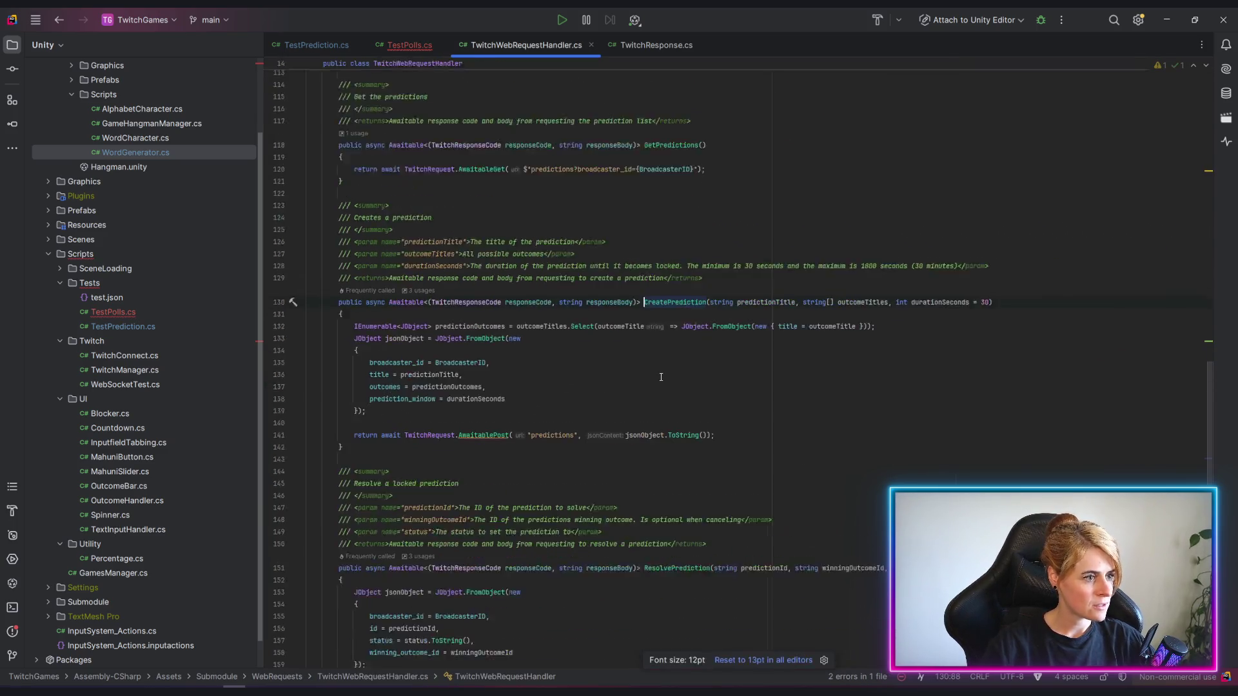
{"action": "scroll", "coordinate": [629, 377], "scroll_direction": "up", "scroll_amount": 2}
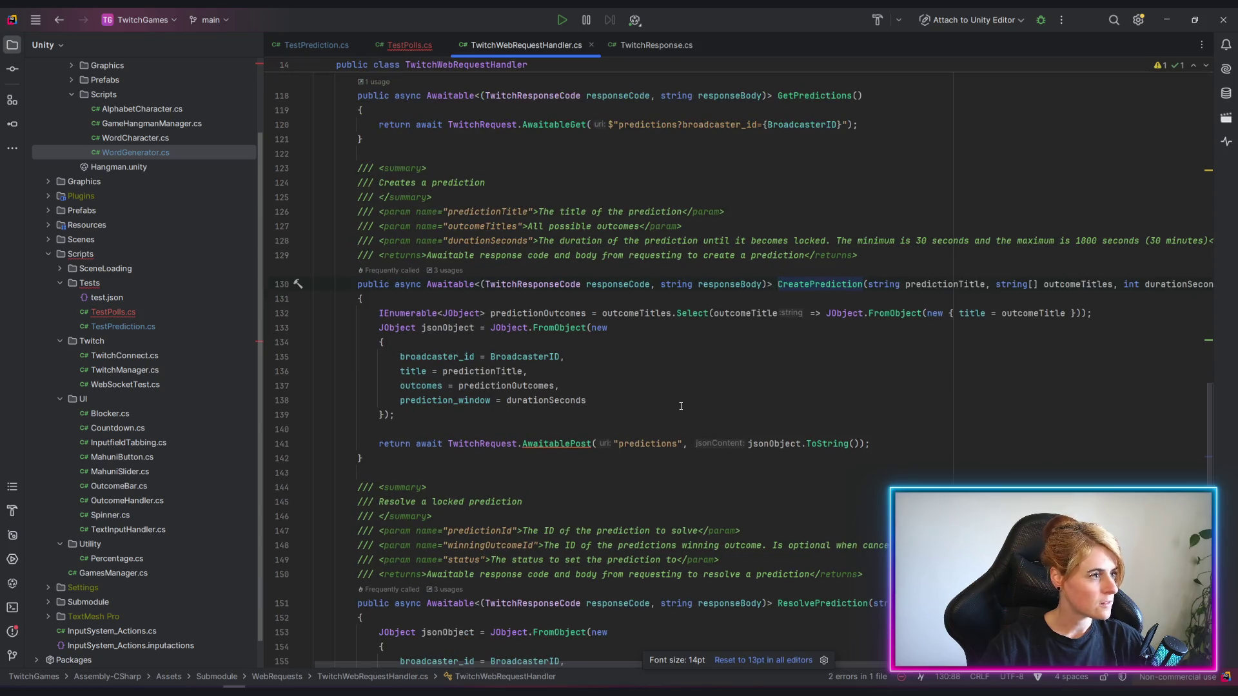
{"action": "scroll", "coordinate": [676, 407], "scroll_direction": "up", "scroll_amount": 5}
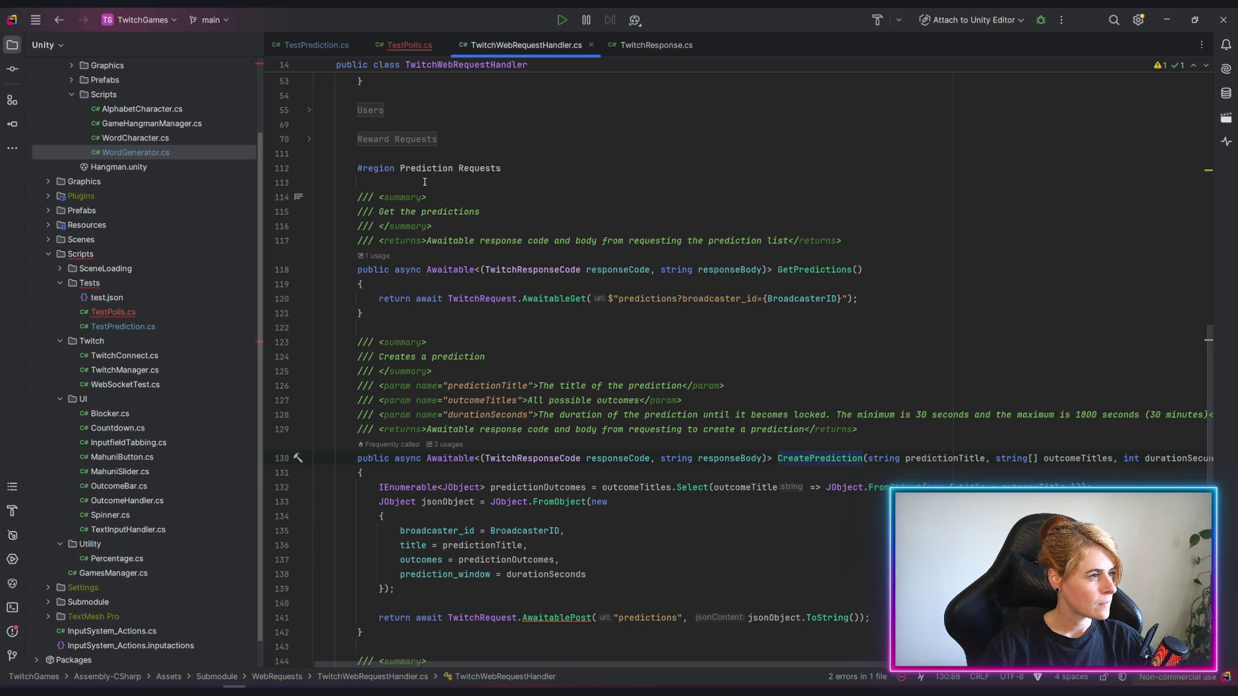
Place the insertion point after the Reward Requests region in TwitchWebRequestHandler.cs.
{"action": "left_click", "coordinate": [480, 140]}
Insert an empty #region named Poll Requests above the Prediction Requests region.
{"action": "key", "text": "Return"}
{"action": "key", "text": "Return"}
{"action": "type", "text": "#re"}
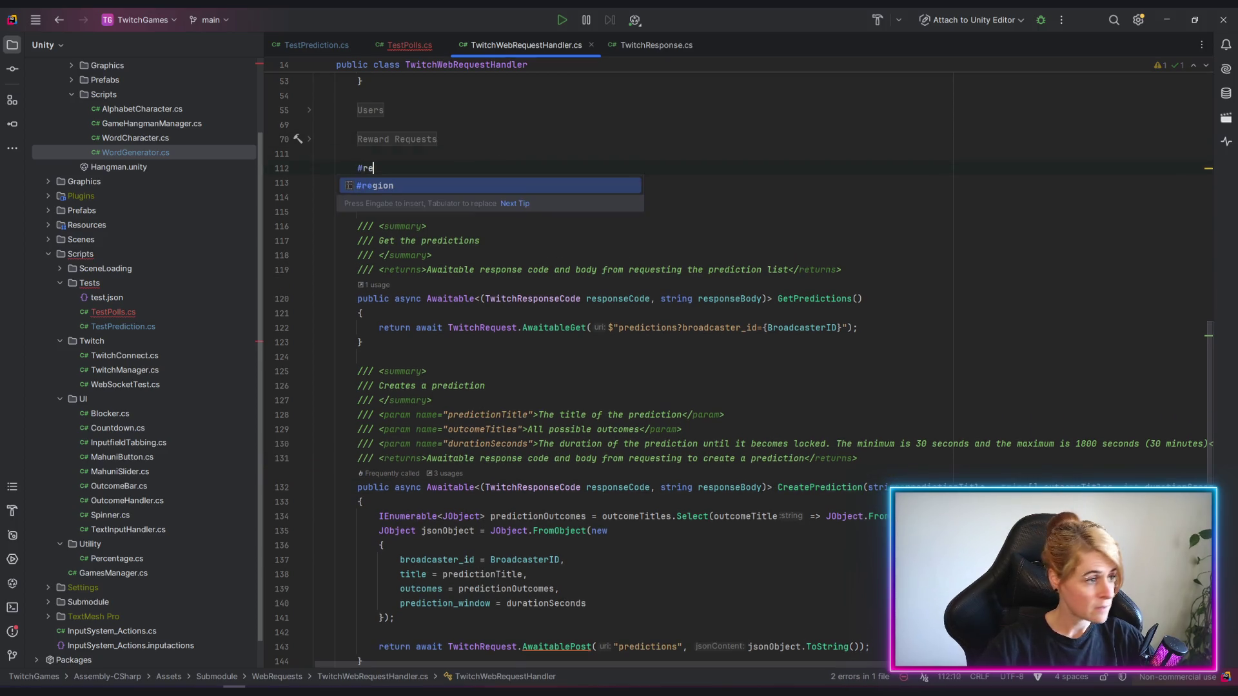
{"action": "key", "text": "Tab"}
{"action": "type", "text": "Pol"}
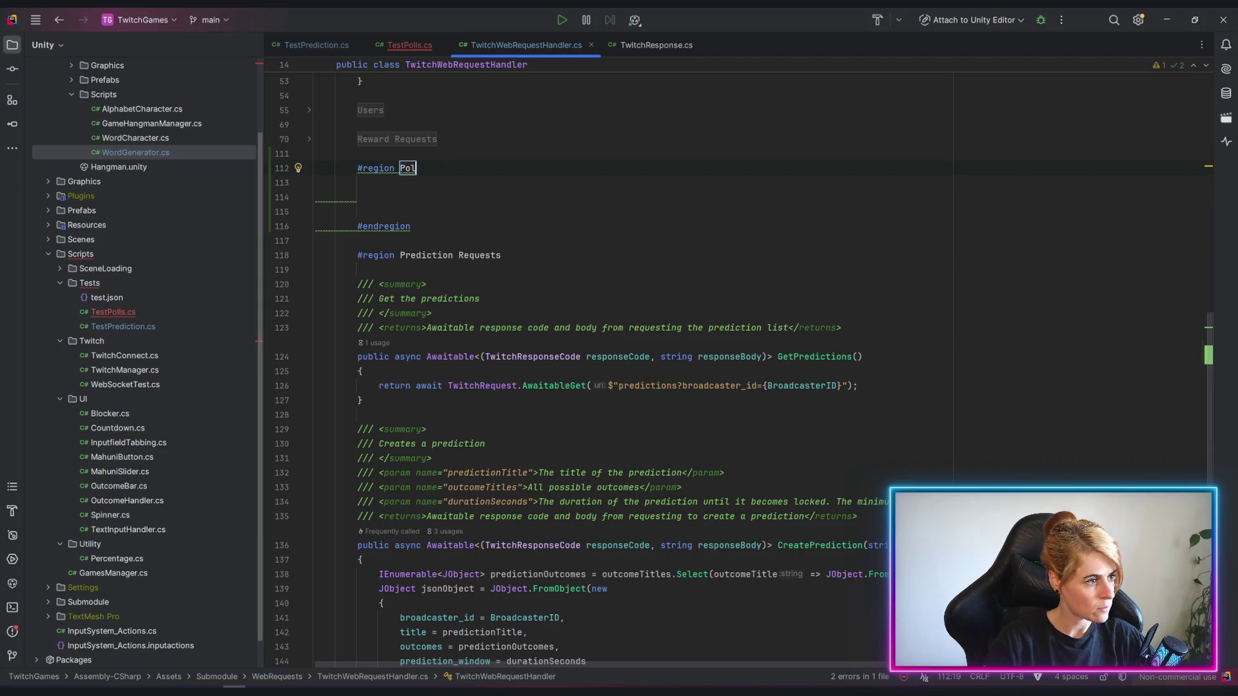
{"action": "type", "text": "l Requests"}
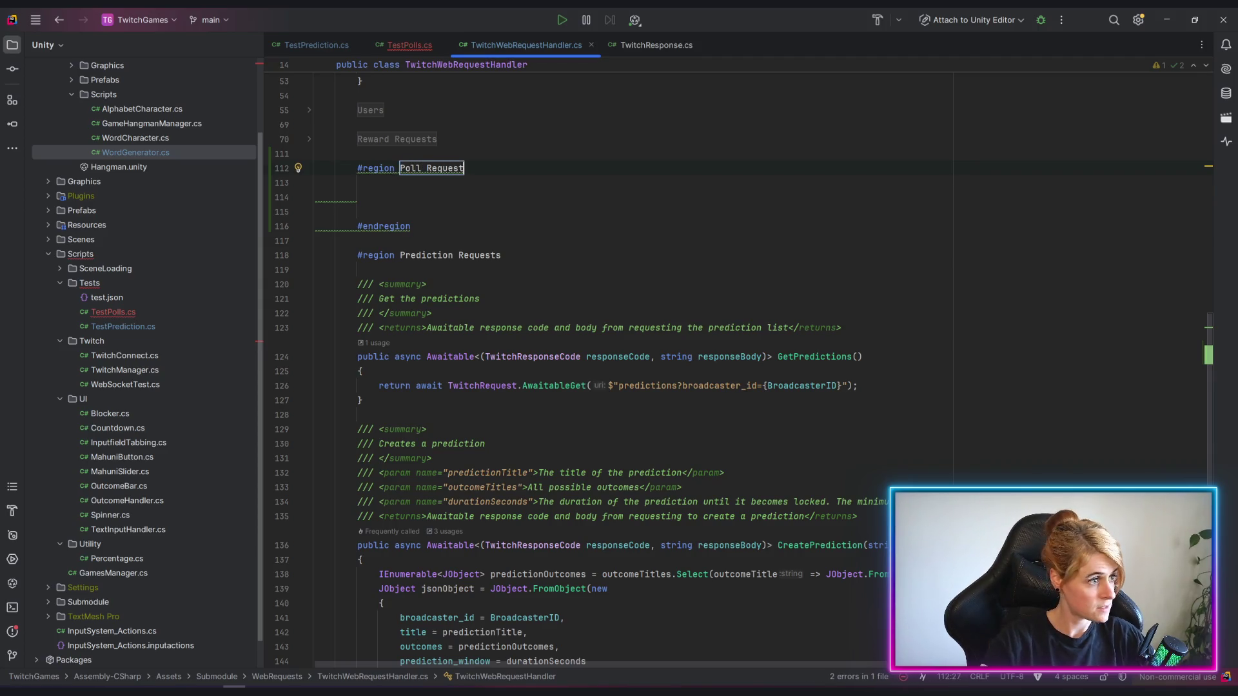
{"action": "key", "text": "Tab"}
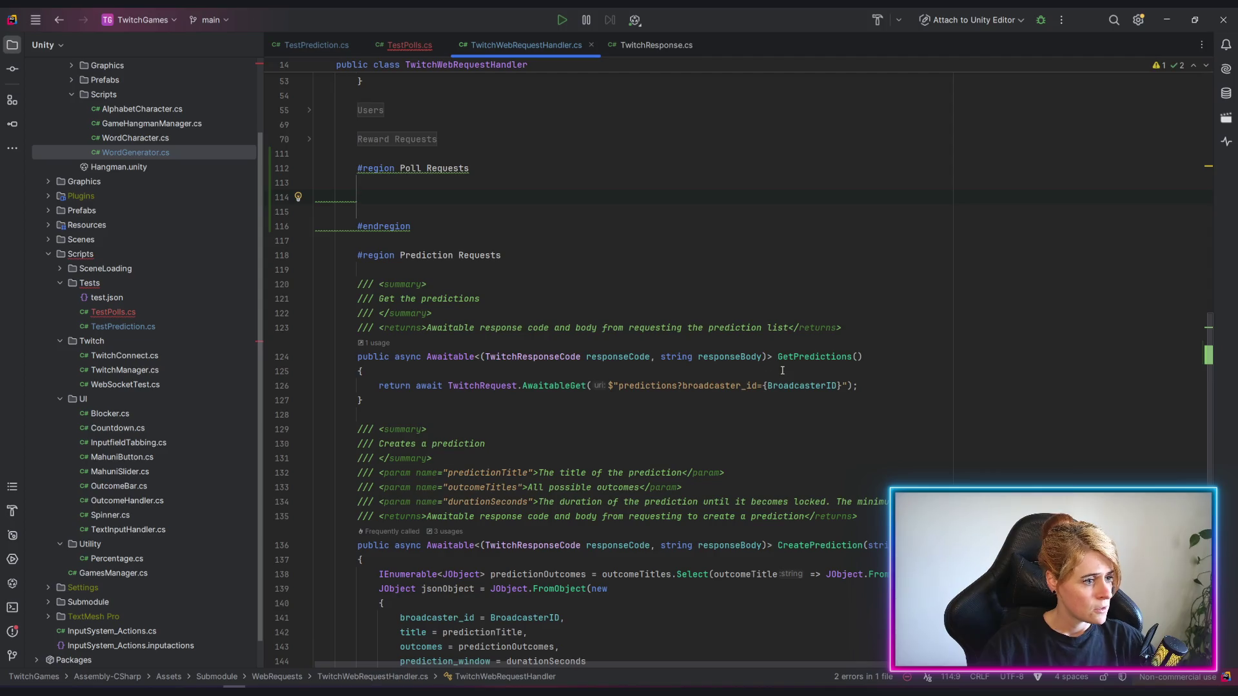
{"action": "scroll", "coordinate": [504, 426], "scroll_direction": "down", "scroll_amount": 3}
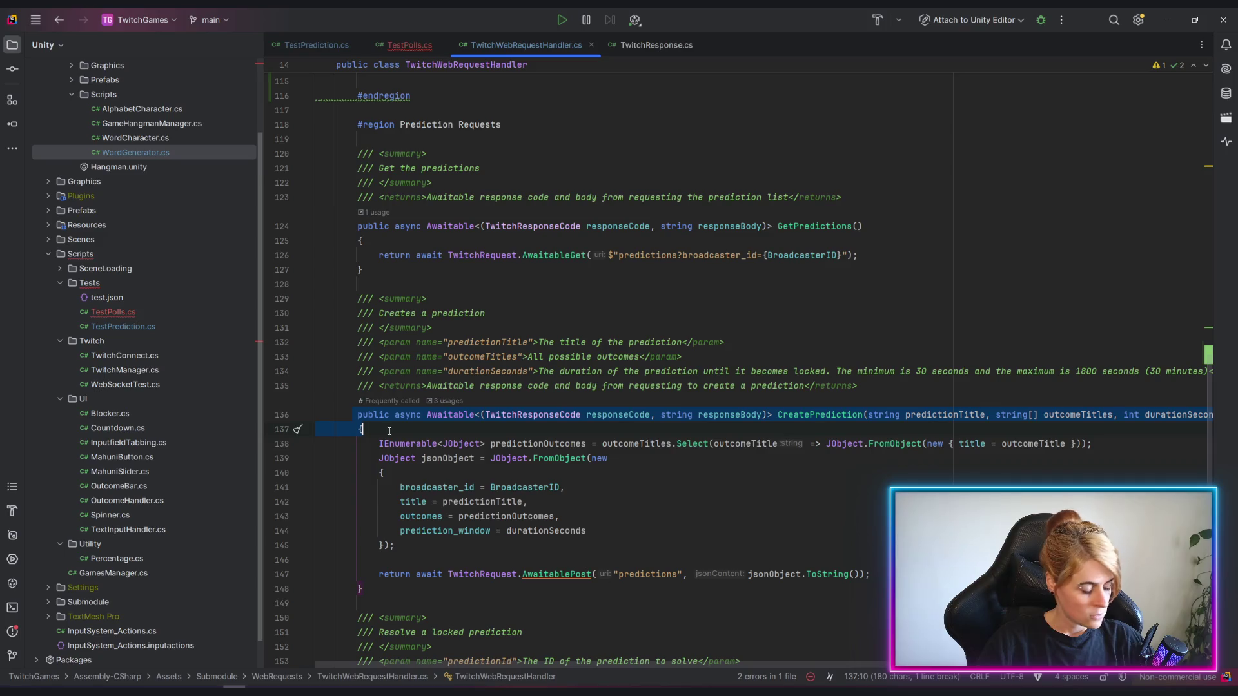
Paste CreatePrediction's signature into Poll Requests as an empty CreatePoll method with closing brace.
{"action": "left_click_drag", "start_coordinate": [358, 433], "coordinate": [385, 431]}
{"action": "key", "text": "ctrl+c"}
{"action": "scroll", "coordinate": [396, 319], "scroll_direction": "up", "scroll_amount": 5}
{"action": "left_click", "coordinate": [388, 293]}
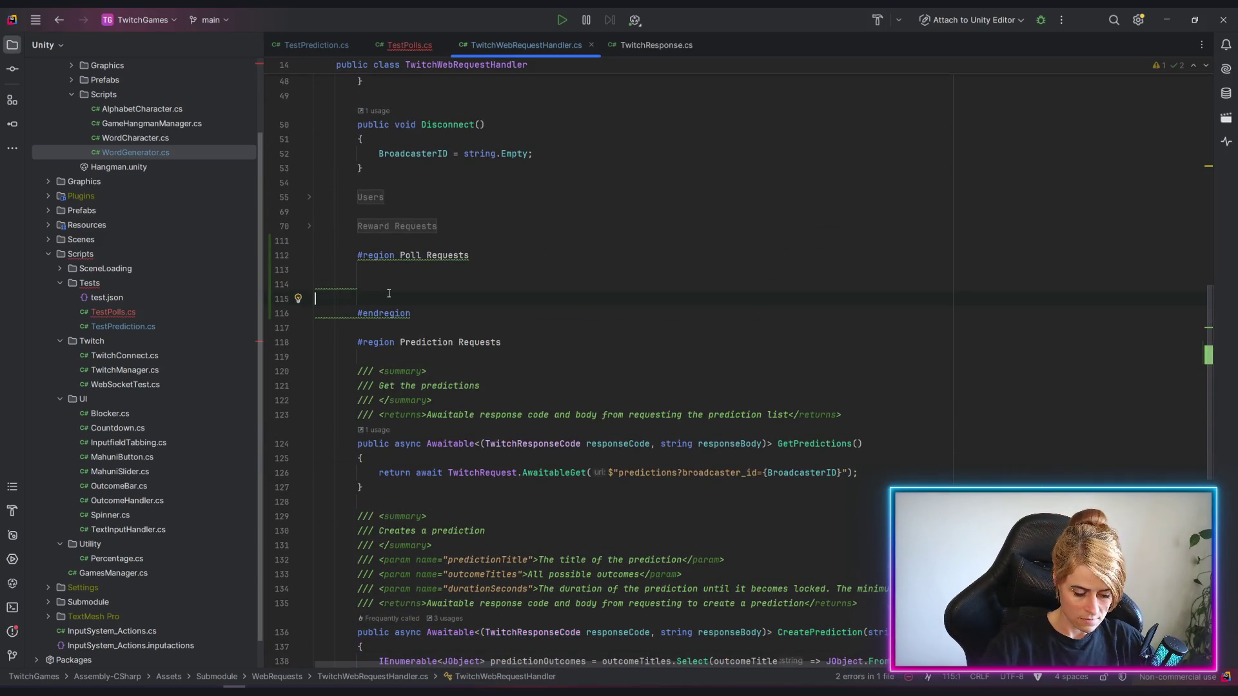
{"action": "key", "text": "ctrl+v"}
{"action": "key", "text": "Return"}
{"action": "type", "text": "}"}
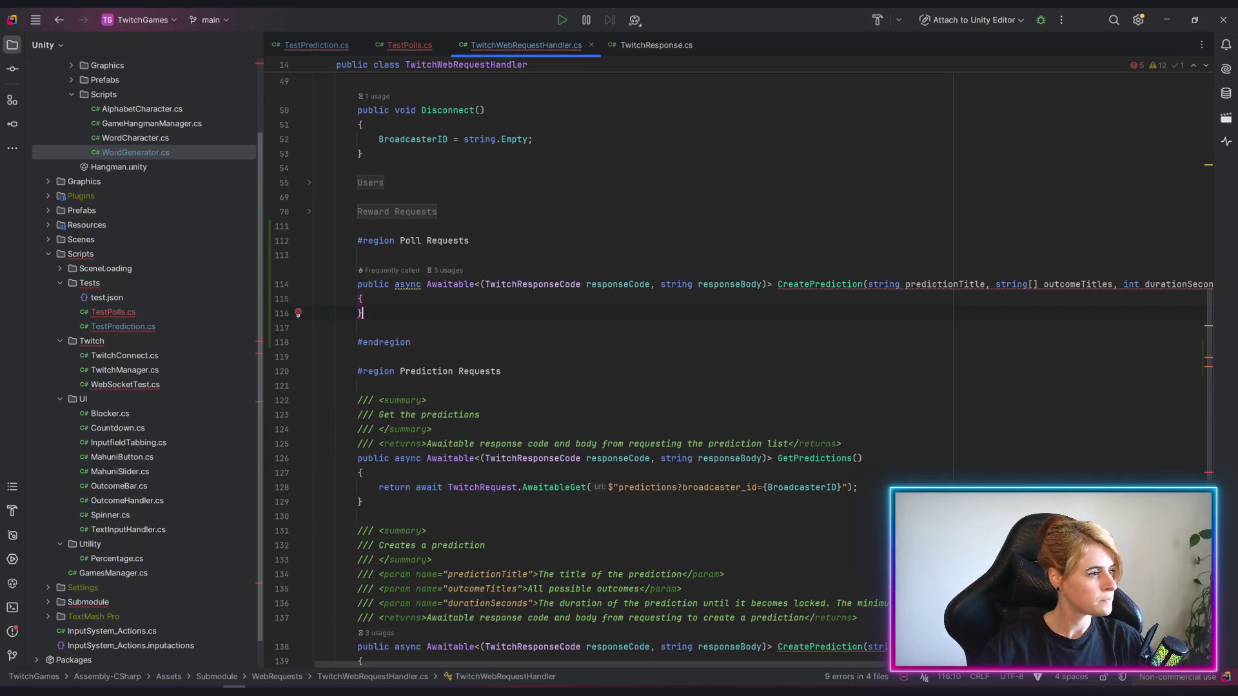
{"action": "left_click", "coordinate": [810, 284]}
{"action": "key", "text": "ctrl+shift+Right"}
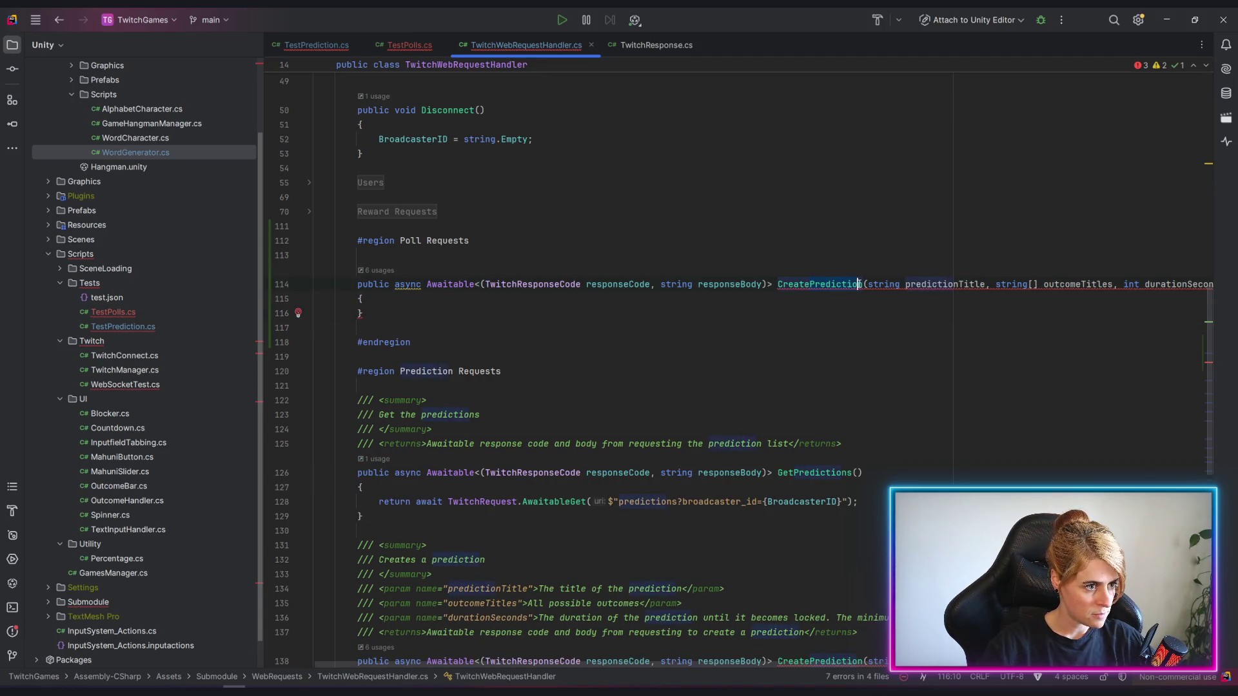
{"action": "type", "text": "Poll"}
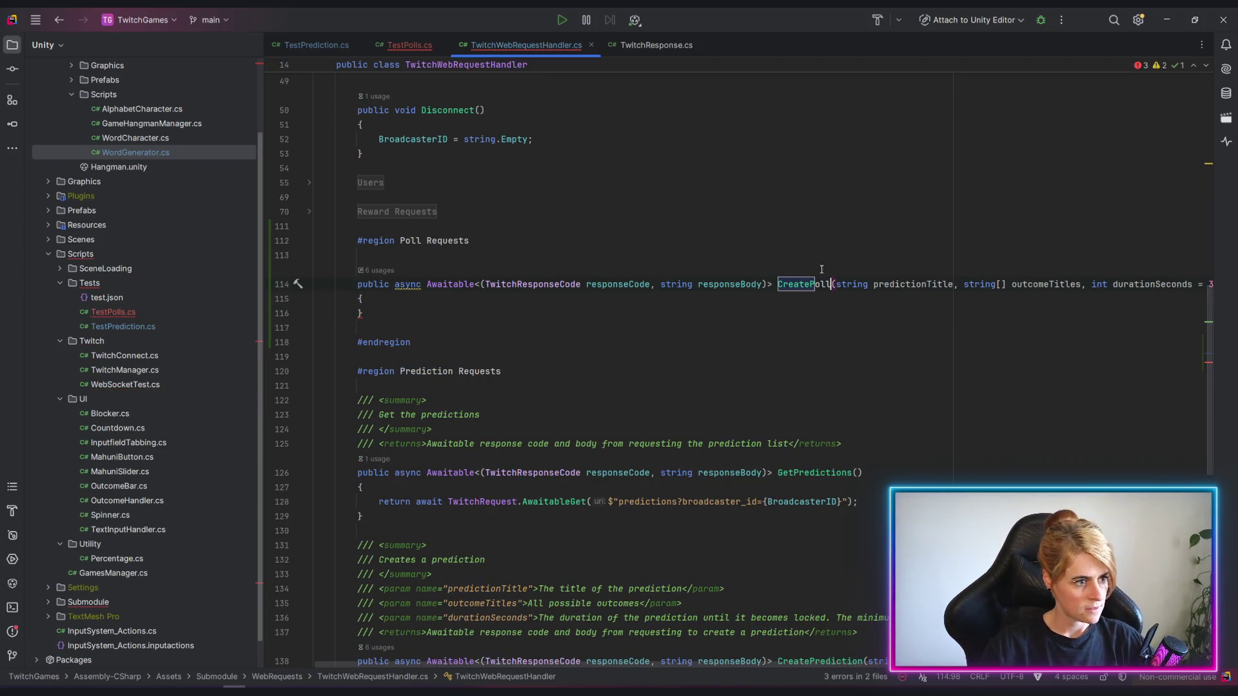
{"action": "left_click", "coordinate": [813, 329]}
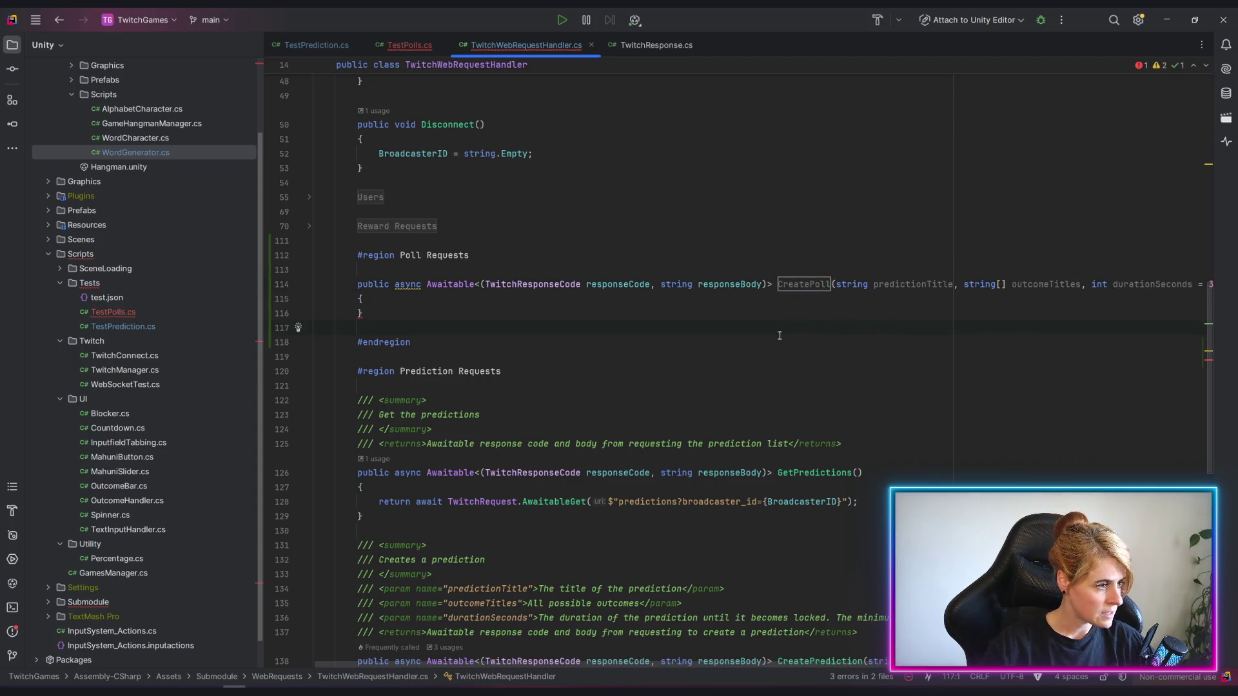
{"action": "scroll", "coordinate": [785, 390], "scroll_direction": "down", "scroll_amount": 5}
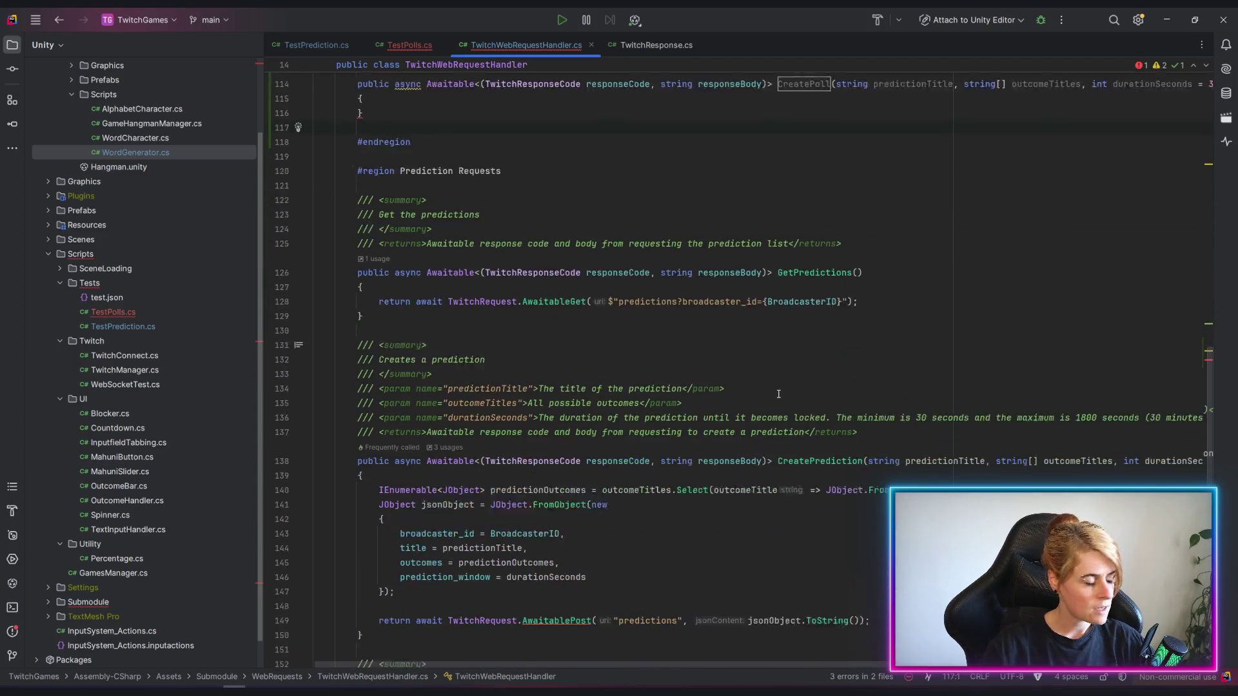
{"action": "scroll", "coordinate": [784, 390], "scroll_direction": "down", "scroll_amount": 3}
{"action": "scroll", "coordinate": [785, 392], "scroll_direction": "down", "scroll_amount": 1}
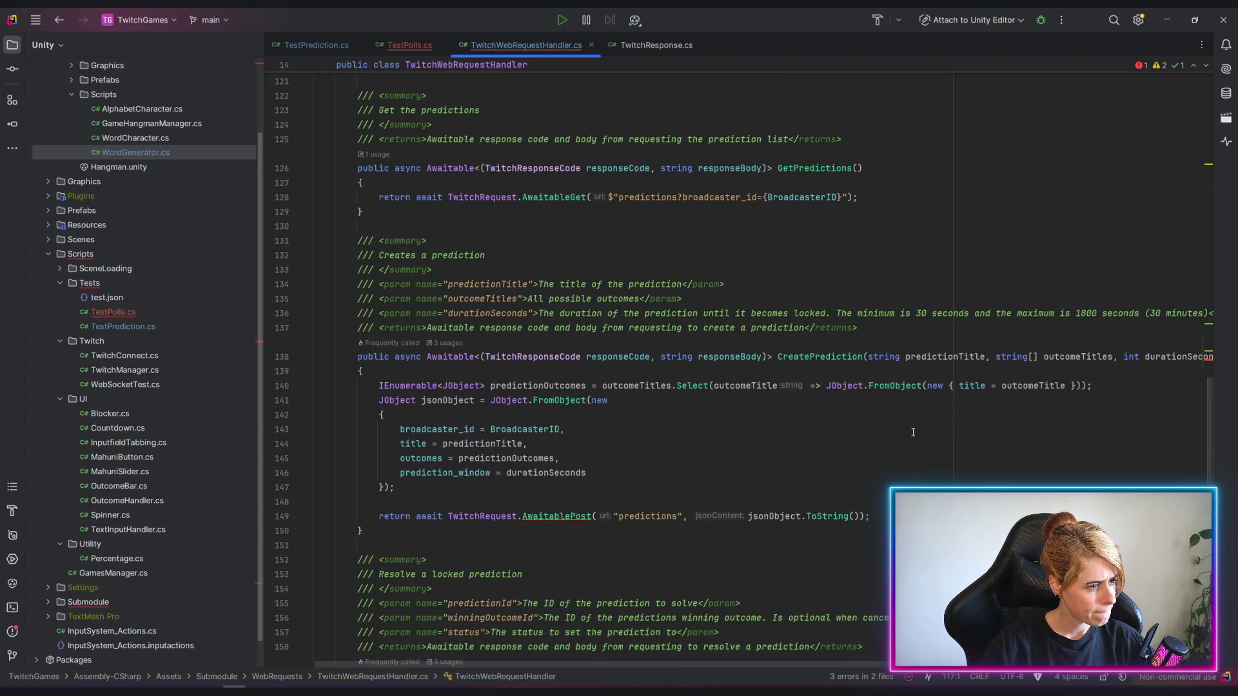
{"action": "scroll", "coordinate": [830, 474], "scroll_direction": "up", "scroll_amount": 3}
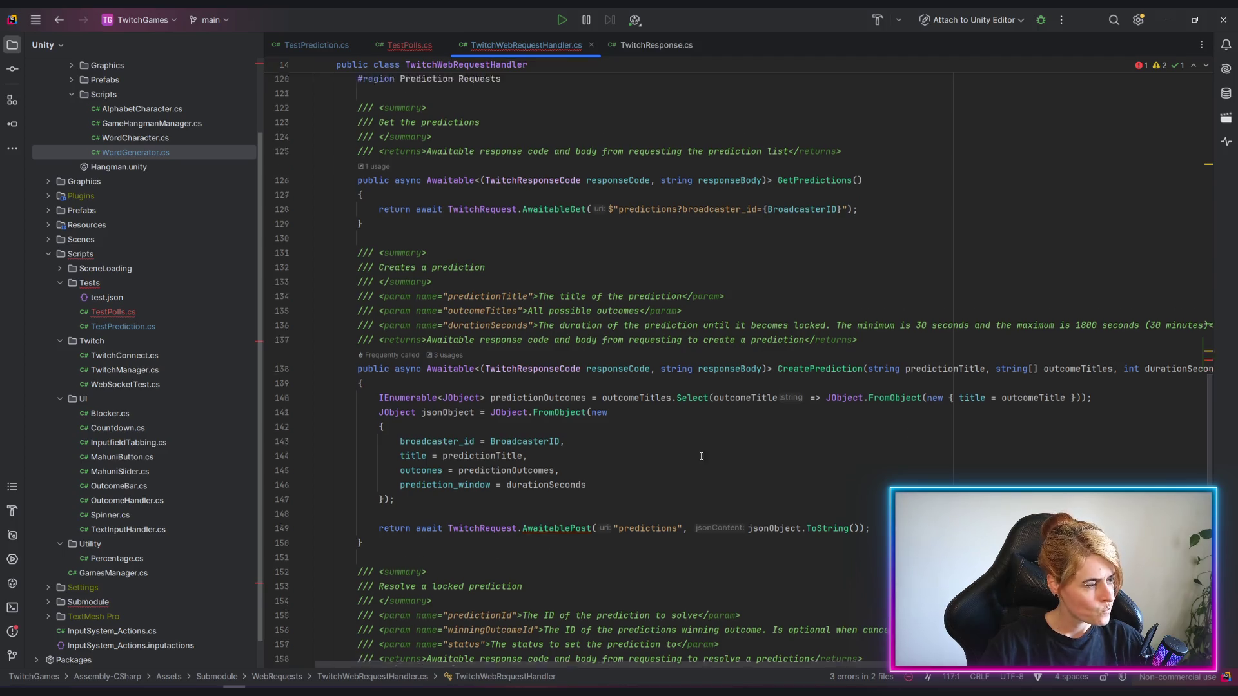
{"action": "scroll", "coordinate": [700, 439], "scroll_direction": "up", "scroll_amount": 5}
{"action": "scroll", "coordinate": [701, 438], "scroll_direction": "down", "scroll_amount": 4}
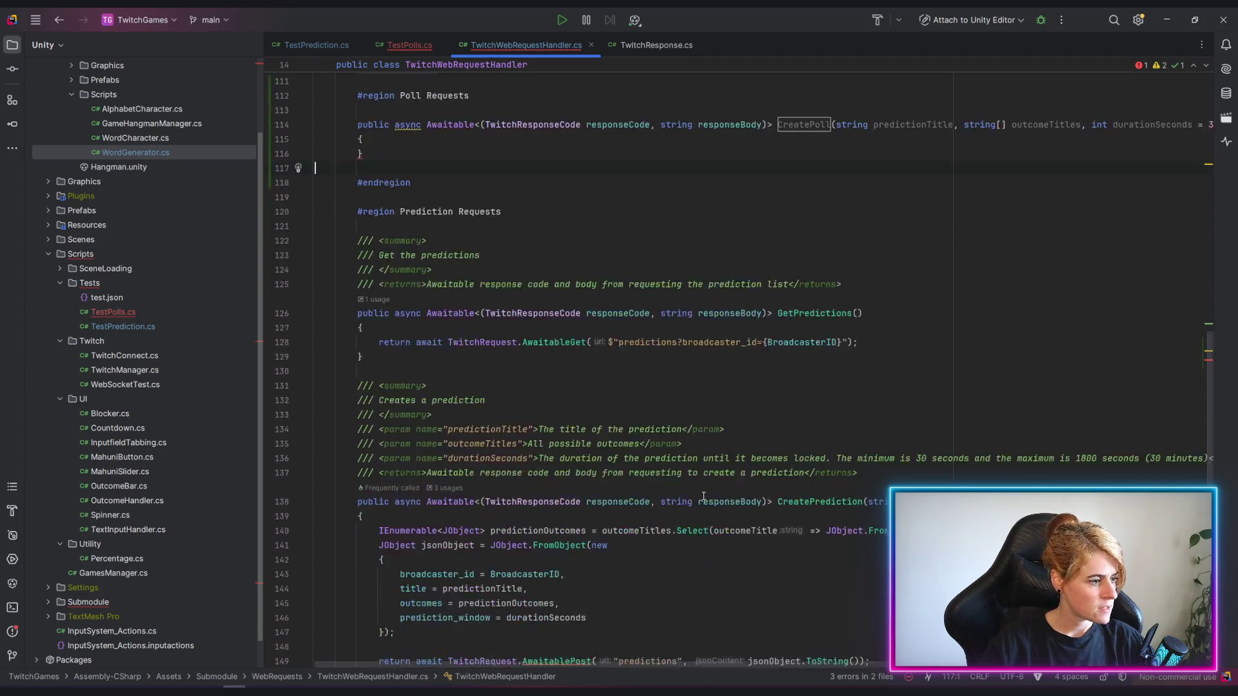
{"action": "scroll", "coordinate": [704, 496], "scroll_direction": "up", "scroll_amount": 2}
{"action": "scroll", "coordinate": [703, 495], "scroll_direction": "down", "scroll_amount": 3}
{"action": "scroll", "coordinate": [703, 496], "scroll_direction": "down", "scroll_amount": 1}
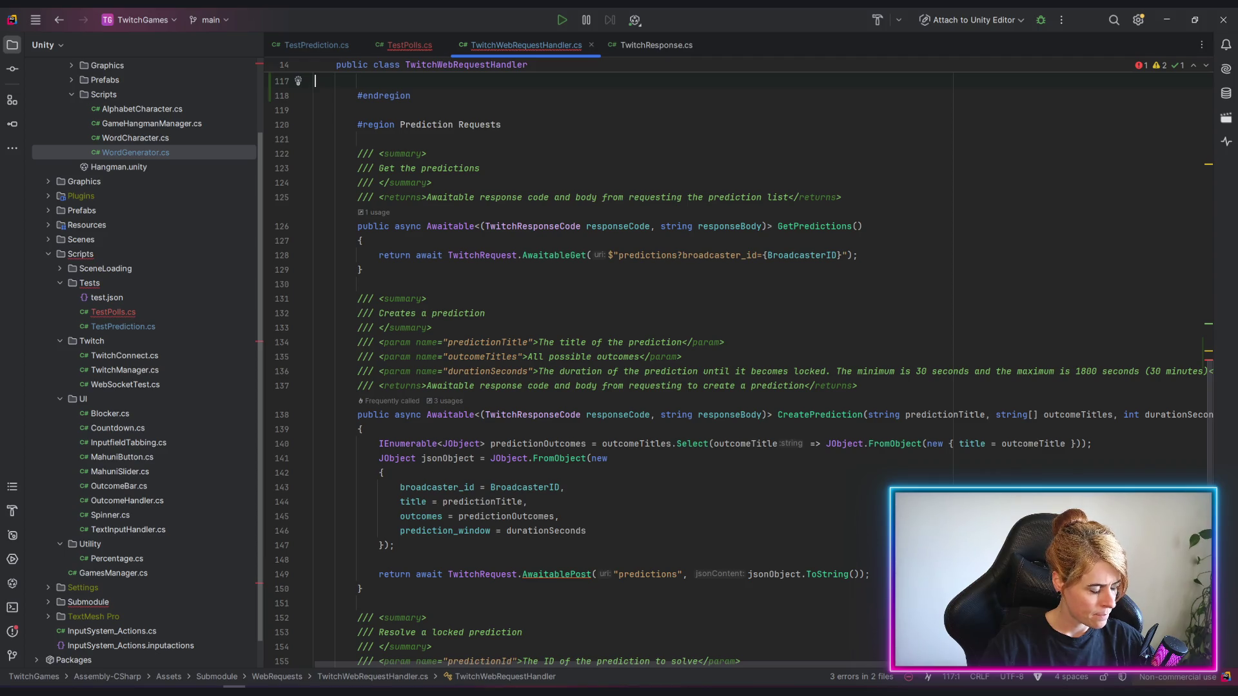
{"action": "scroll", "coordinate": [703, 387], "scroll_direction": "down", "scroll_amount": 3}
{"action": "scroll", "coordinate": [704, 387], "scroll_direction": "up", "scroll_amount": 3}
{"action": "scroll", "coordinate": [703, 386], "scroll_direction": "up", "scroll_amount": 1}
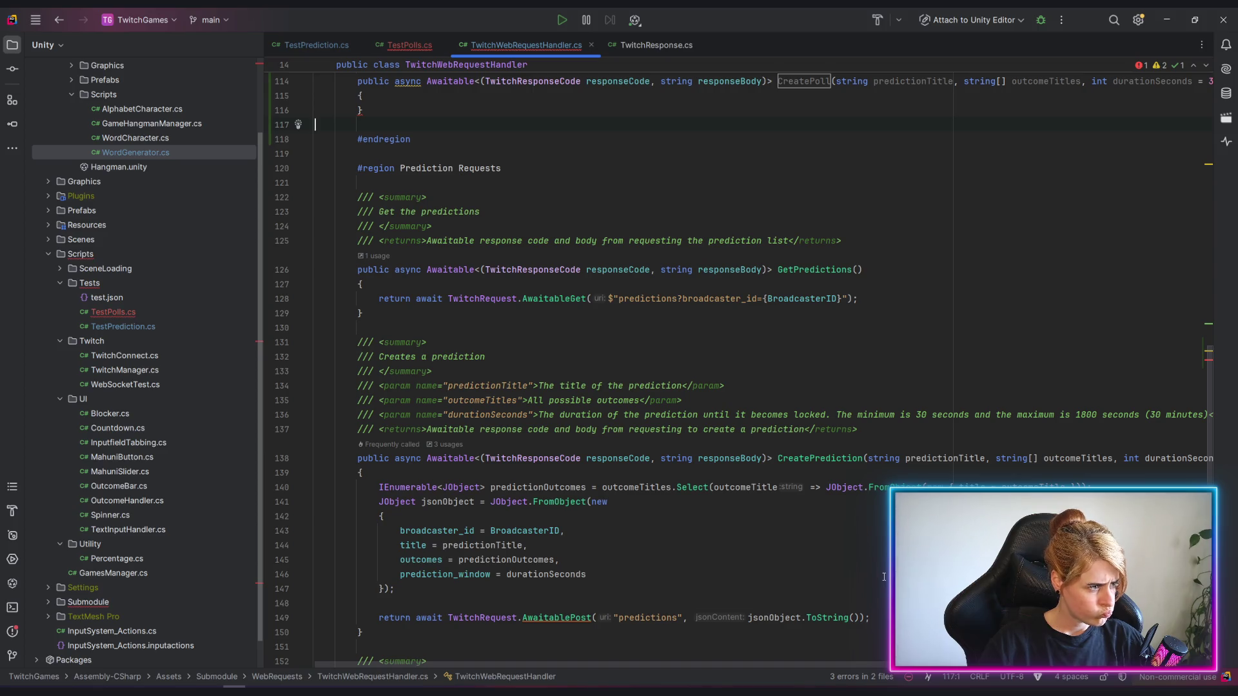
{"action": "scroll", "coordinate": [883, 578], "scroll_direction": "up", "scroll_amount": 4}
{"action": "scroll", "coordinate": [184, 526], "scroll_direction": "down", "scroll_amount": 1}
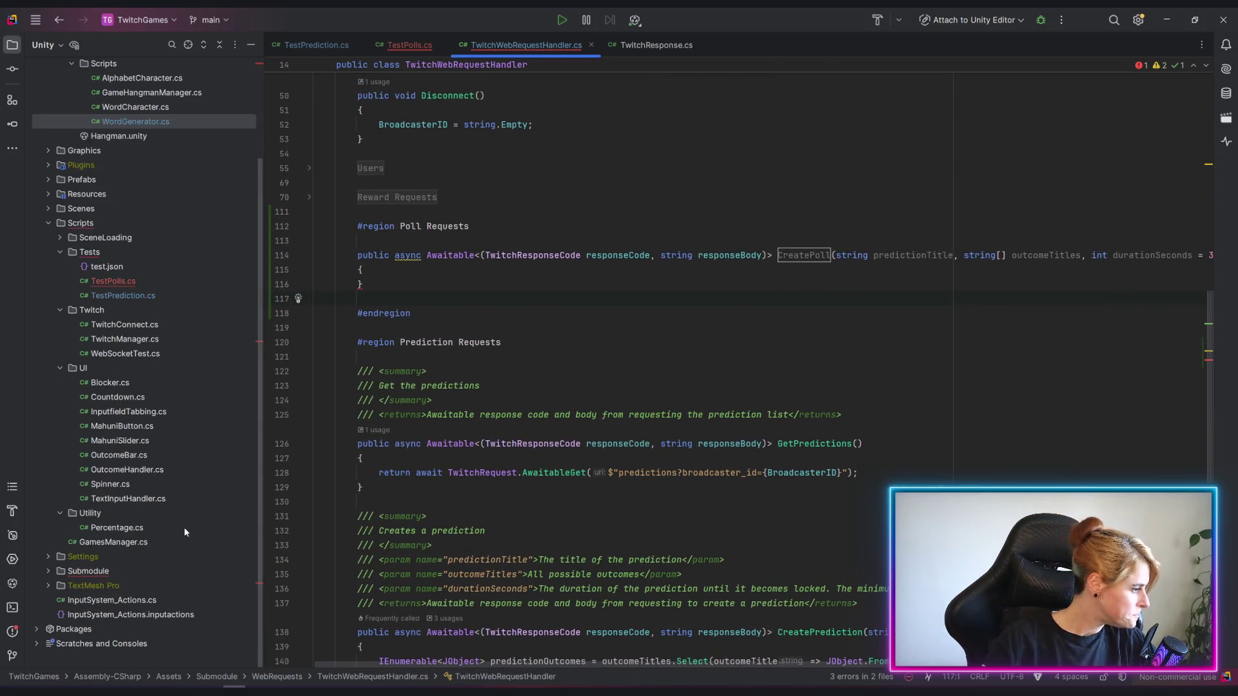
Expand the Submodule folder to show Authentication, Chat, WebRequests and WebSockets.
{"action": "left_click", "coordinate": [47, 572]}
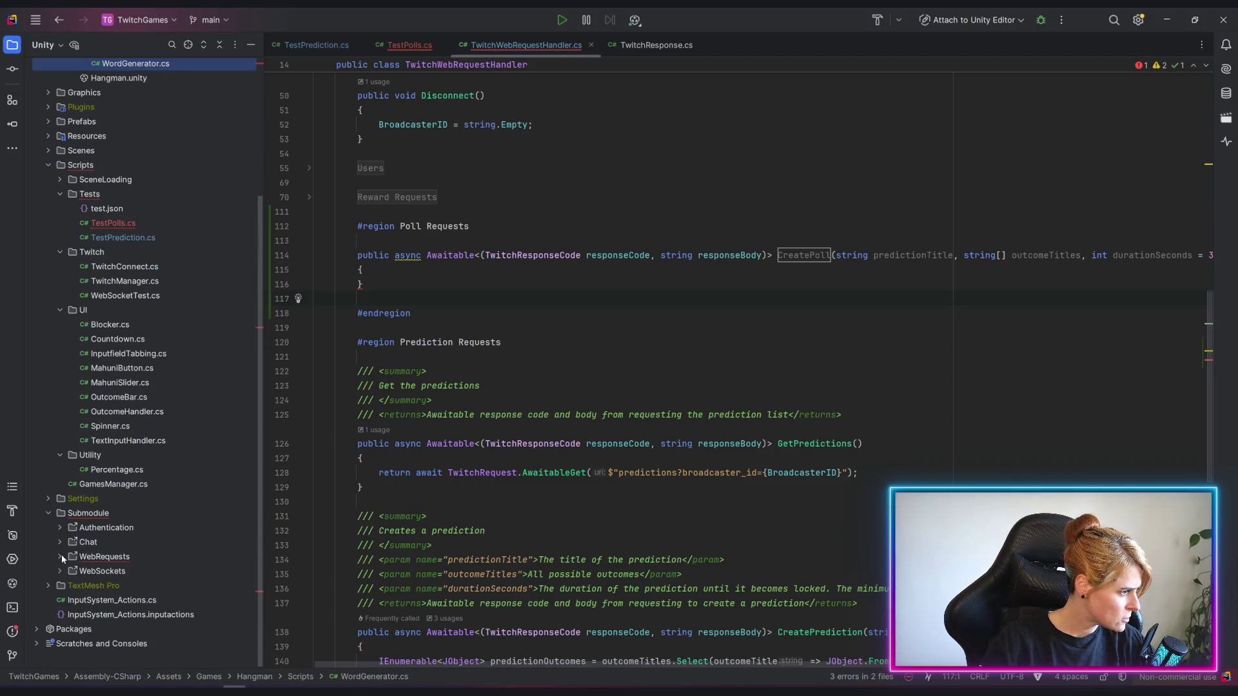
Review TwitchRequest.cs from the WebRequests folder, close it, then bring up TwitchResponse.cs.
{"action": "left_click", "coordinate": [58, 557]}
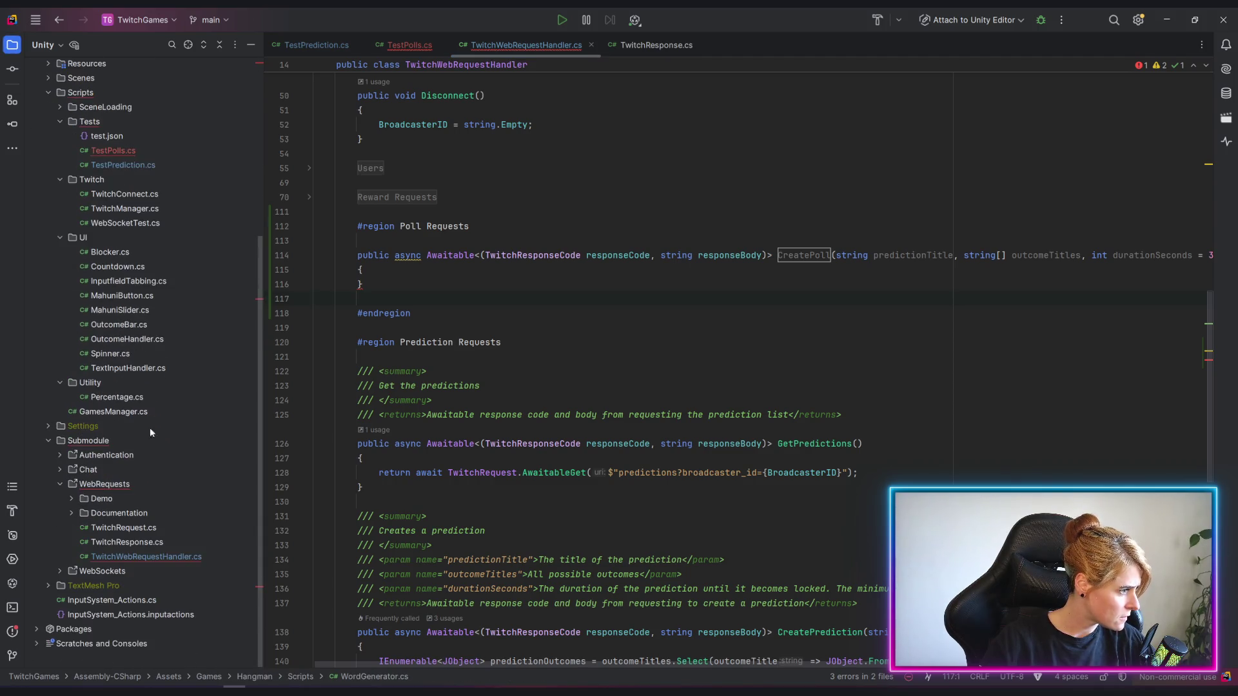
{"action": "double_click", "coordinate": [131, 527]}
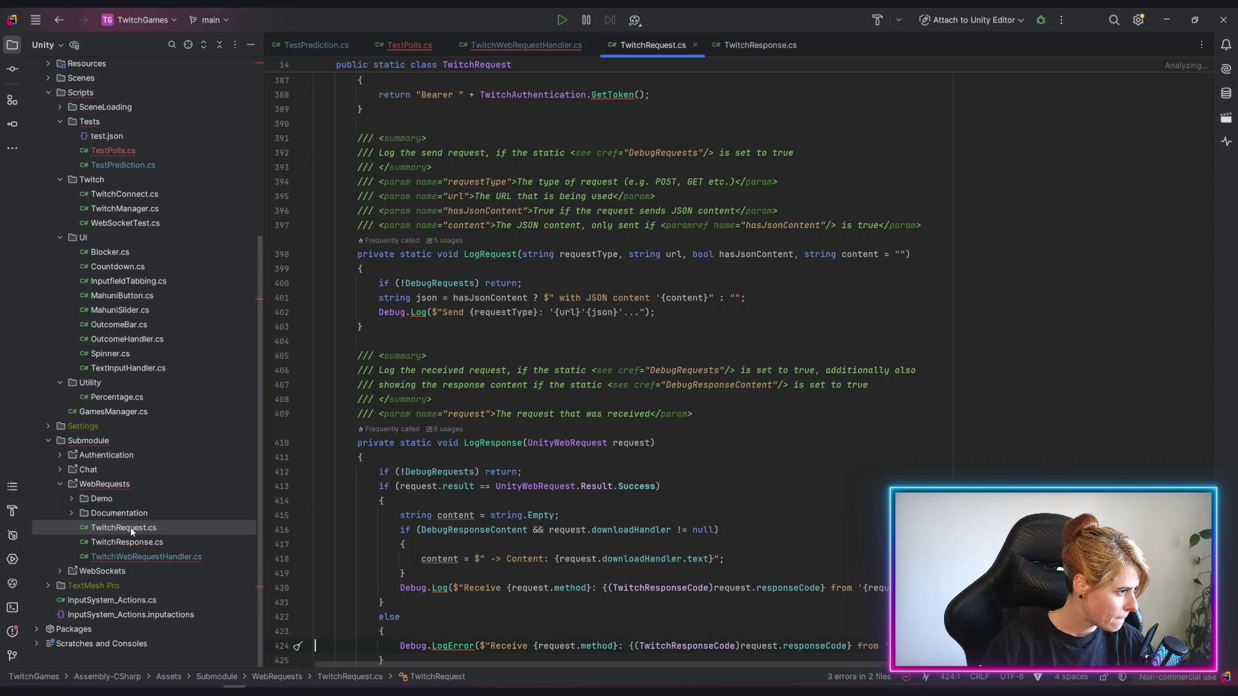
{"action": "scroll", "coordinate": [685, 384], "scroll_direction": "down", "scroll_amount": 3}
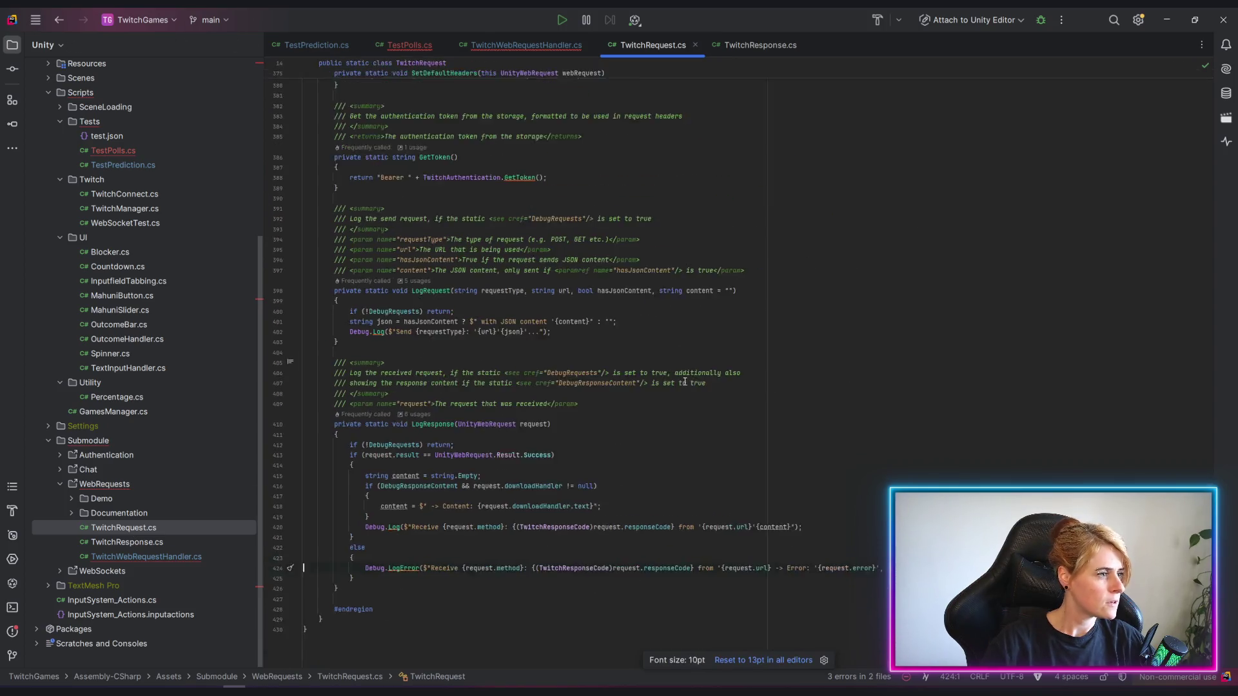
{"action": "scroll", "coordinate": [684, 383], "scroll_direction": "up", "scroll_amount": 4}
{"action": "scroll", "coordinate": [665, 392], "scroll_direction": "up", "scroll_amount": 3}
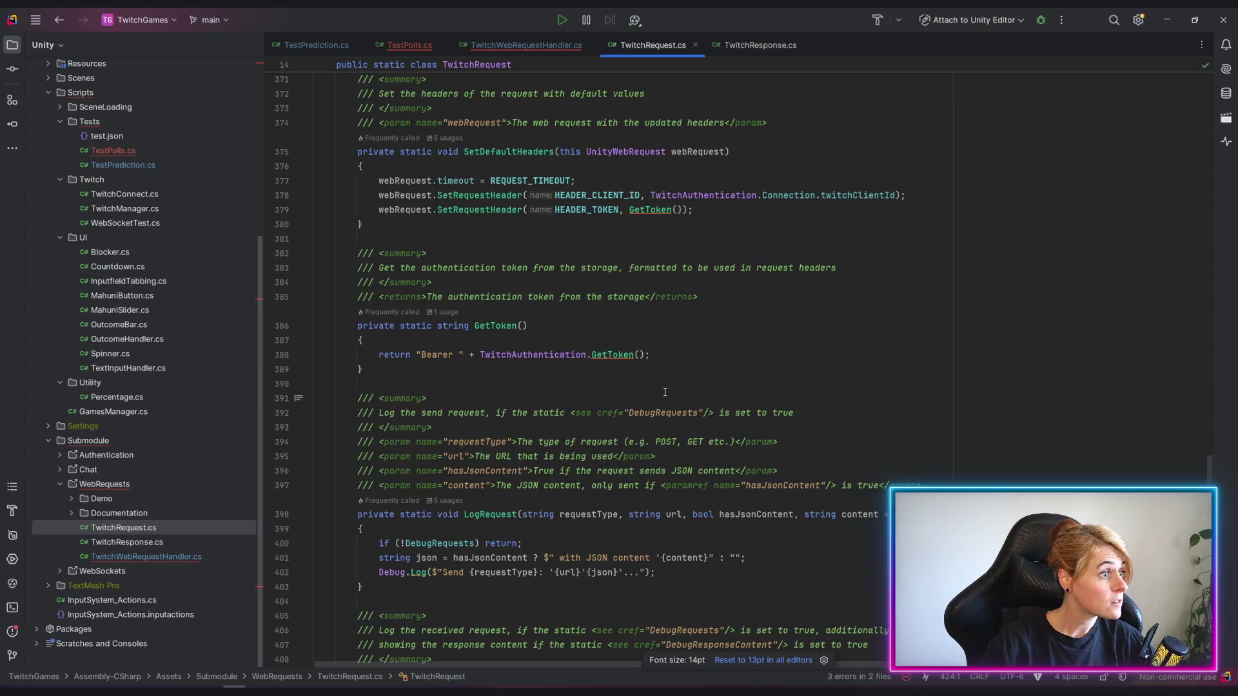
{"action": "scroll", "coordinate": [664, 392], "scroll_direction": "up", "scroll_amount": 5}
{"action": "scroll", "coordinate": [665, 392], "scroll_direction": "up", "scroll_amount": 5}
{"action": "scroll", "coordinate": [657, 394], "scroll_direction": "down", "scroll_amount": 3}
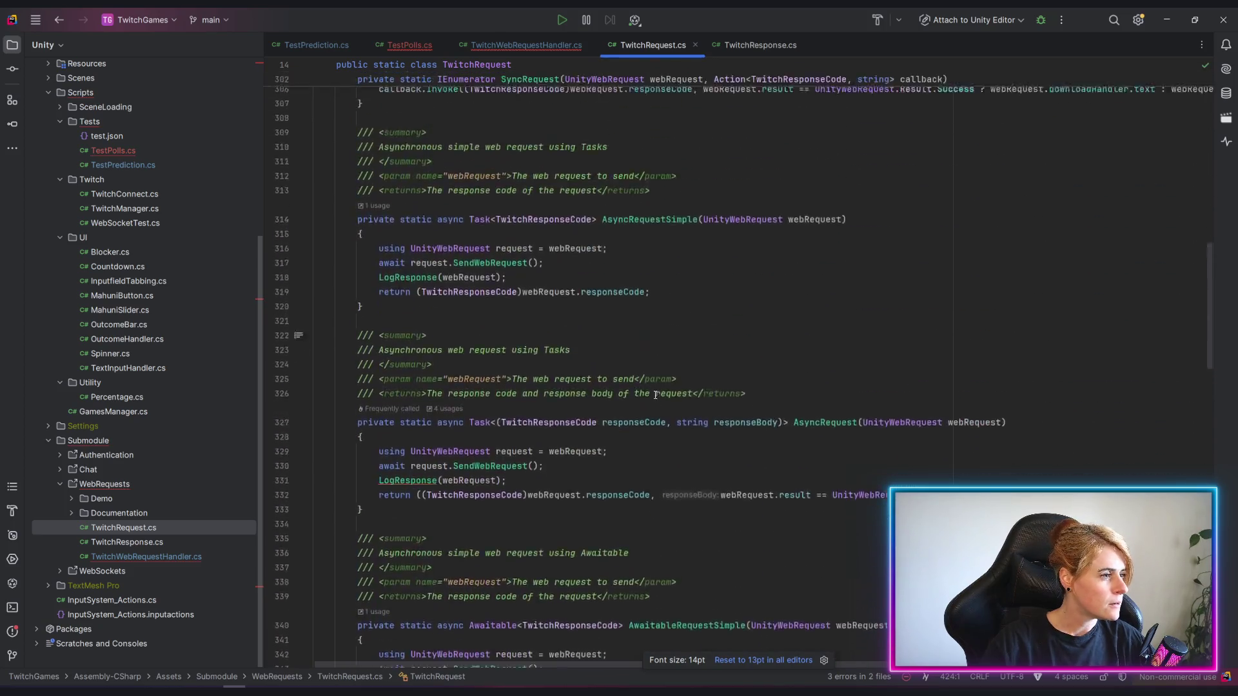
{"action": "scroll", "coordinate": [656, 395], "scroll_direction": "up", "scroll_amount": 5}
{"action": "scroll", "coordinate": [656, 394], "scroll_direction": "up", "scroll_amount": 5}
{"action": "scroll", "coordinate": [648, 396], "scroll_direction": "up", "scroll_amount": 4}
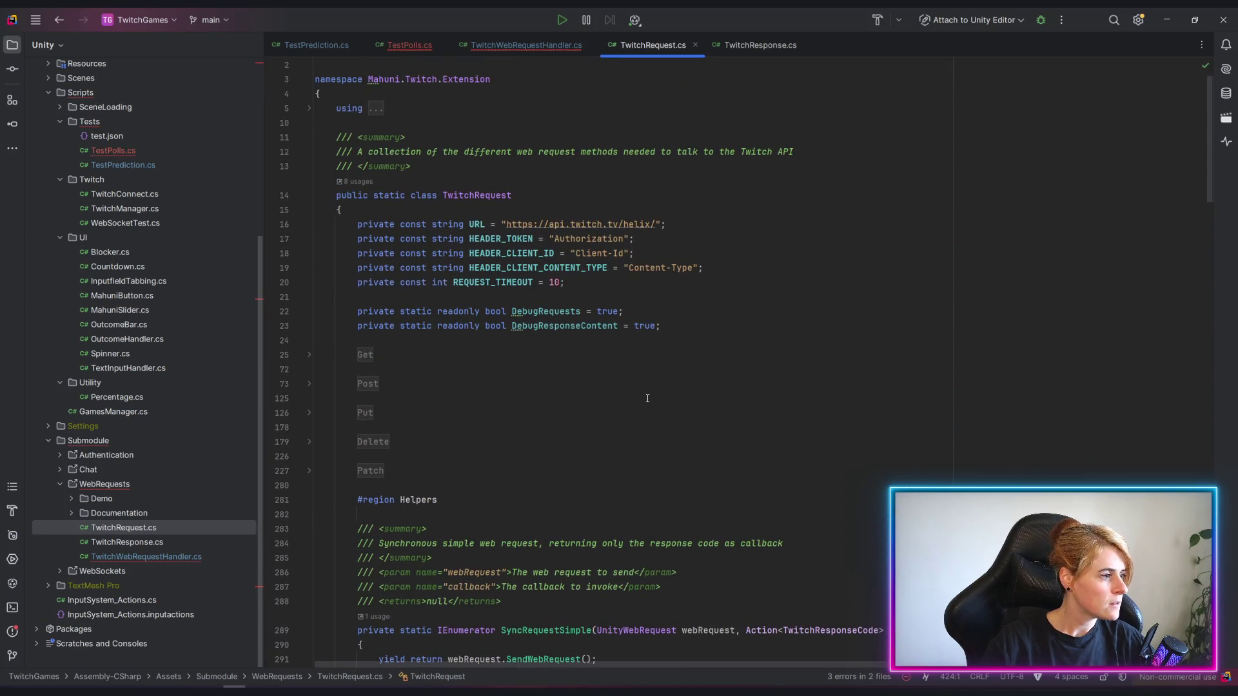
{"action": "middle_click", "coordinate": [628, 51]}
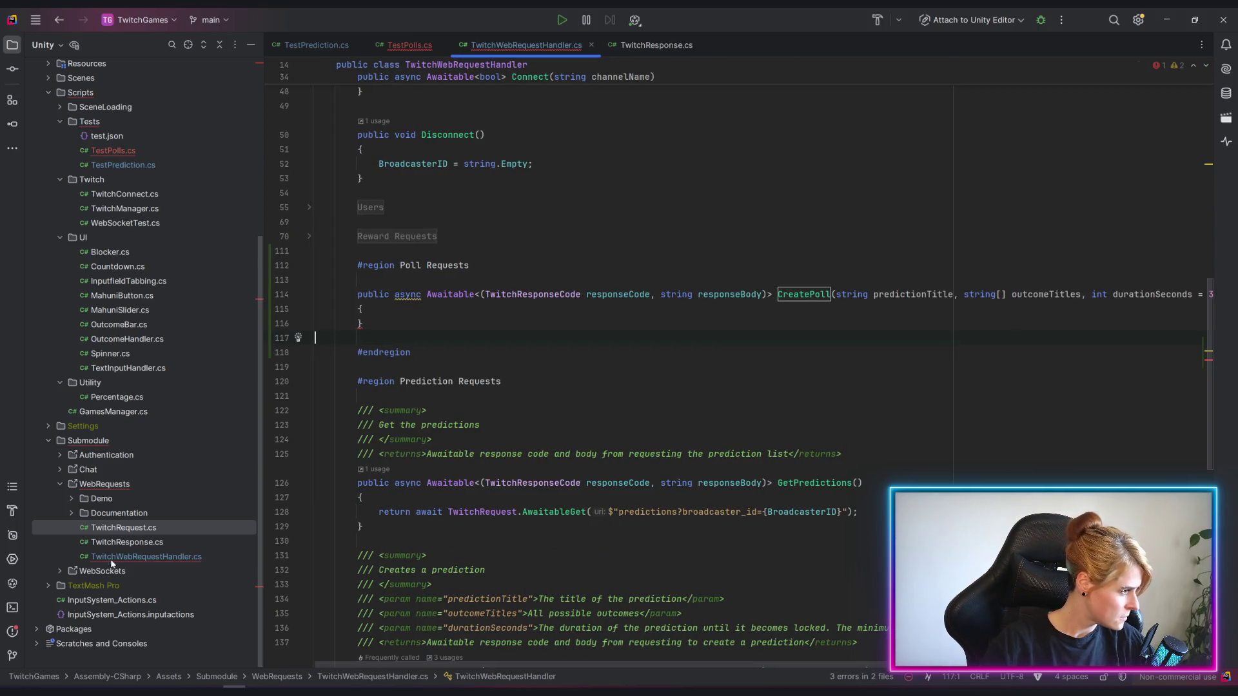
{"action": "left_click", "coordinate": [132, 542]}
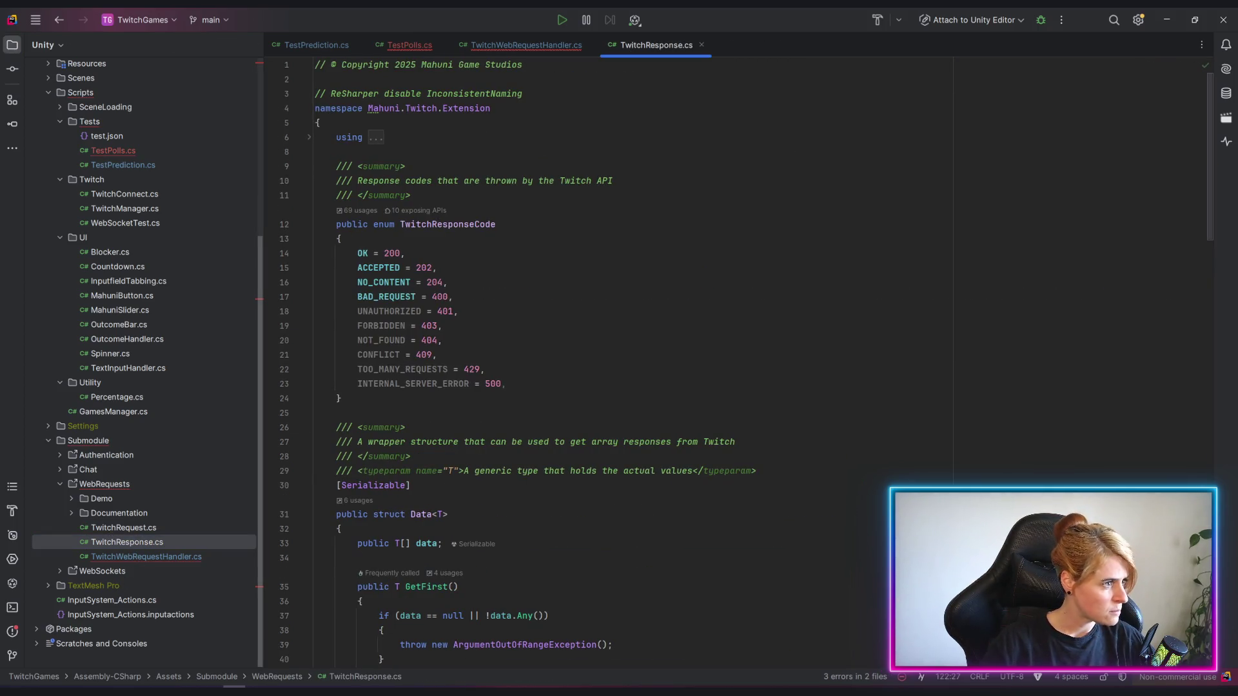
{"action": "scroll", "coordinate": [677, 387], "scroll_direction": "down", "scroll_amount": 5}
{"action": "scroll", "coordinate": [733, 465], "scroll_direction": "down", "scroll_amount": 5}
{"action": "scroll", "coordinate": [733, 464], "scroll_direction": "down", "scroll_amount": 5}
{"action": "scroll", "coordinate": [733, 464], "scroll_direction": "down", "scroll_amount": 4}
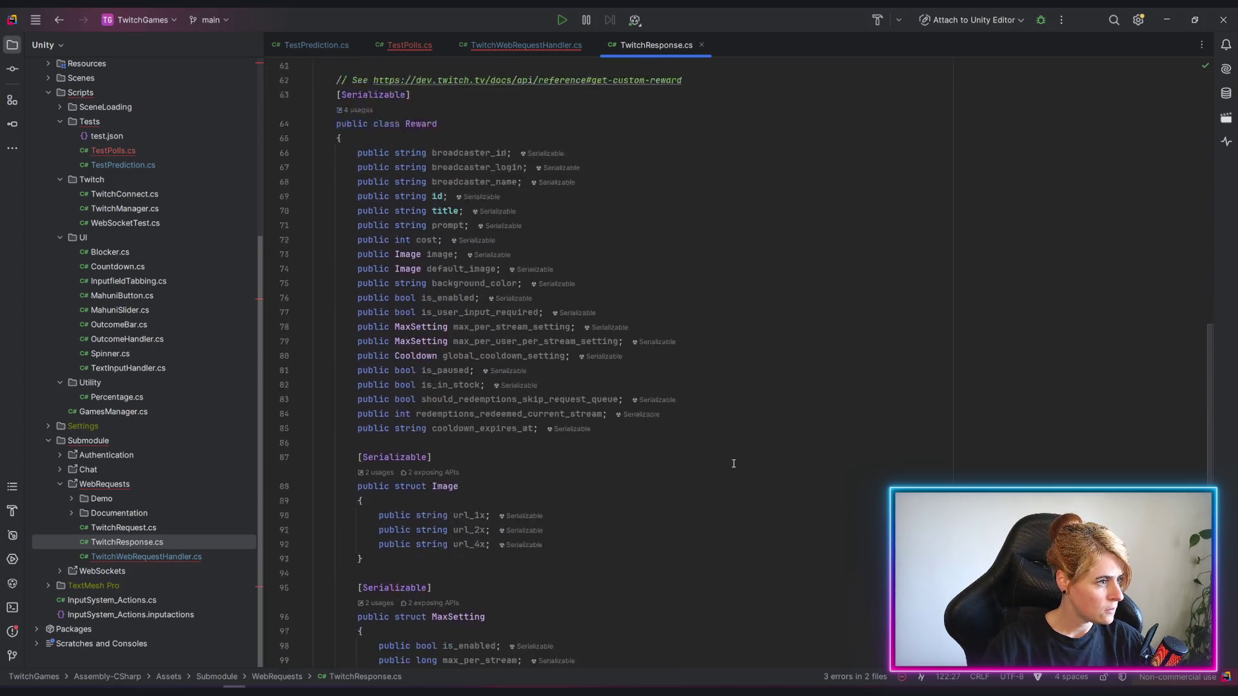
{"action": "scroll", "coordinate": [734, 465], "scroll_direction": "down", "scroll_amount": 4}
{"action": "scroll", "coordinate": [733, 465], "scroll_direction": "down", "scroll_amount": 6}
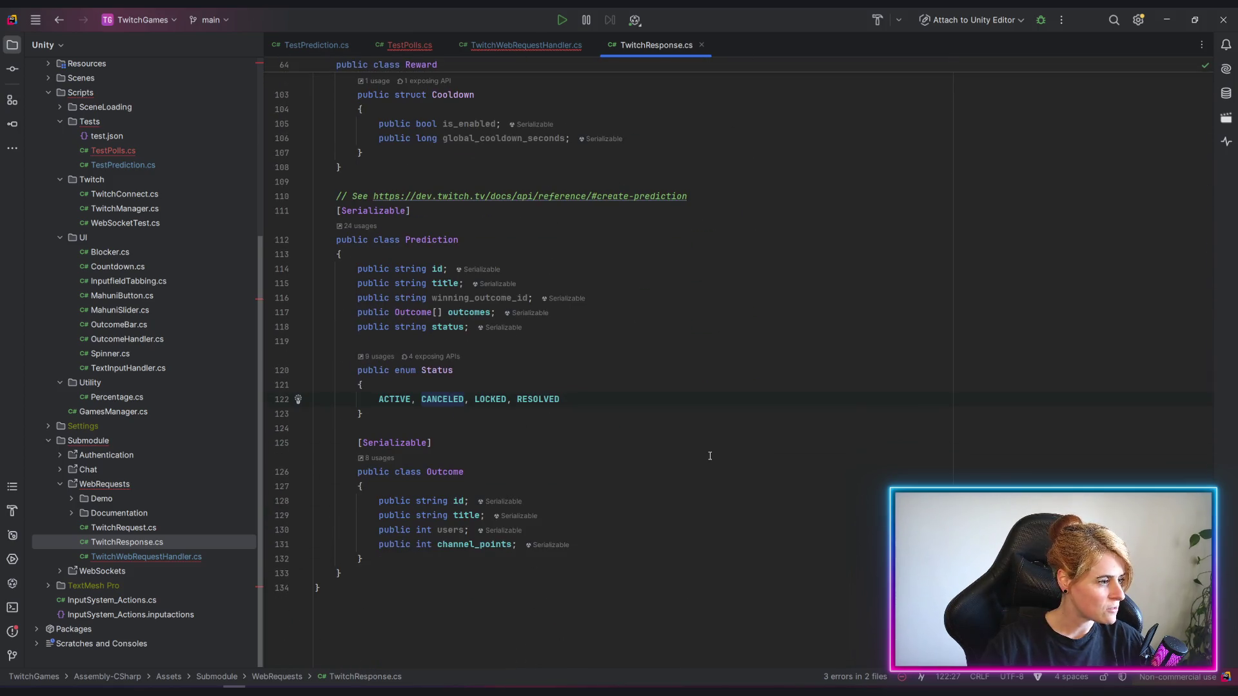
{"action": "scroll", "coordinate": [730, 466], "scroll_direction": "up", "scroll_amount": 3}
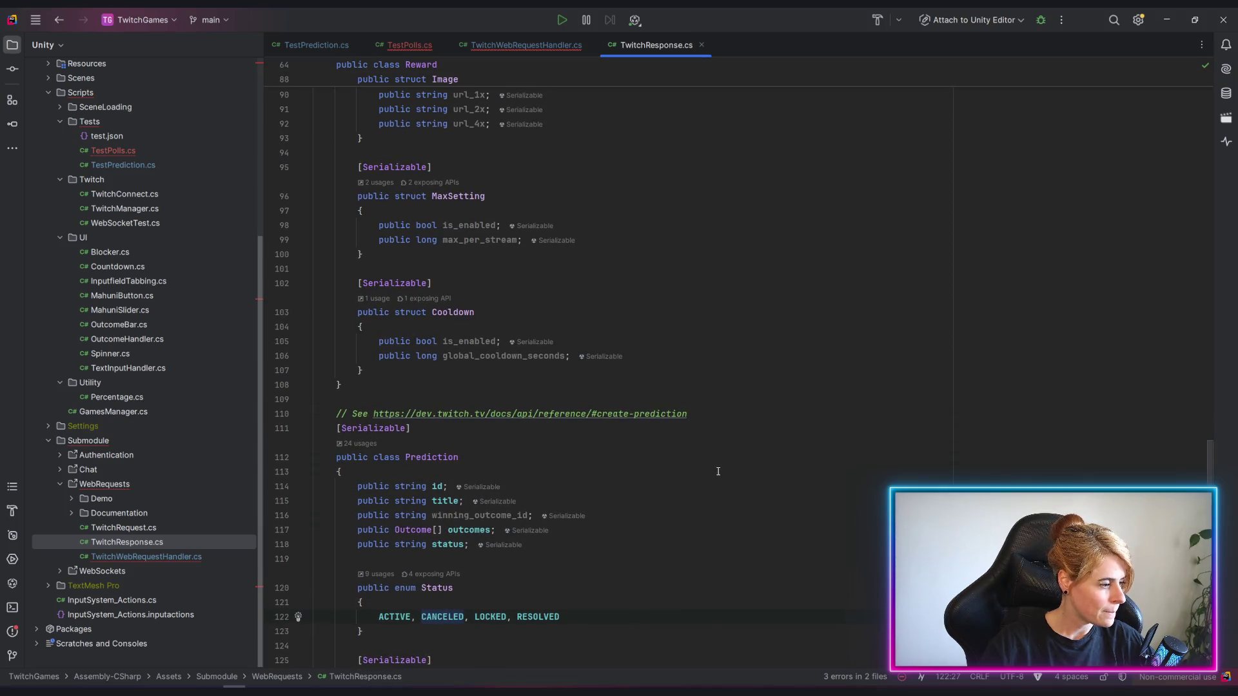
{"action": "scroll", "coordinate": [682, 495], "scroll_direction": "down", "scroll_amount": 3}
{"action": "scroll", "coordinate": [682, 496], "scroll_direction": "up", "scroll_amount": 5}
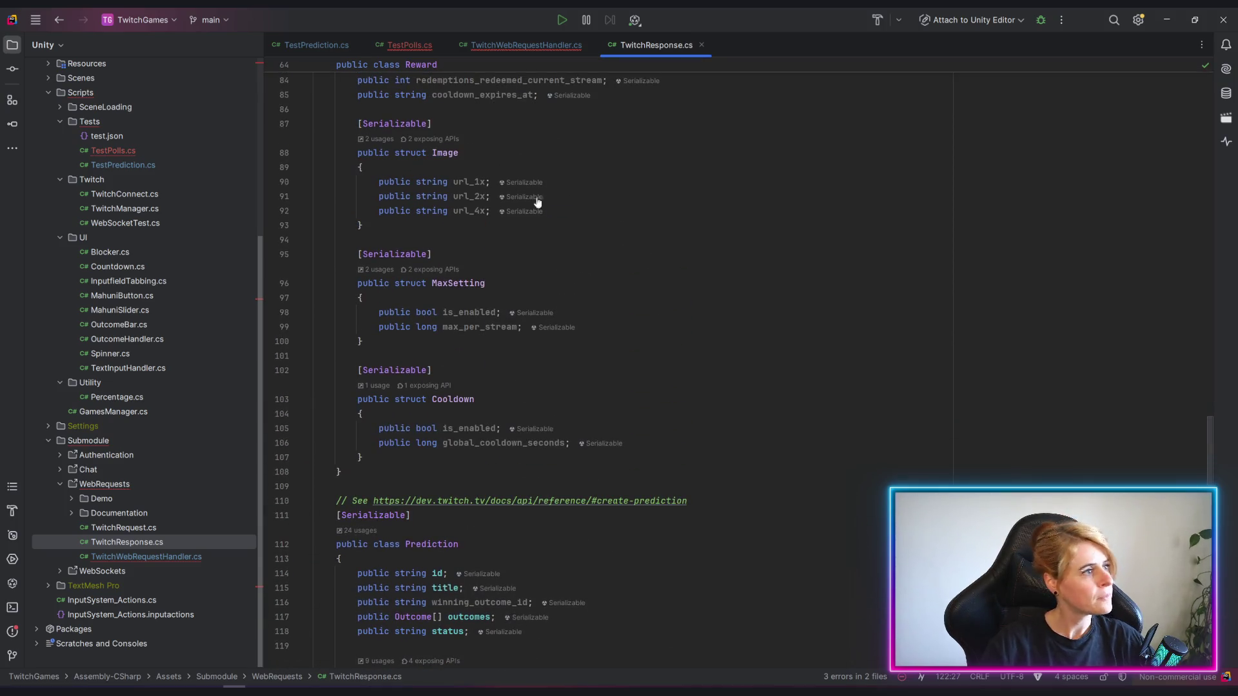
Replace the CreatePrediction call on line 19 of TestPolls.cs with CreatePoll and save.
{"action": "left_click", "coordinate": [408, 45]}
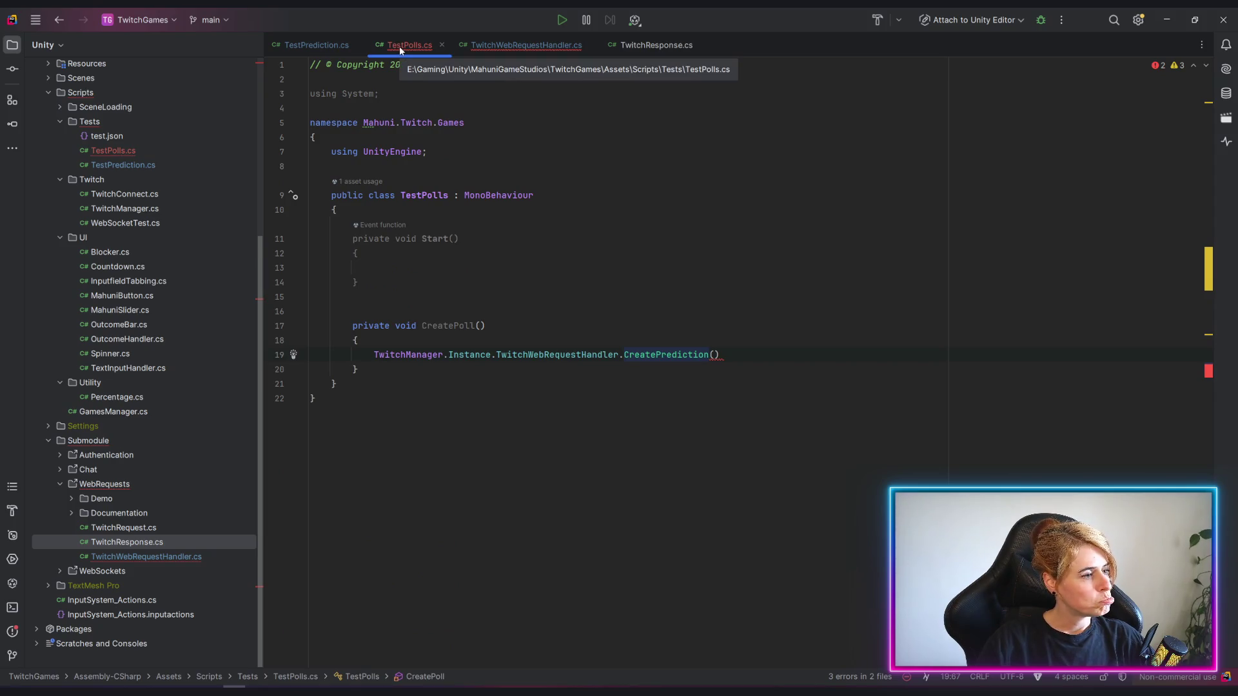
{"action": "double_click", "coordinate": [668, 354]}
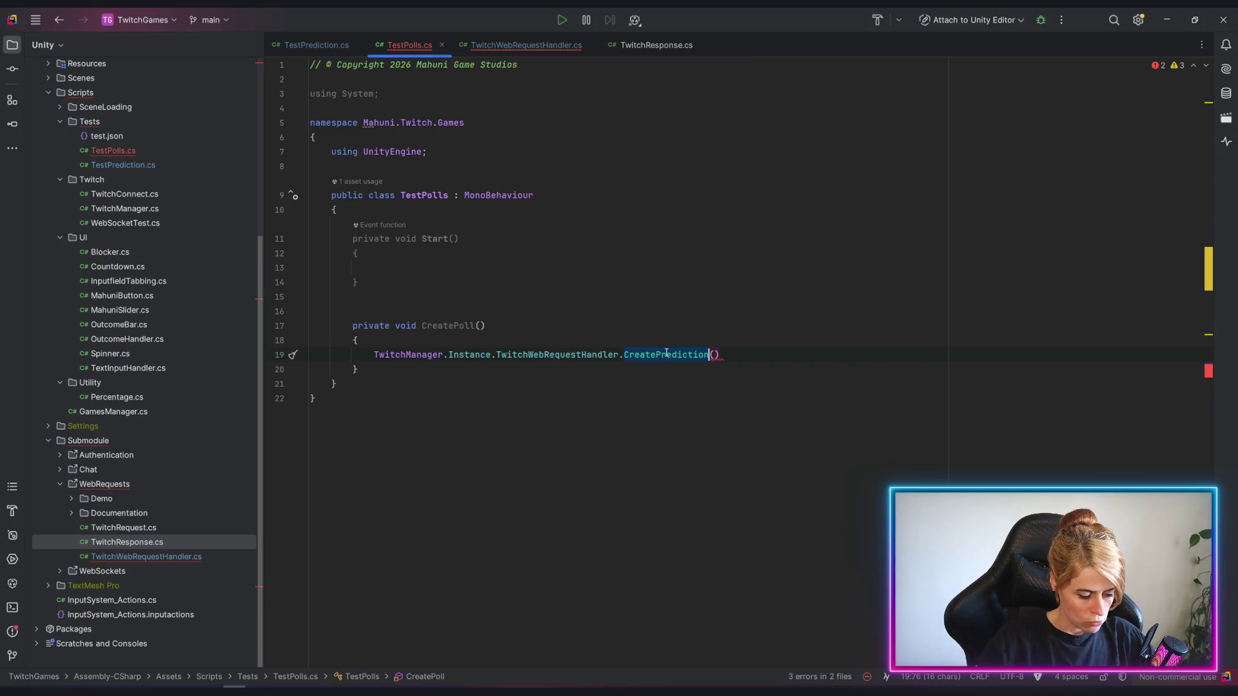
{"action": "type", "text": "cersa"}
{"action": "key", "text": "BackSpace"}
{"action": "key", "text": "BackSpace"}
{"action": "key", "text": "BackSpace"}
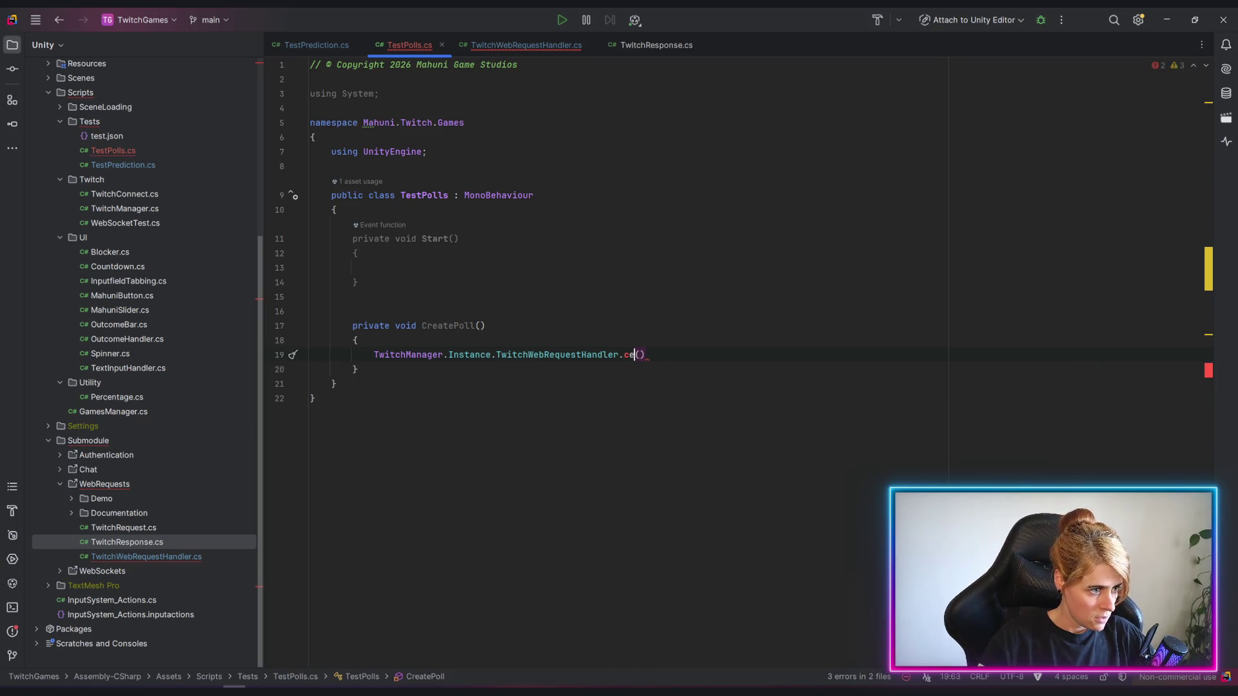
{"action": "type", "text": "reat"}
{"action": "key", "text": "Tab"}
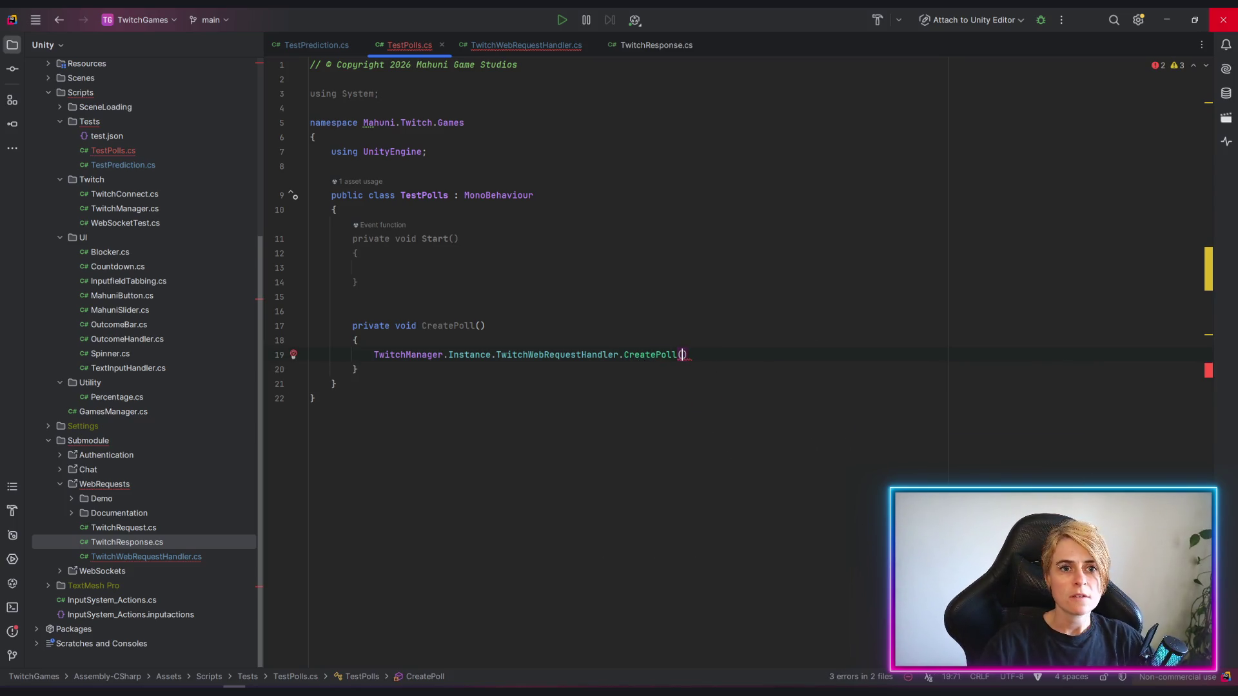
{"action": "key", "text": "ctrl+s"}
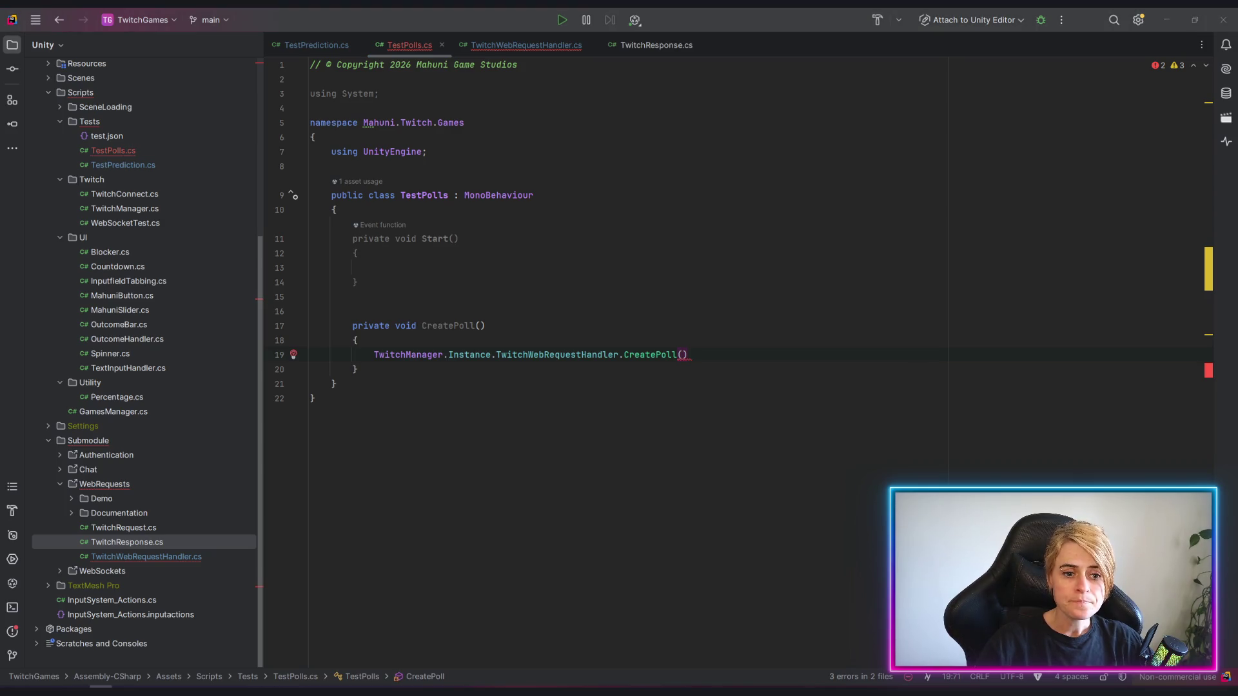
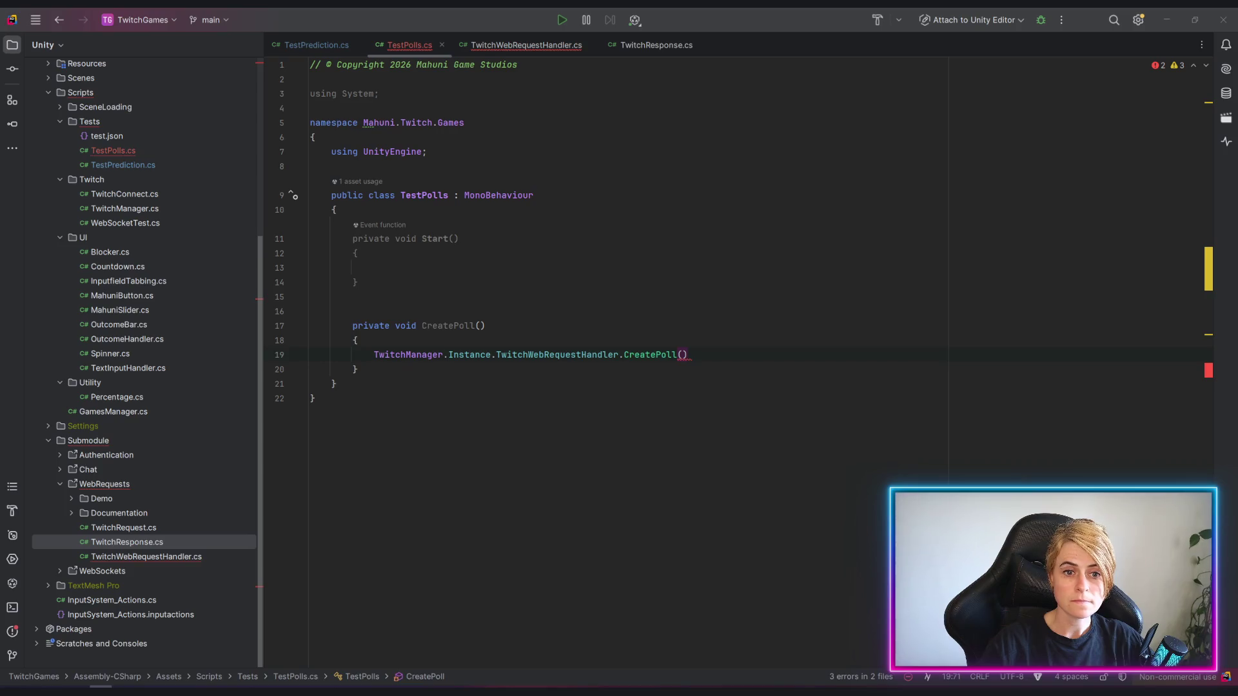
Check the Create Poll API documentation for the required poll-management scope name.
{"action": "key", "text": "alt+Tab"}
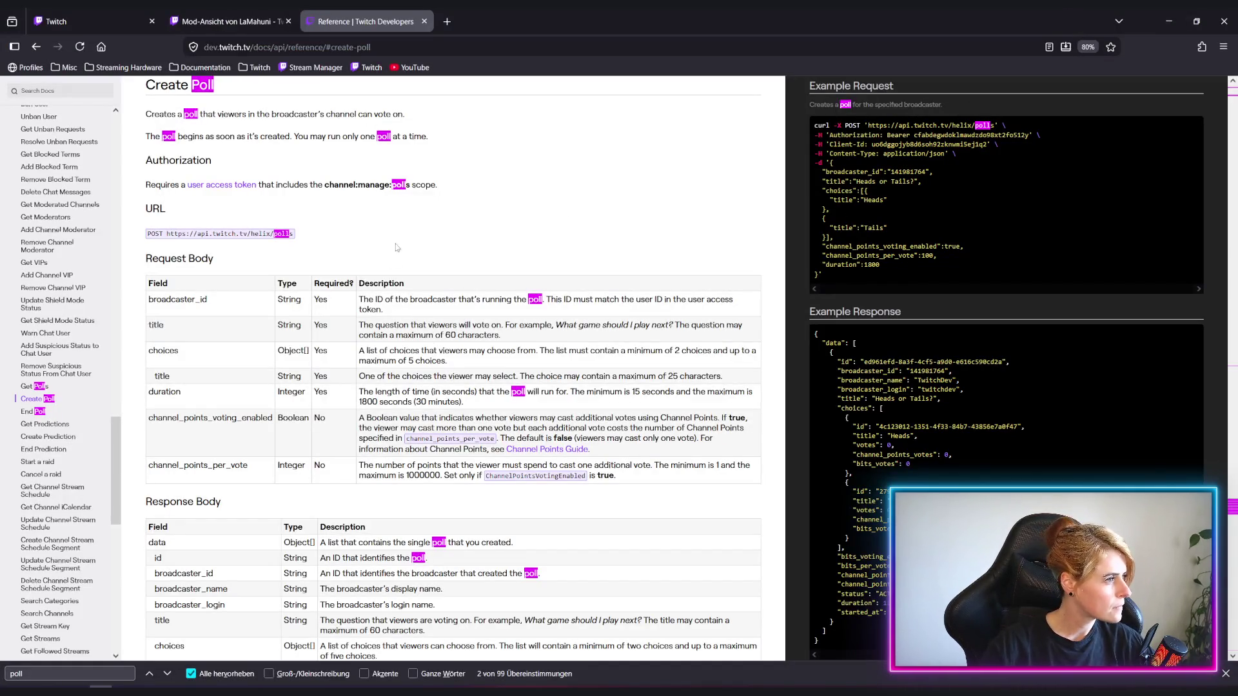
{"action": "left_click_drag", "start_coordinate": [325, 184], "coordinate": [415, 185]}
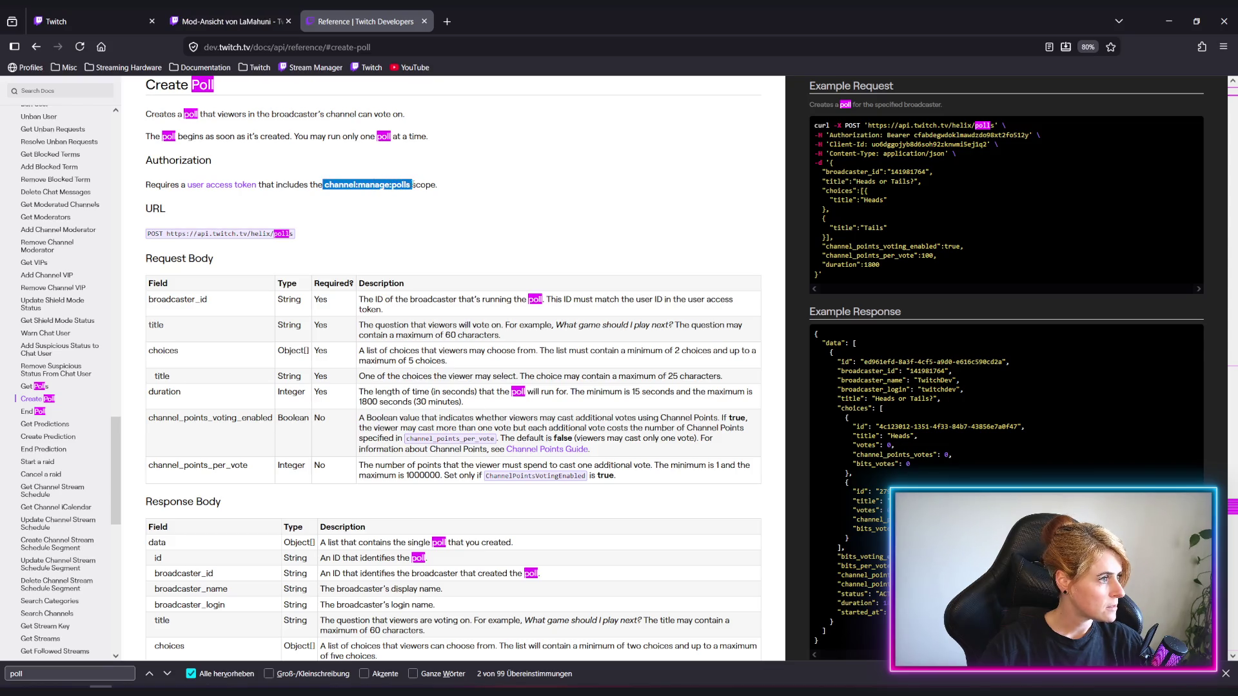
{"action": "left_click", "coordinate": [461, 244]}
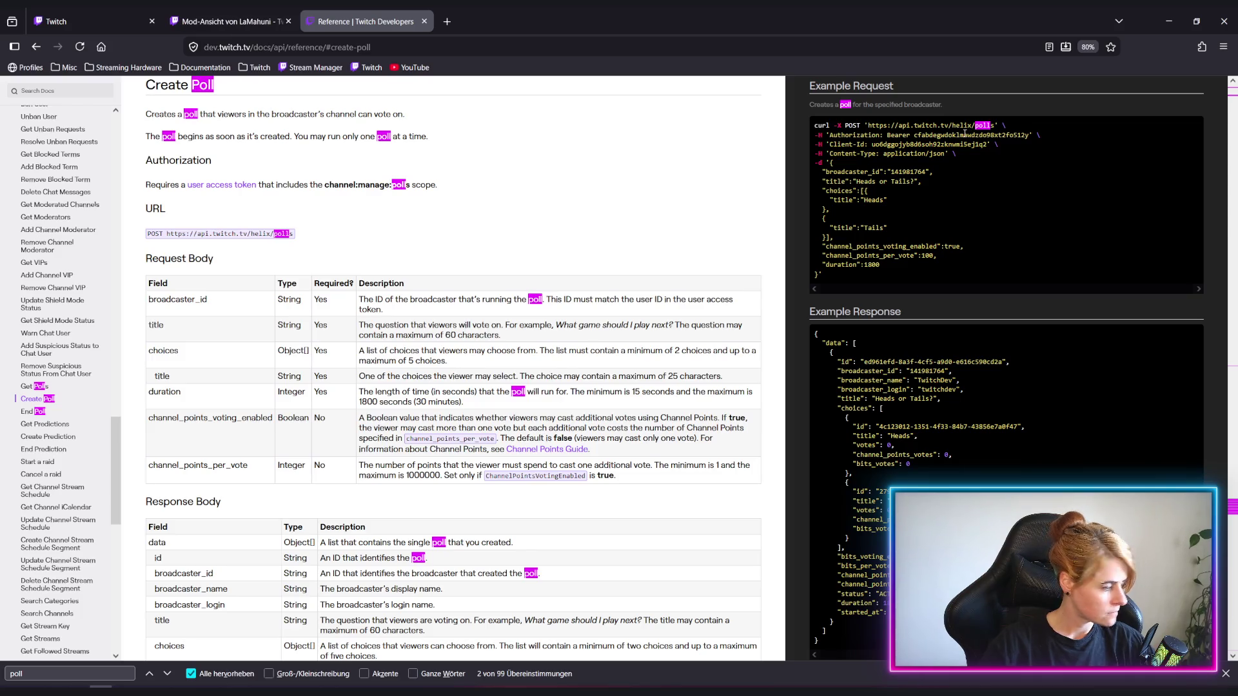
{"action": "key", "text": "alt+Tab"}
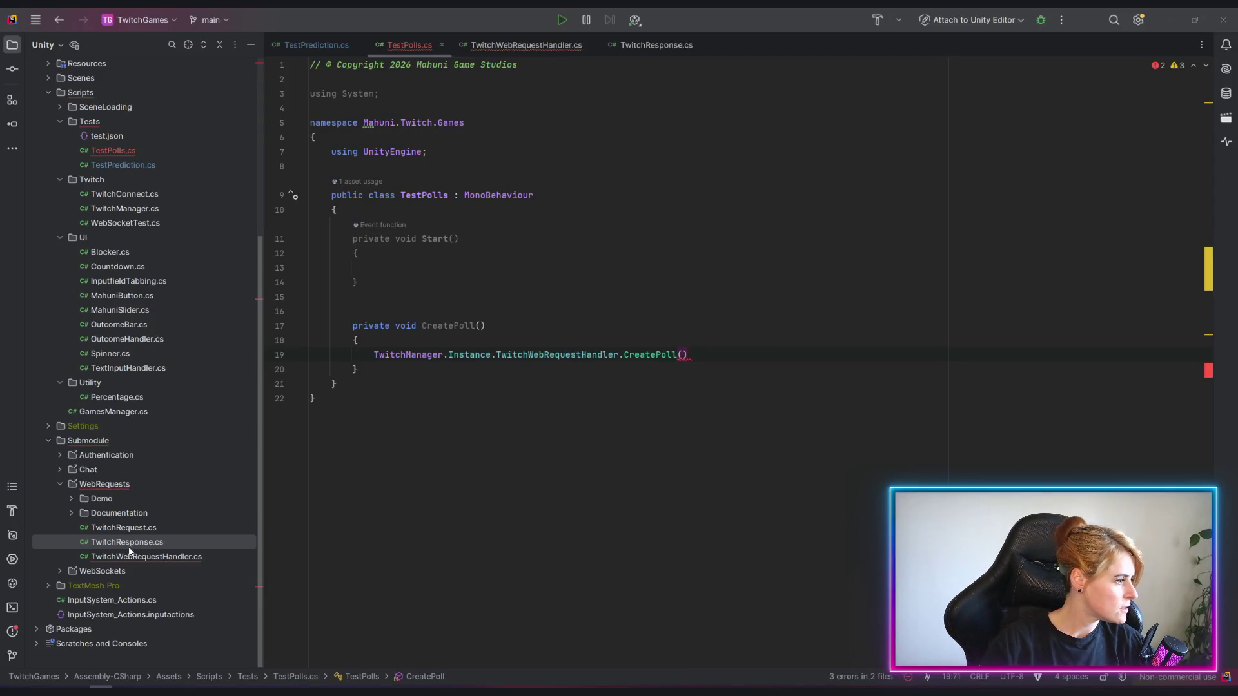
{"action": "scroll", "coordinate": [108, 432], "scroll_direction": "up", "scroll_amount": 3}
Open TwitchManager.cs and confirm its GameScopes list already includes CHANNEL_MANAGE_POLLS.
{"action": "left_click", "coordinate": [61, 311]}
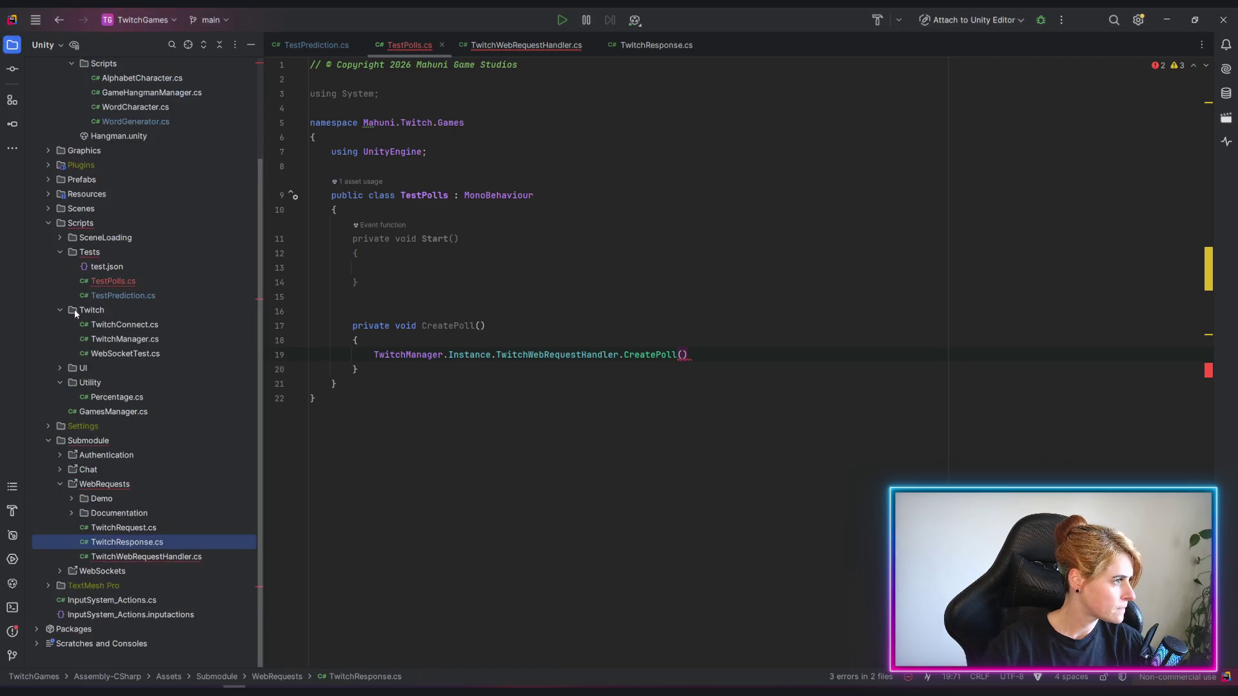
{"action": "scroll", "coordinate": [61, 383], "scroll_direction": "up", "scroll_amount": 1}
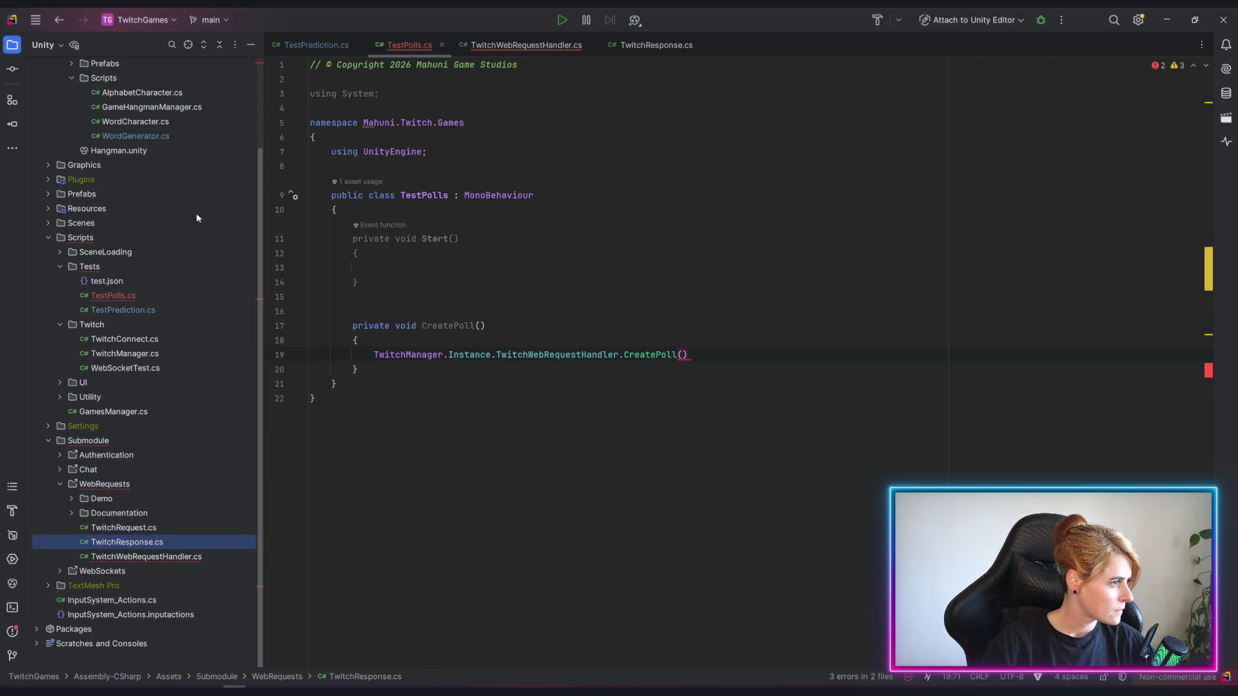
{"action": "left_click", "coordinate": [127, 358]}
{"action": "double_click", "coordinate": [127, 359]}
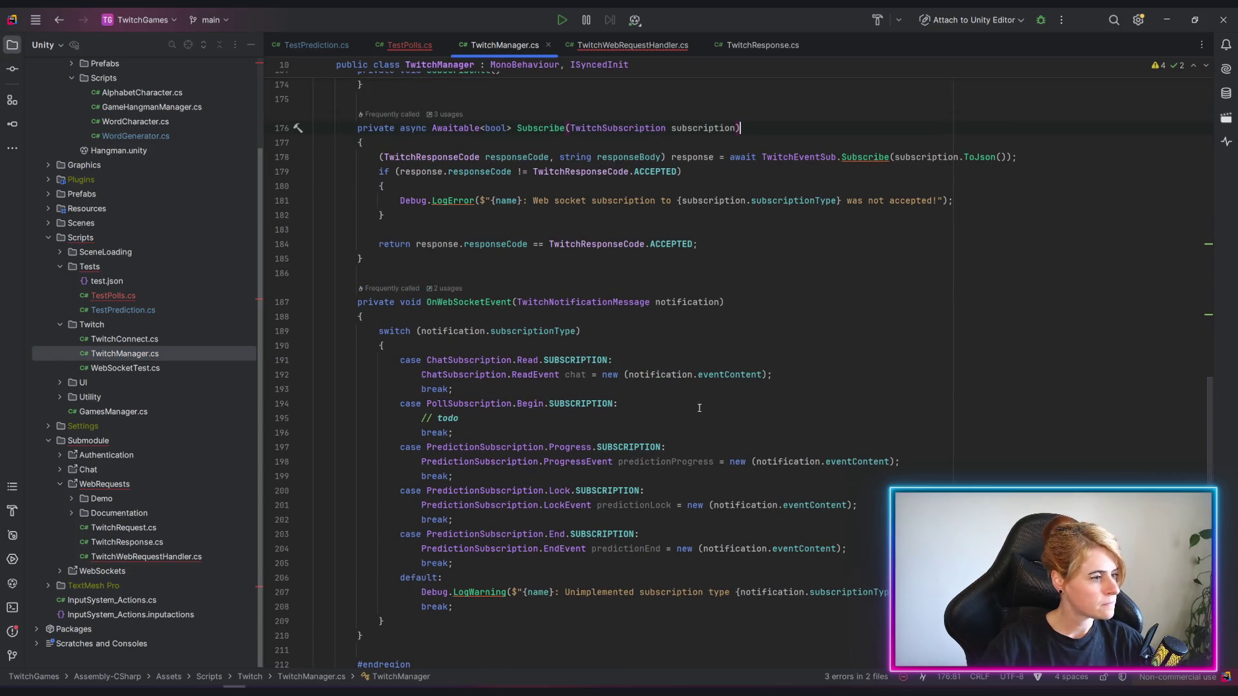
{"action": "scroll", "coordinate": [649, 418], "scroll_direction": "up", "scroll_amount": 1}
{"action": "scroll", "coordinate": [649, 419], "scroll_direction": "up", "scroll_amount": 5}
{"action": "scroll", "coordinate": [649, 419], "scroll_direction": "up", "scroll_amount": 5}
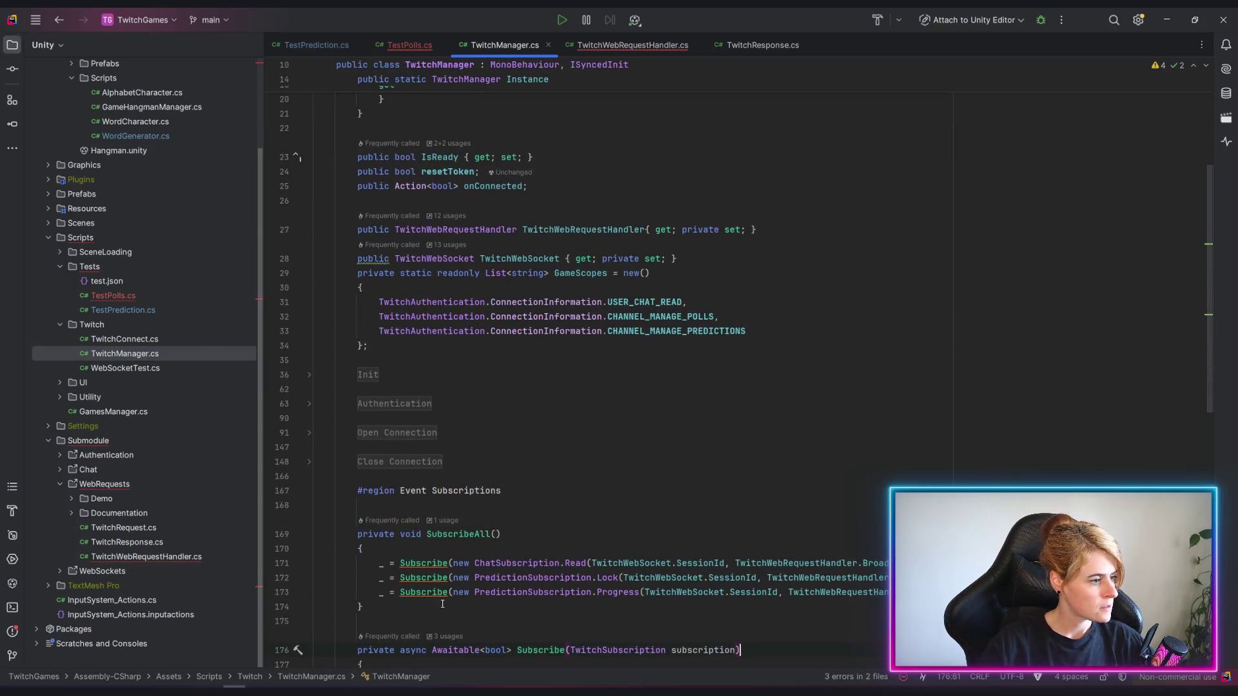
{"action": "scroll", "coordinate": [424, 449], "scroll_direction": "down", "scroll_amount": 4}
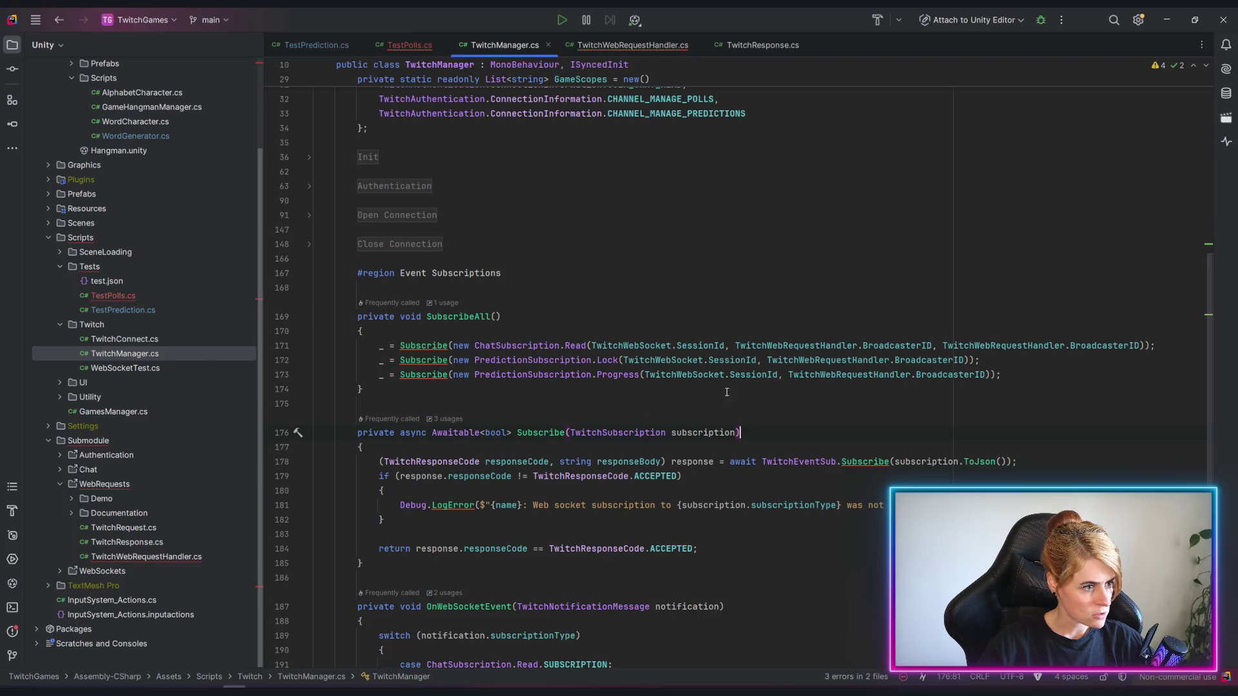
{"action": "left_click_drag", "start_coordinate": [612, 374], "coordinate": [592, 377]}
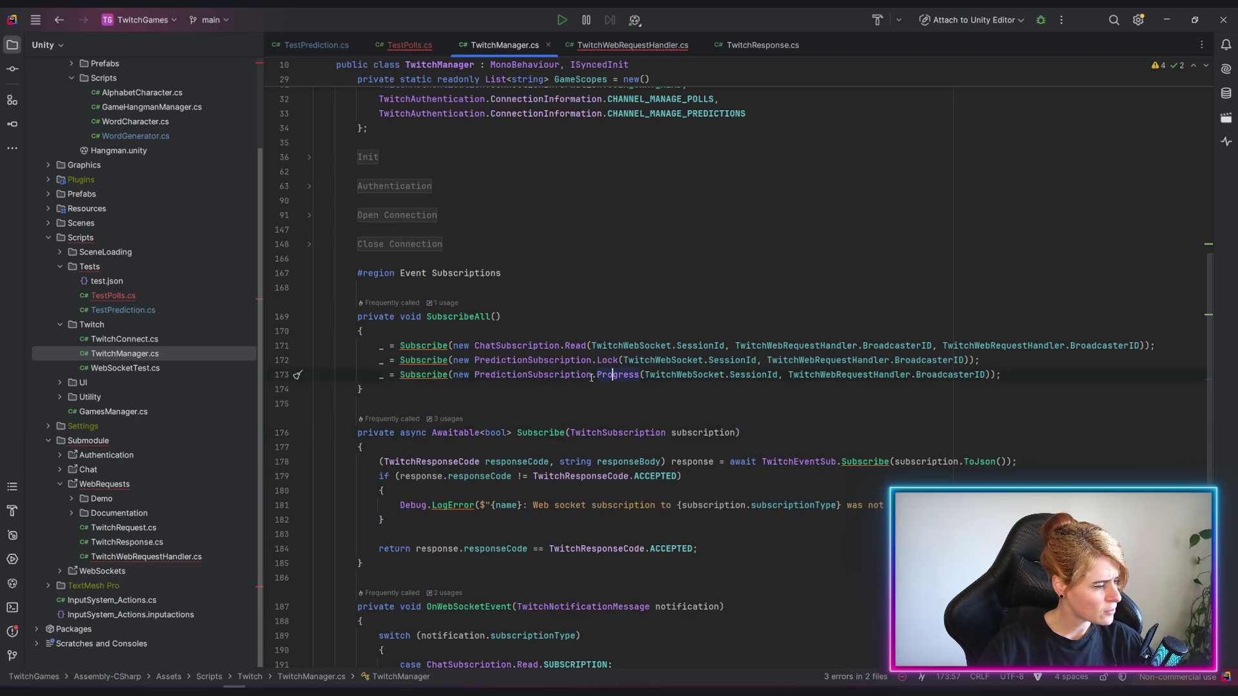
{"action": "key", "text": "Up"}
{"action": "key", "text": "Up"}
{"action": "key", "text": "Up"}
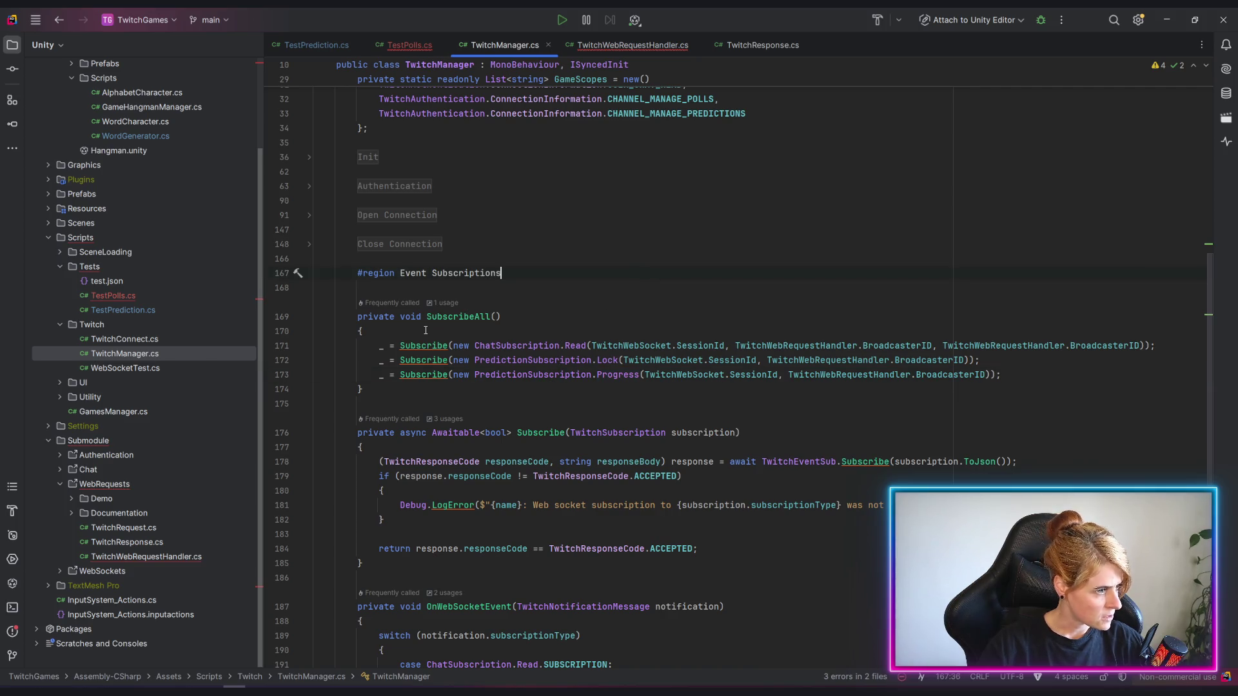
{"action": "scroll", "coordinate": [454, 332], "scroll_direction": "up", "scroll_amount": 3}
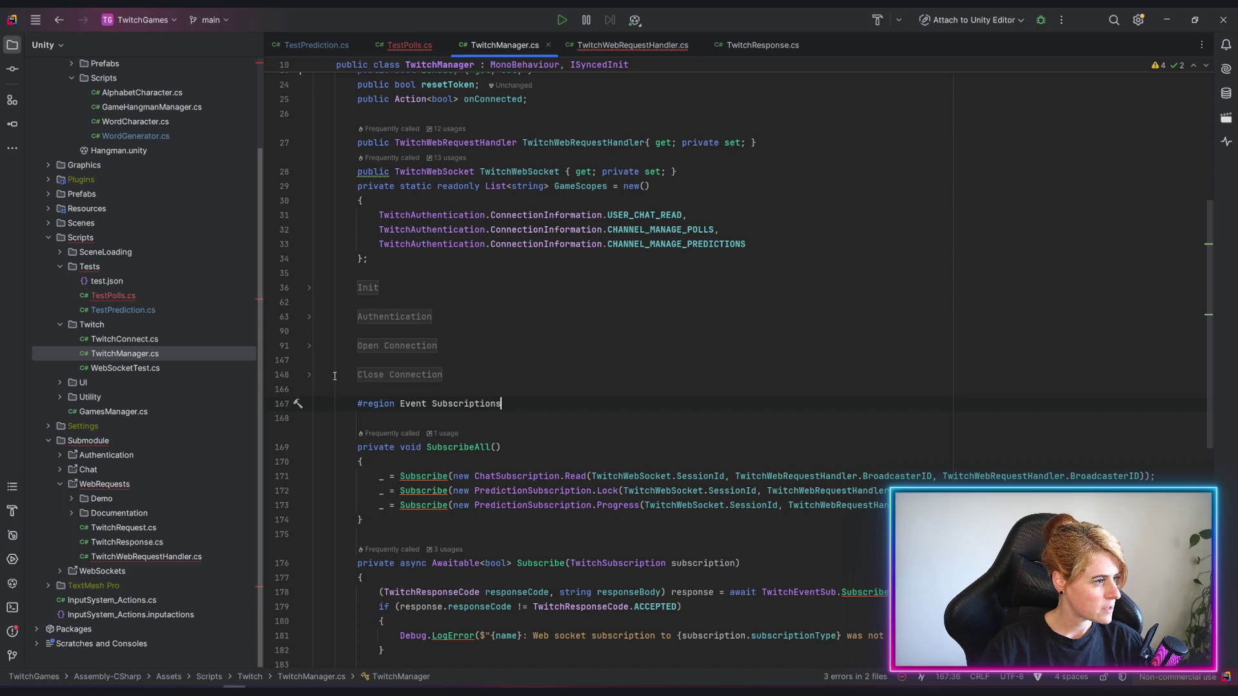
{"action": "scroll", "coordinate": [337, 316], "scroll_direction": "up", "scroll_amount": 3}
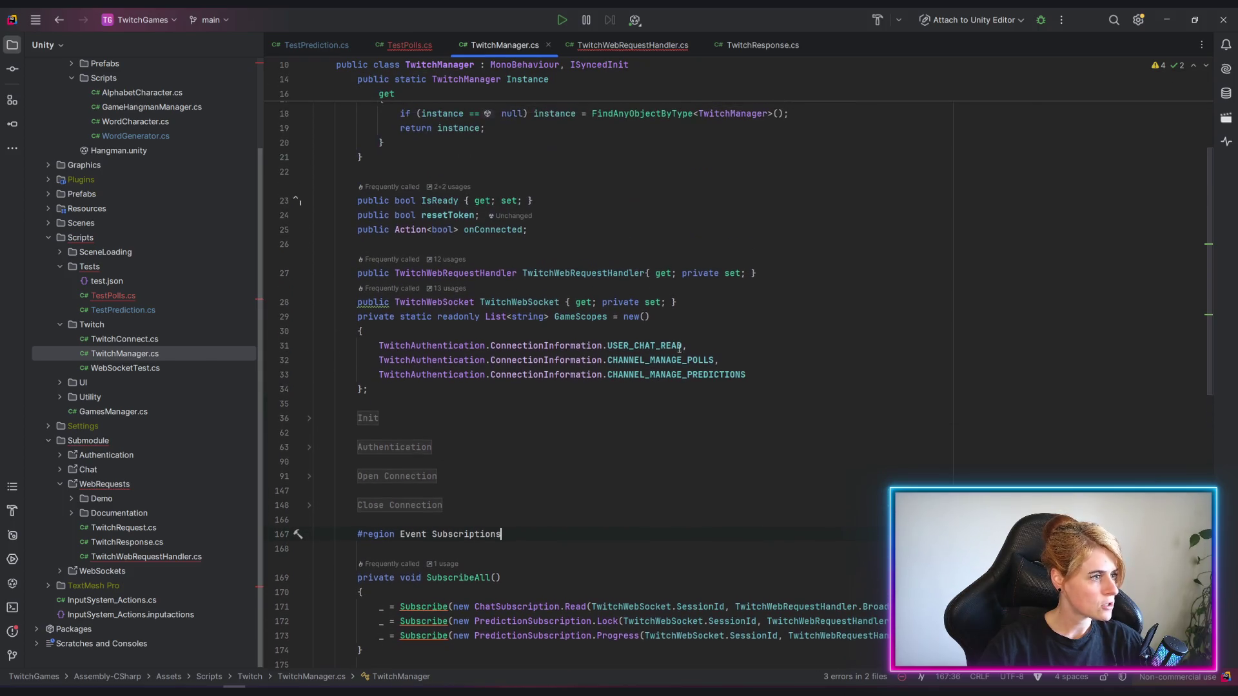
{"action": "left_click", "coordinate": [587, 318]}
{"action": "double_click", "coordinate": [718, 374]}
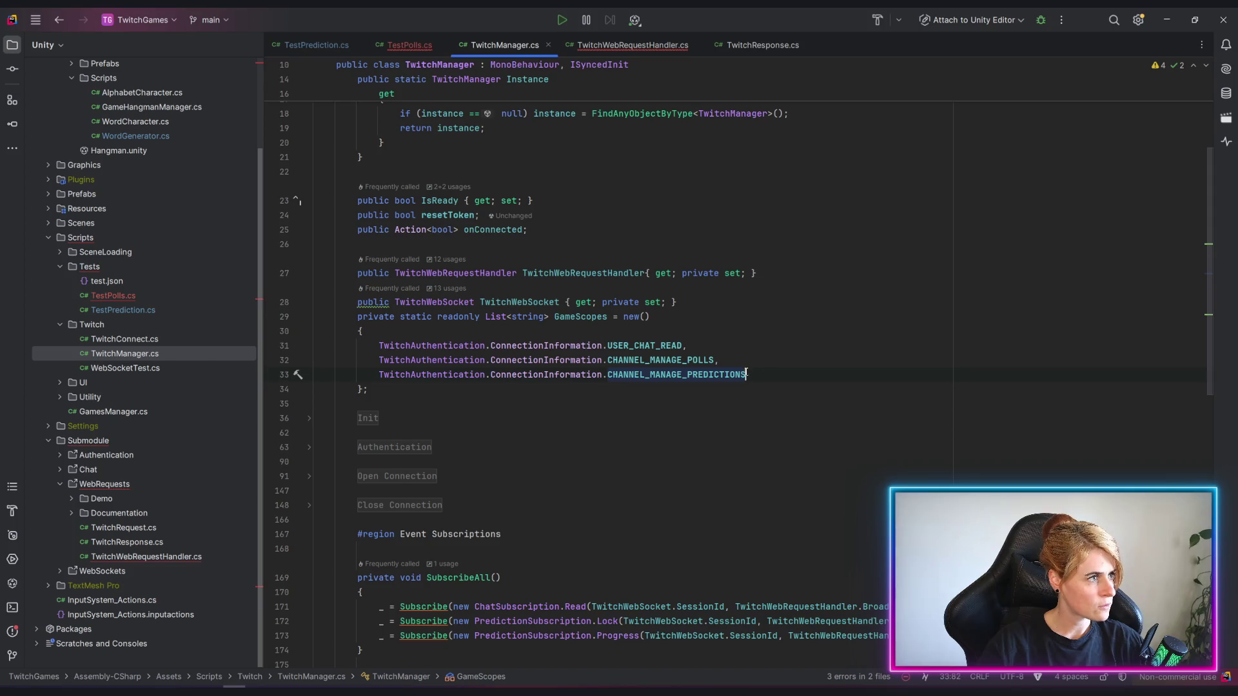
{"action": "scroll", "coordinate": [718, 384], "scroll_direction": "up", "scroll_amount": 1}
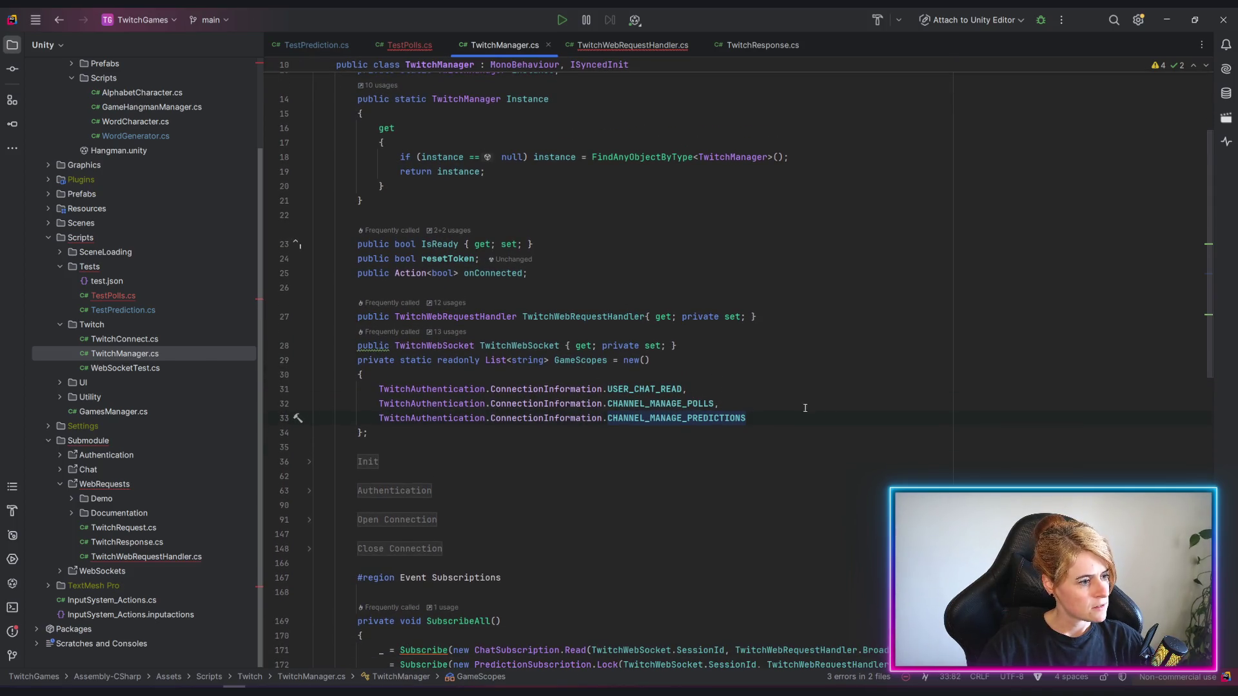
{"action": "left_click", "coordinate": [673, 404]}
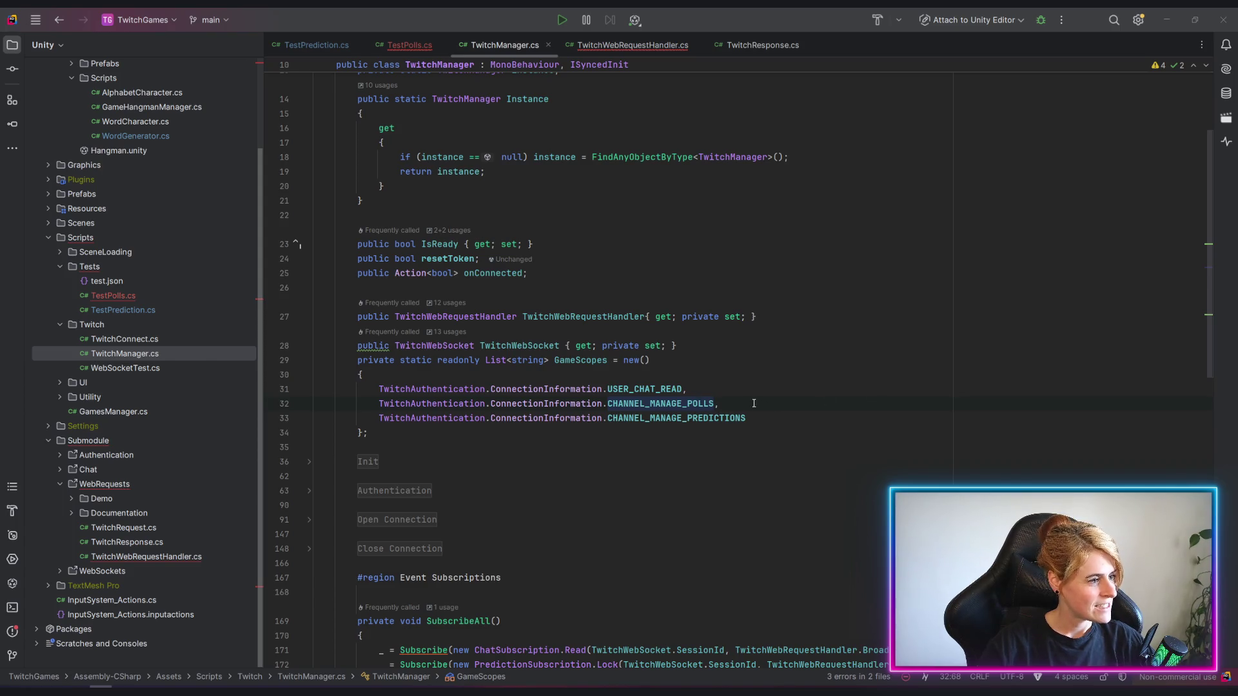
{"action": "scroll", "coordinate": [751, 396], "scroll_direction": "down", "scroll_amount": 4}
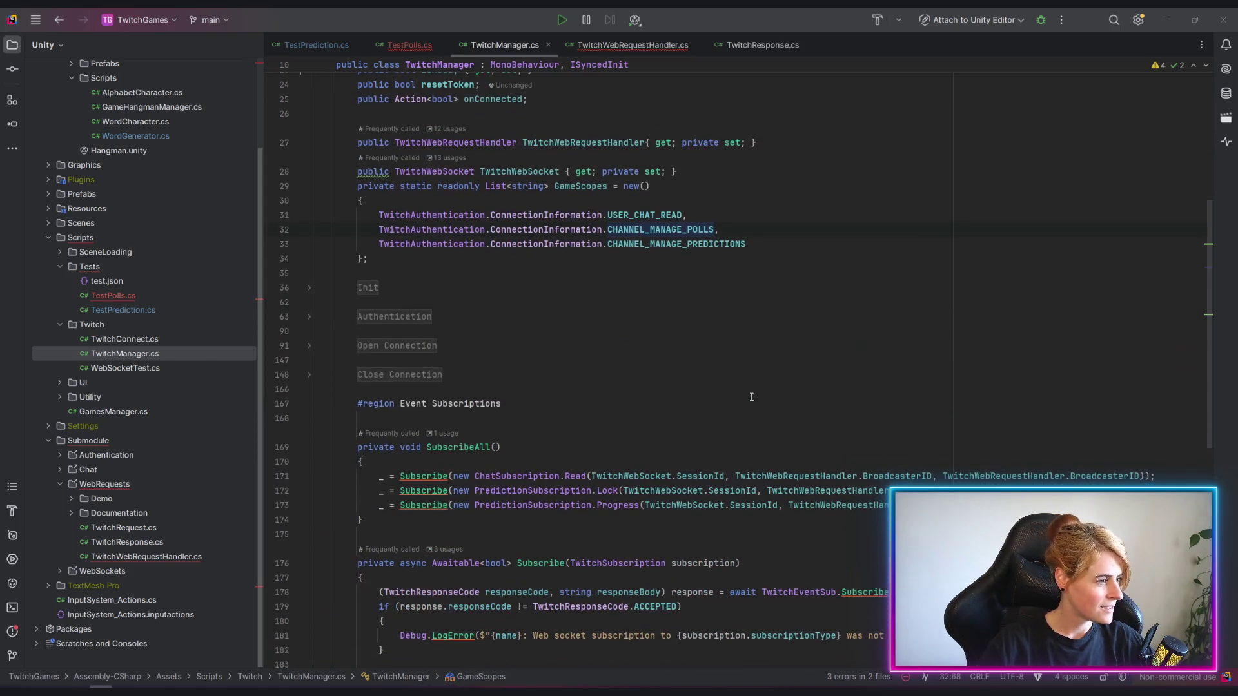
{"action": "scroll", "coordinate": [752, 397], "scroll_direction": "up", "scroll_amount": 2}
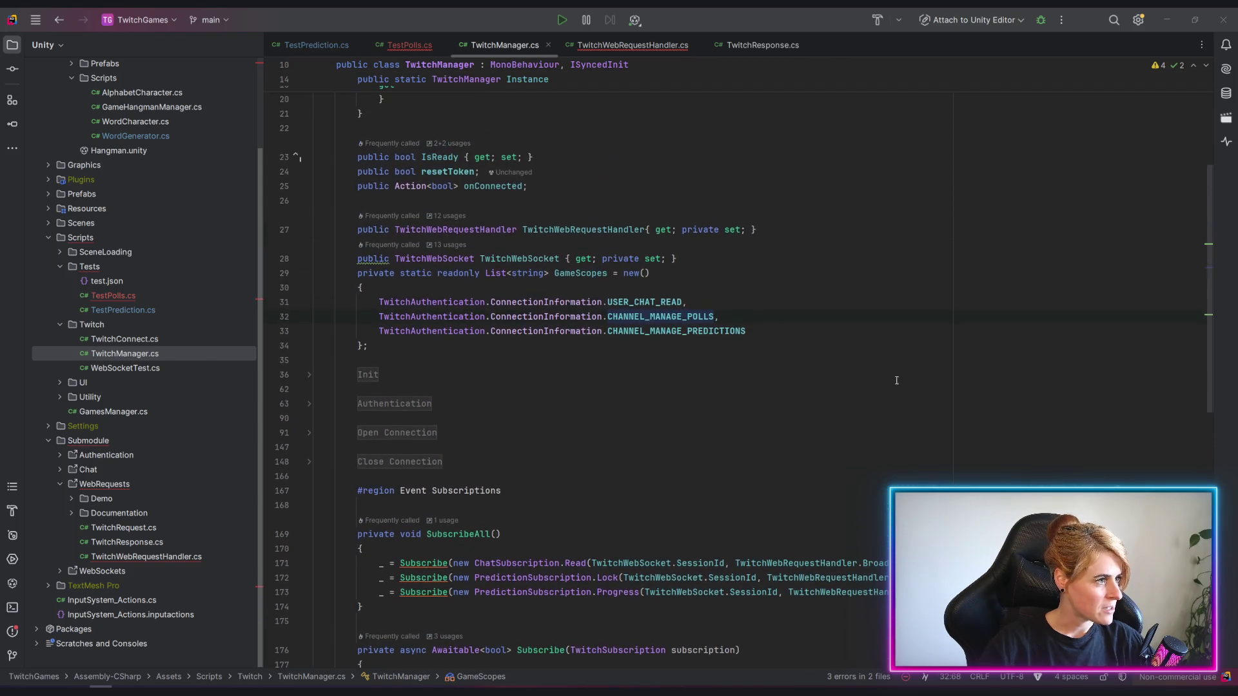
{"action": "scroll", "coordinate": [752, 413], "scroll_direction": "down", "scroll_amount": 4}
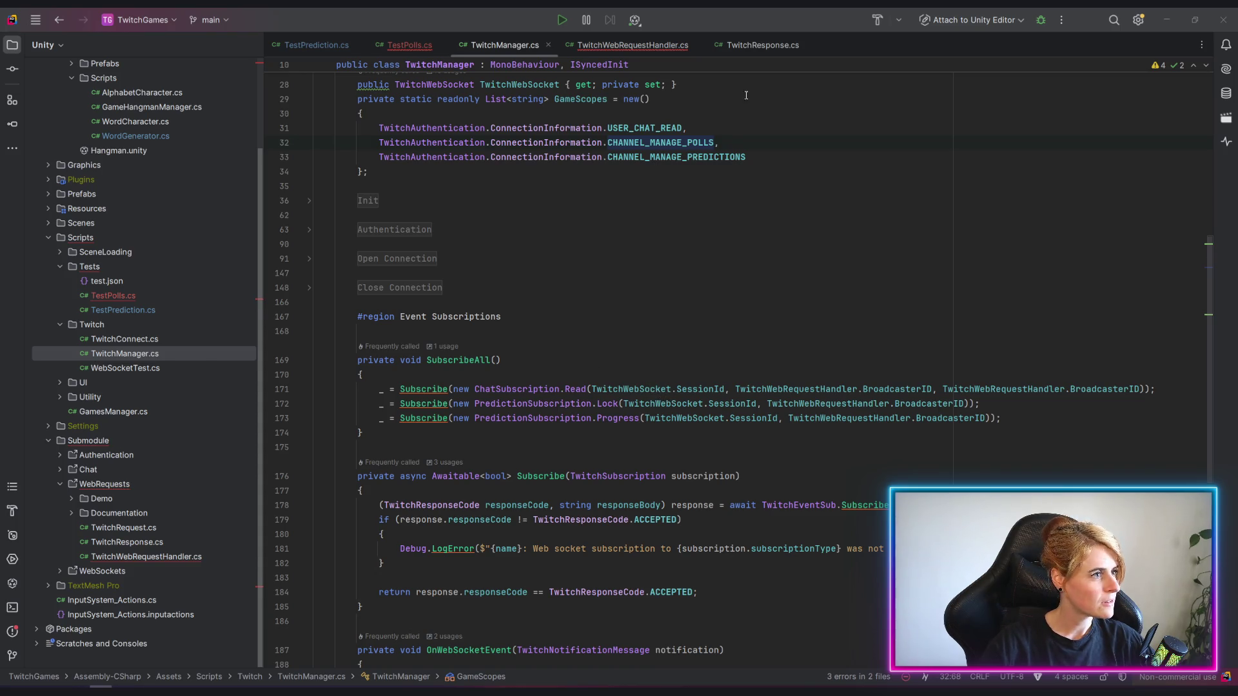
{"action": "left_click", "coordinate": [522, 360]}
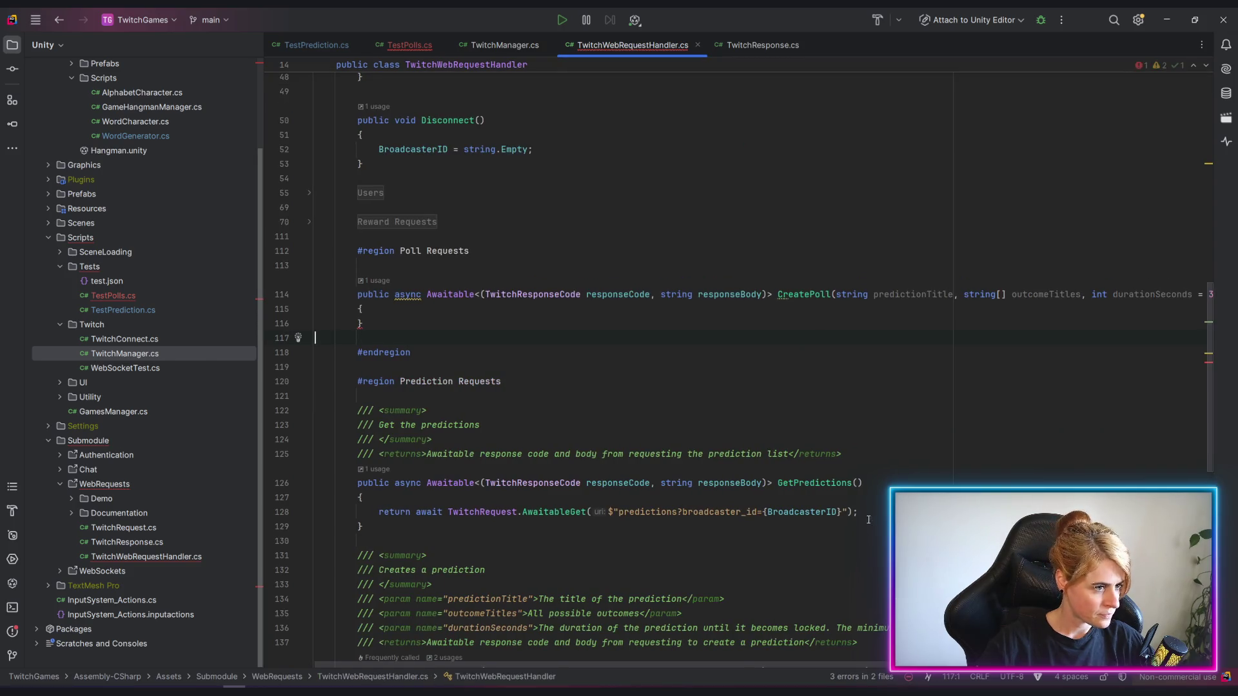
In TwitchWebRequestHandler, copy CreatePrediction's JSON request-body code block for reuse.
{"action": "key", "text": "alt+Tab"}
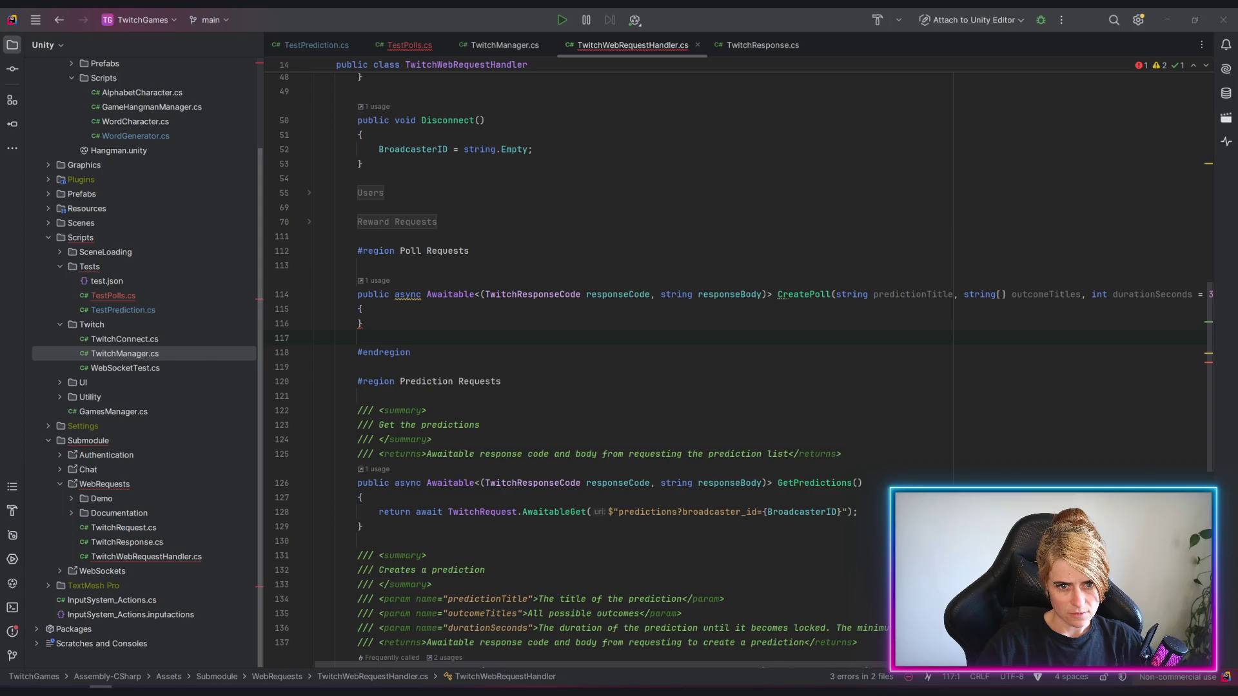
{"action": "left_click", "coordinate": [766, 391]}
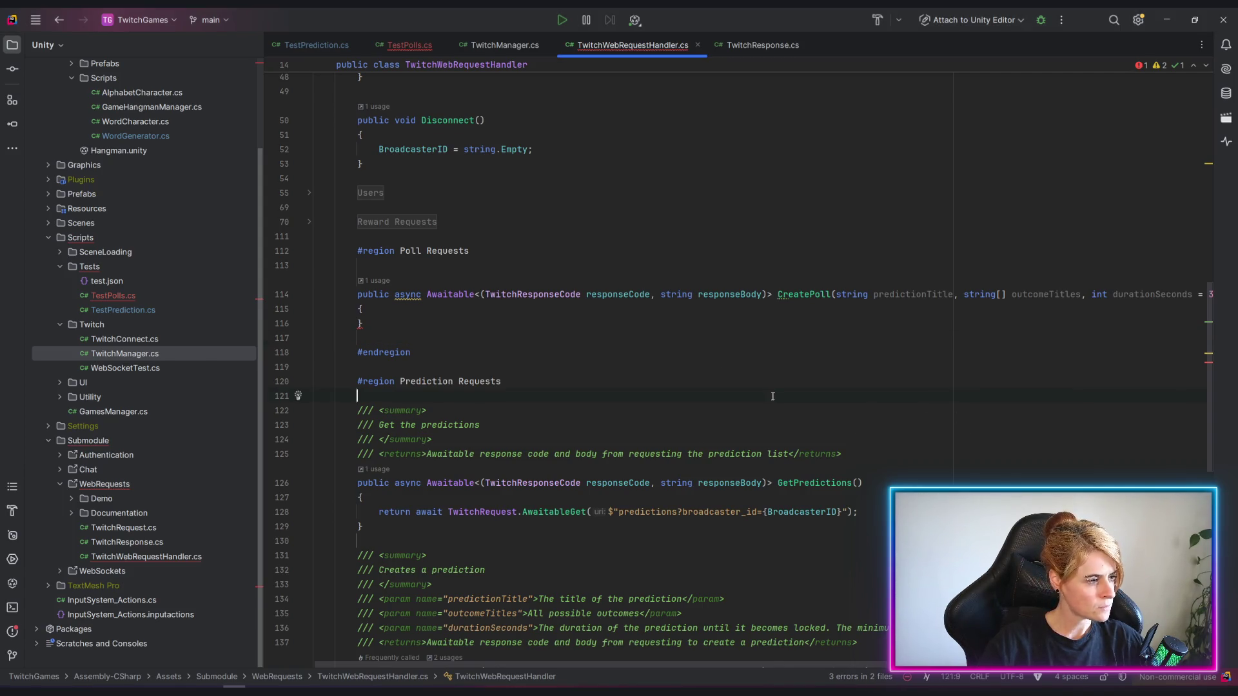
{"action": "scroll", "coordinate": [772, 396], "scroll_direction": "down", "scroll_amount": 5}
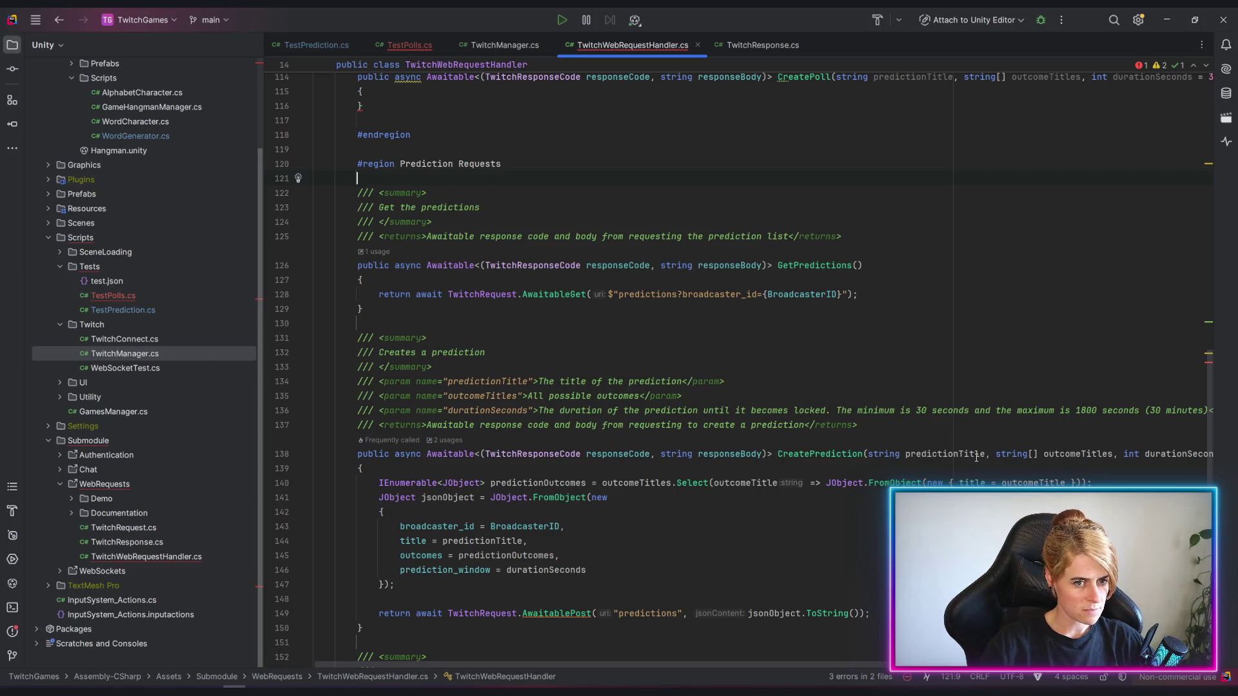
{"action": "scroll", "coordinate": [838, 481], "scroll_direction": "up", "scroll_amount": 4}
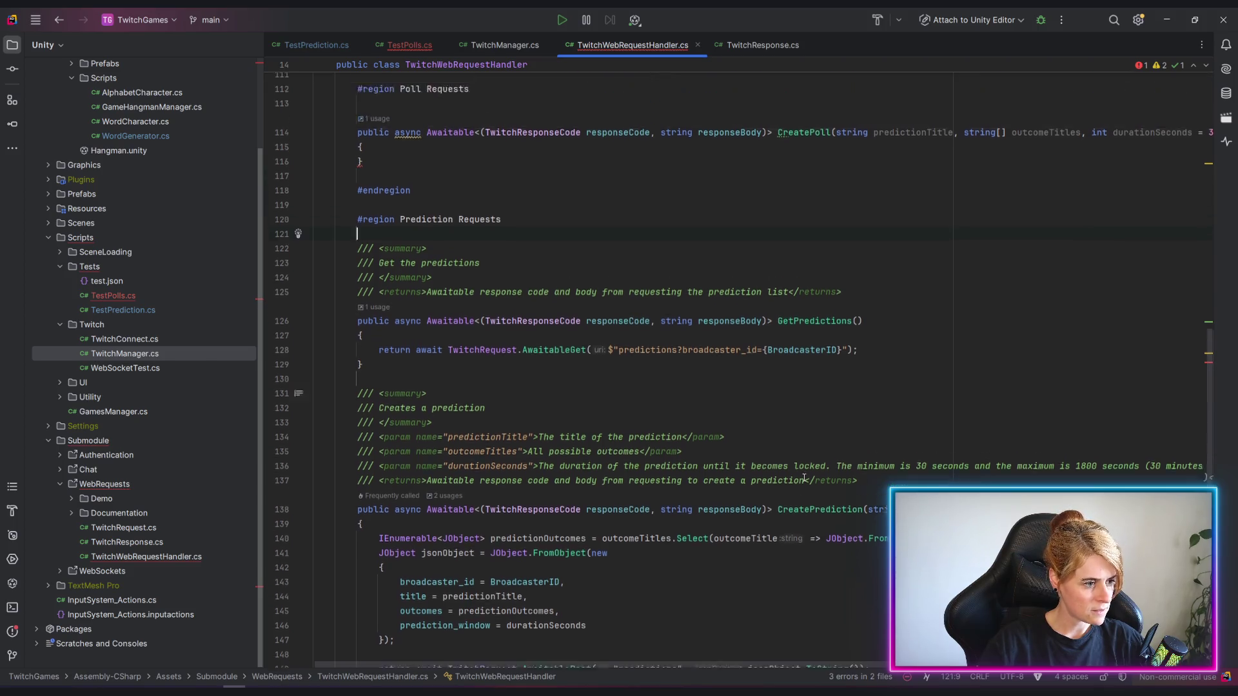
{"action": "scroll", "coordinate": [677, 484], "scroll_direction": "up", "scroll_amount": 3}
{"action": "scroll", "coordinate": [581, 533], "scroll_direction": "down", "scroll_amount": 4}
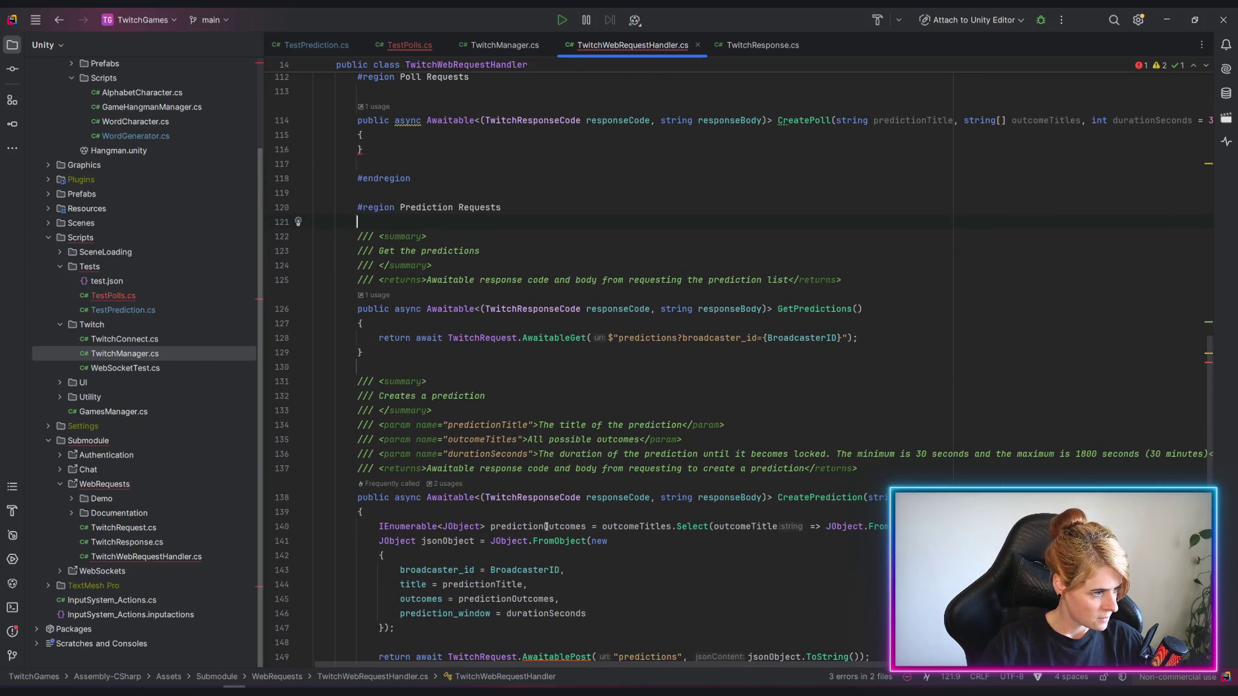
{"action": "left_click_drag", "start_coordinate": [374, 527], "coordinate": [396, 627]}
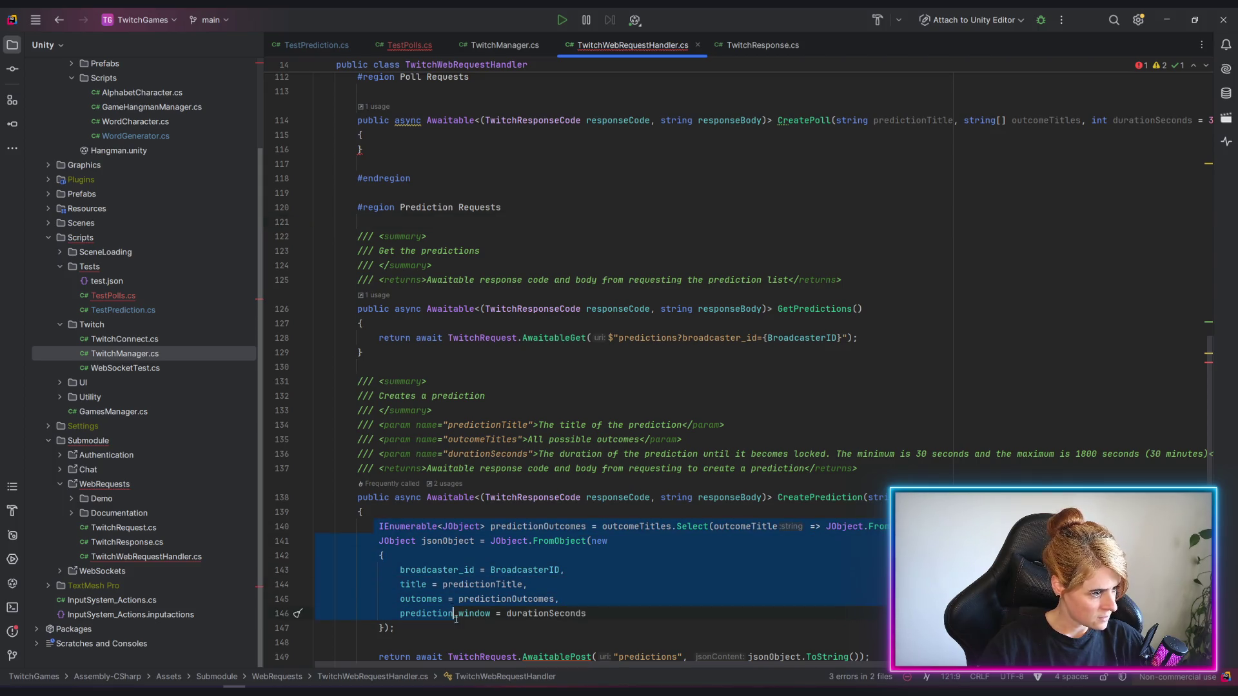
{"action": "key", "text": "ctrl+c"}
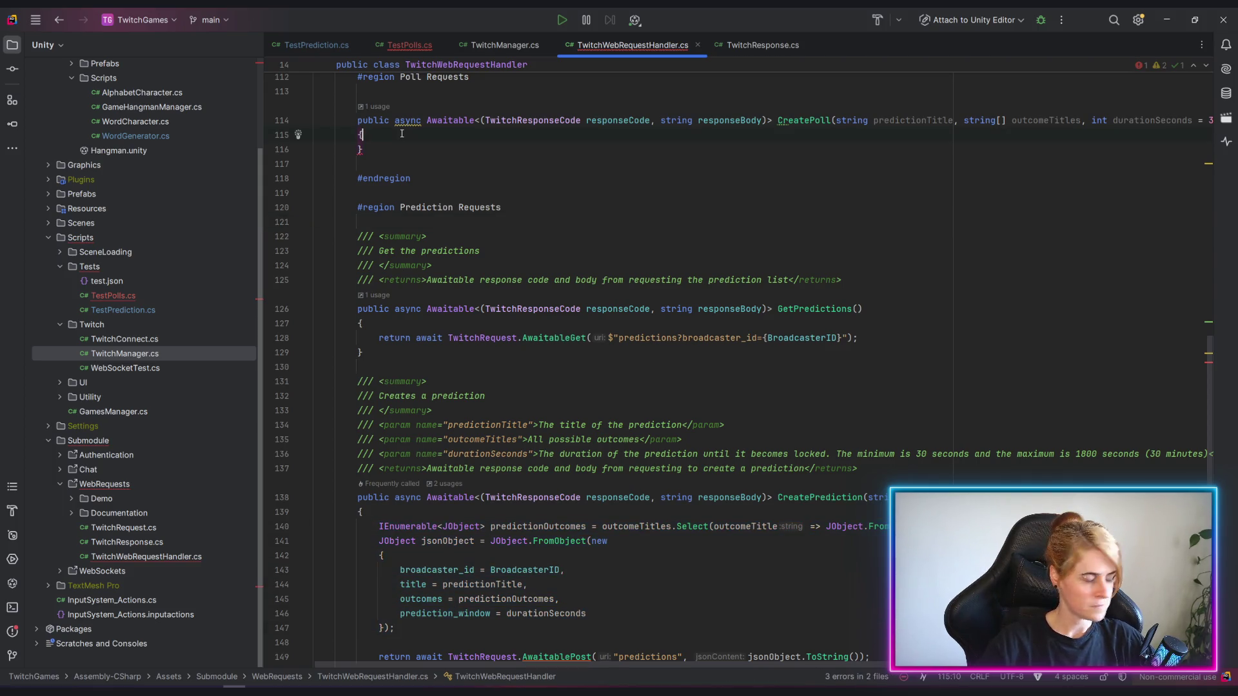
Paste the prediction request-body code into the empty CreatePoll method body.
{"action": "left_click", "coordinate": [394, 150]}
{"action": "key", "text": "ctrl+v"}
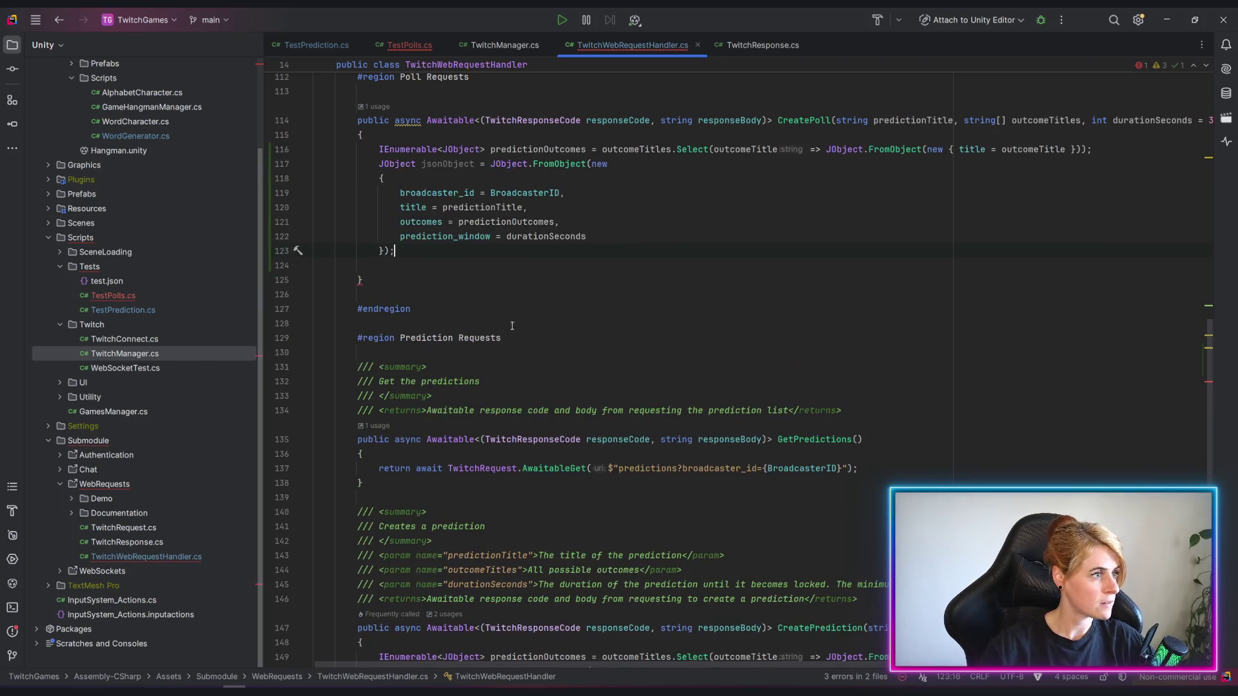
{"action": "scroll", "coordinate": [484, 290], "scroll_direction": "up", "scroll_amount": 3}
{"action": "double_click", "coordinate": [493, 280]}
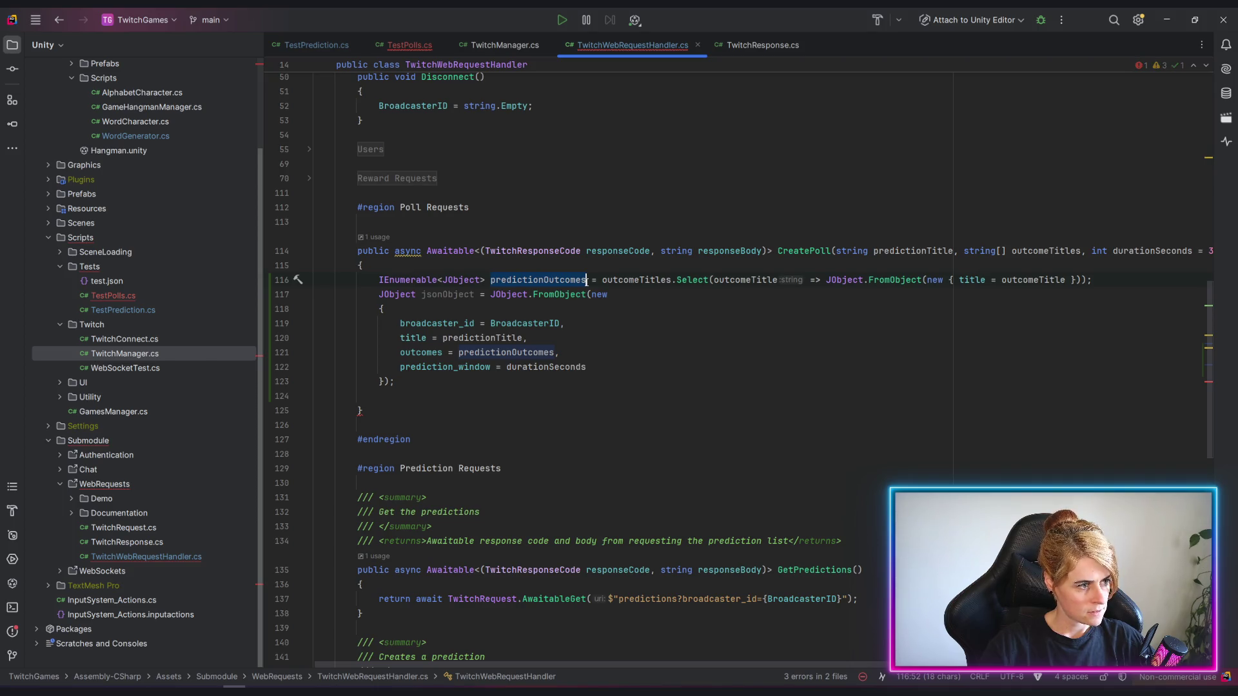
{"action": "left_click", "coordinate": [565, 323]}
{"action": "left_click", "coordinate": [412, 338]}
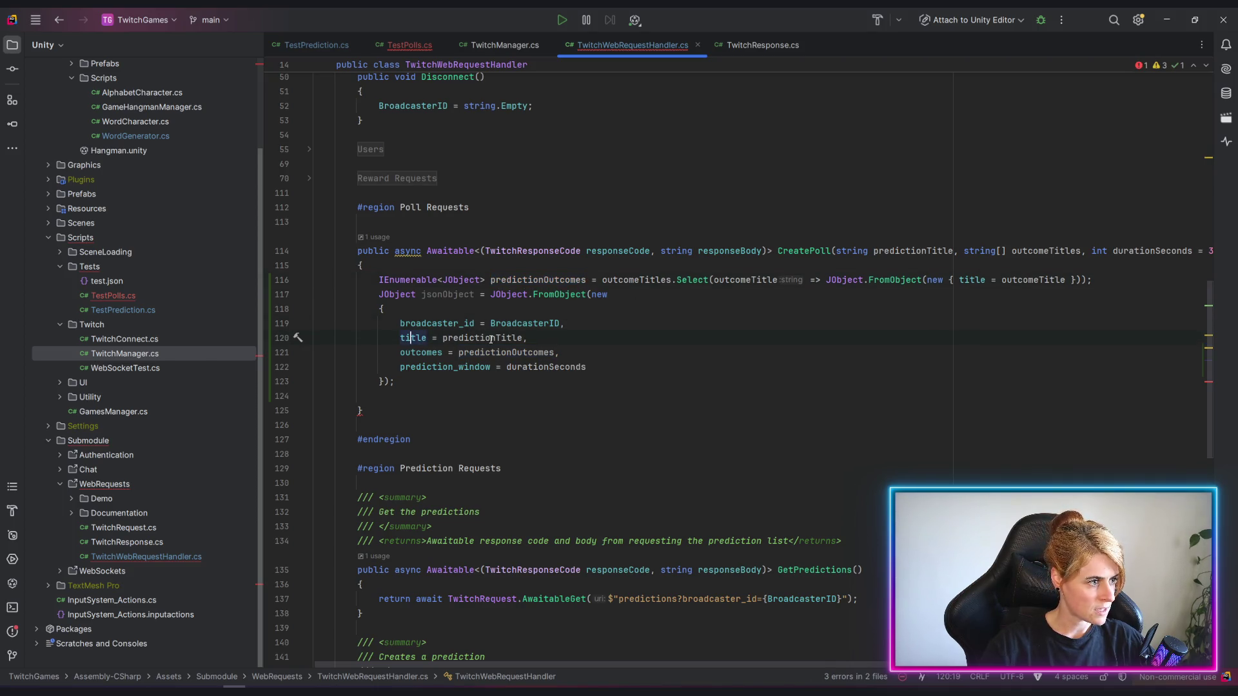
{"action": "left_click", "coordinate": [486, 338]}
Rename the predictionTitle parameter to pollTitle throughout CreatePoll.
{"action": "left_click", "coordinate": [922, 251]}
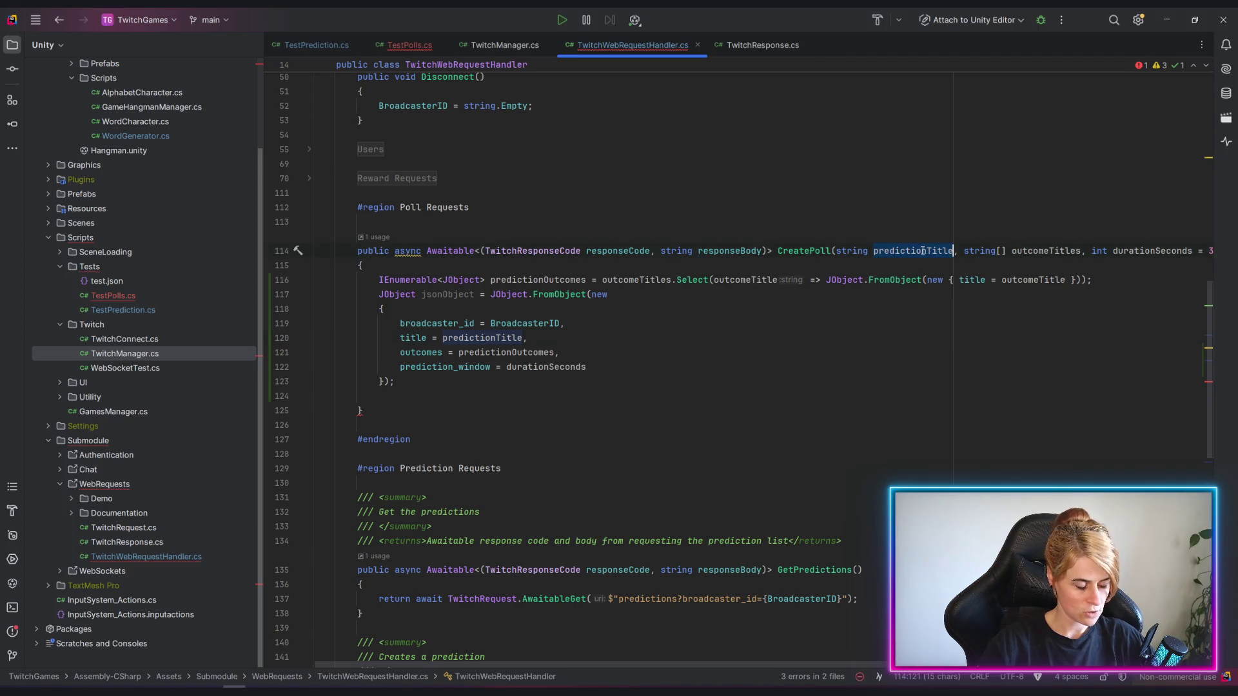
{"action": "key", "text": "ctrl+r"}
{"action": "key", "text": "ctrl+r"}
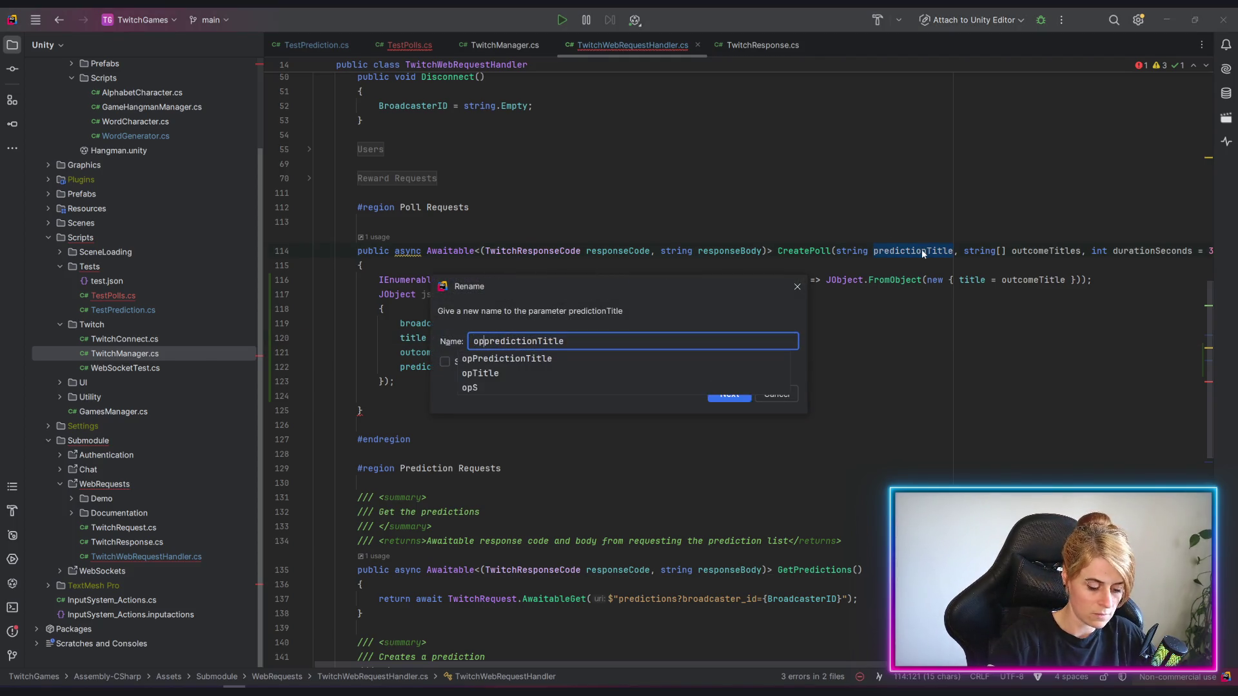
{"action": "type", "text": "poll"}
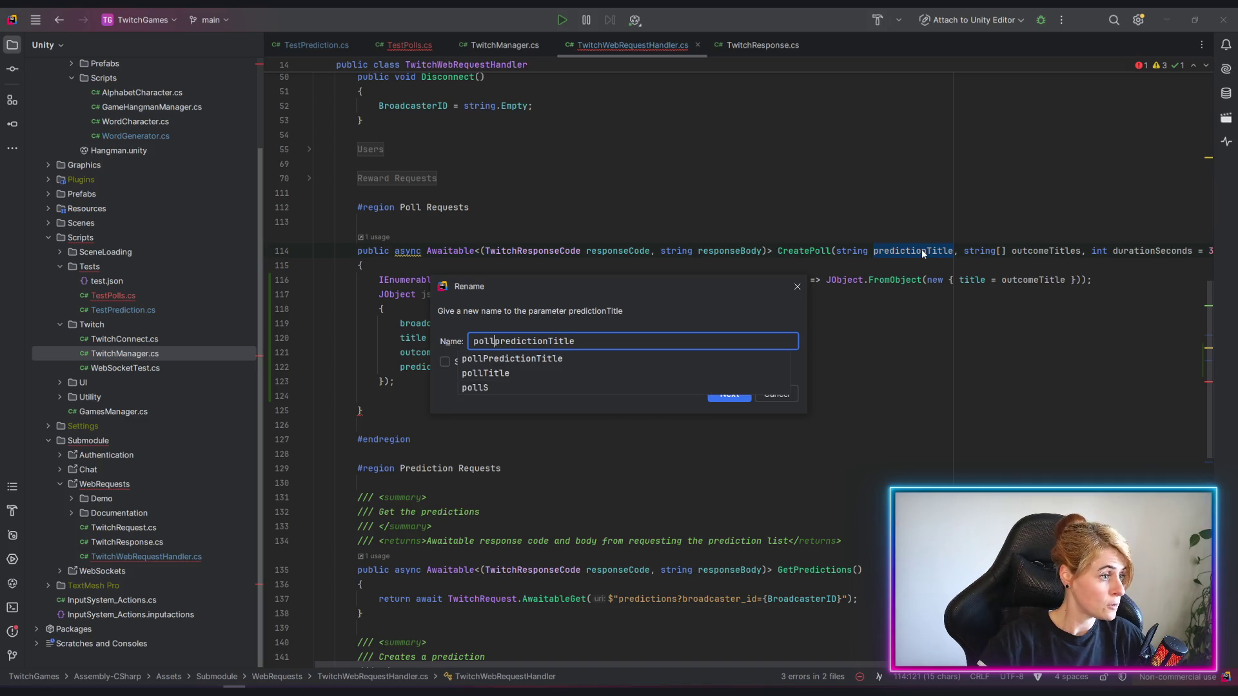
{"action": "key", "text": "Delete"}
{"action": "key", "text": "Delete"}
{"action": "key", "text": "Delete"}
{"action": "key", "text": "Delete"}
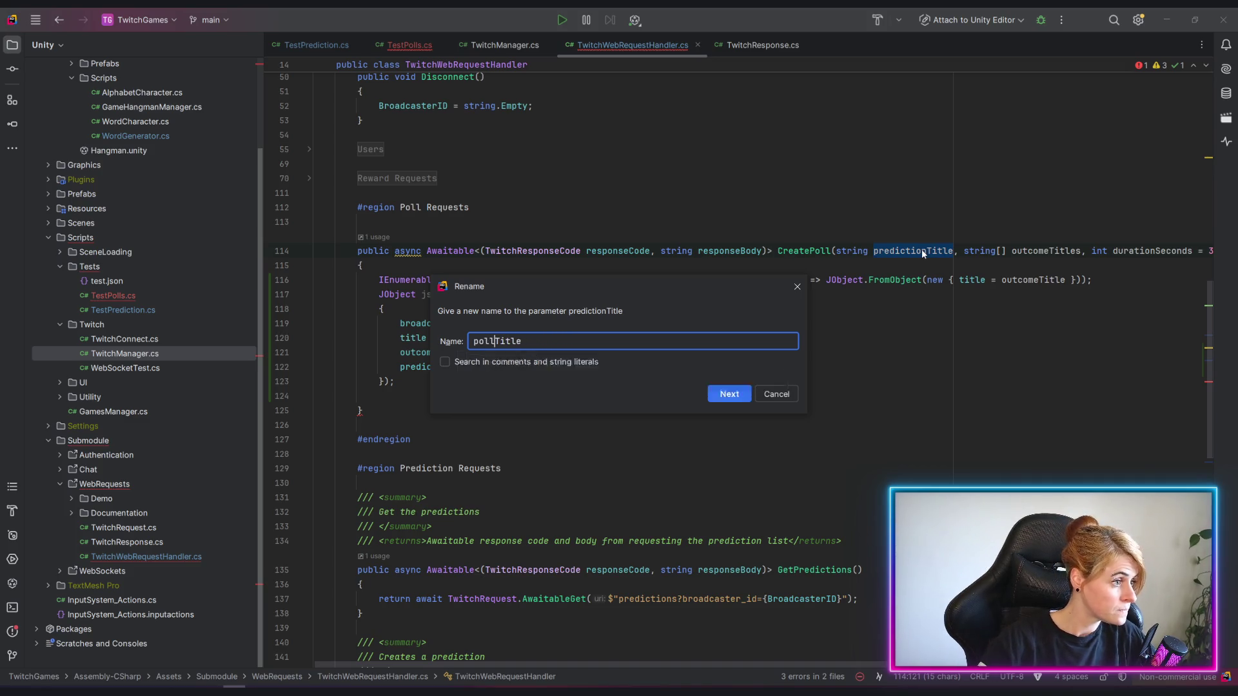
{"action": "key", "text": "Return"}
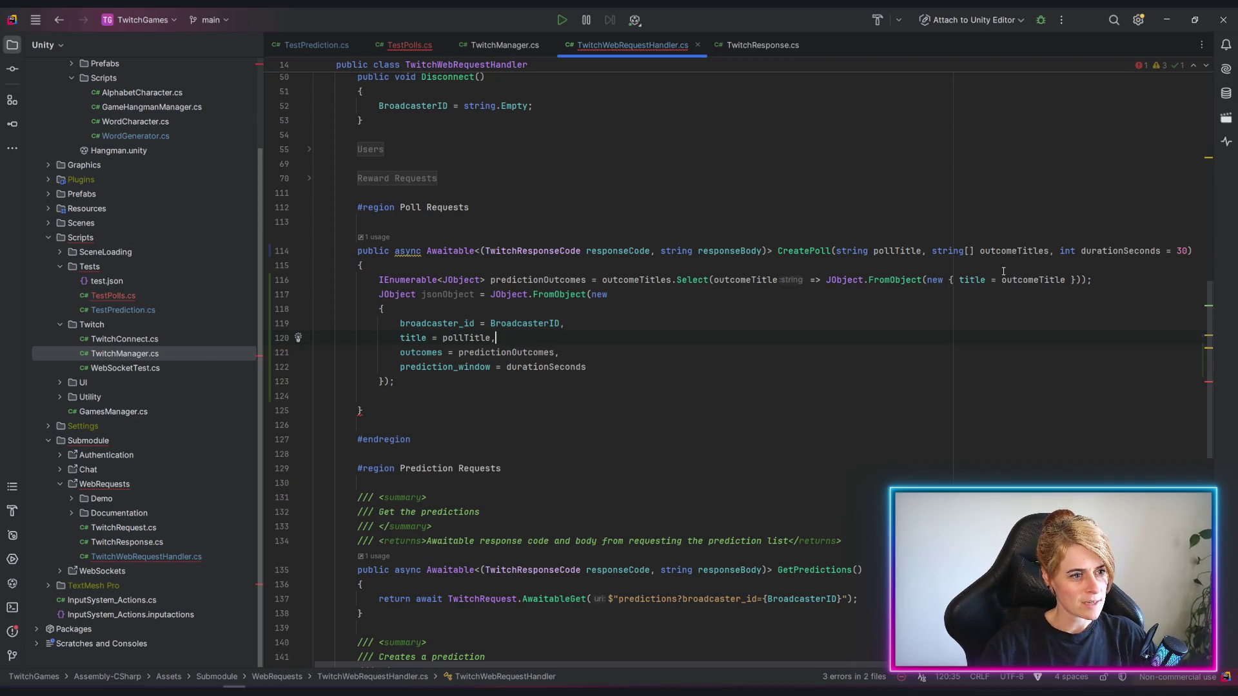
Note the outcomeTitles parameter and bring up the Twitch Create Poll API reference.
{"action": "mouse_move", "coordinate": [935, 251]}
{"action": "left_mouse_down"}
{"action": "mouse_move", "coordinate": [1055, 260]}
{"action": "mouse_move", "coordinate": [1049, 250]}
{"action": "left_mouse_up"}
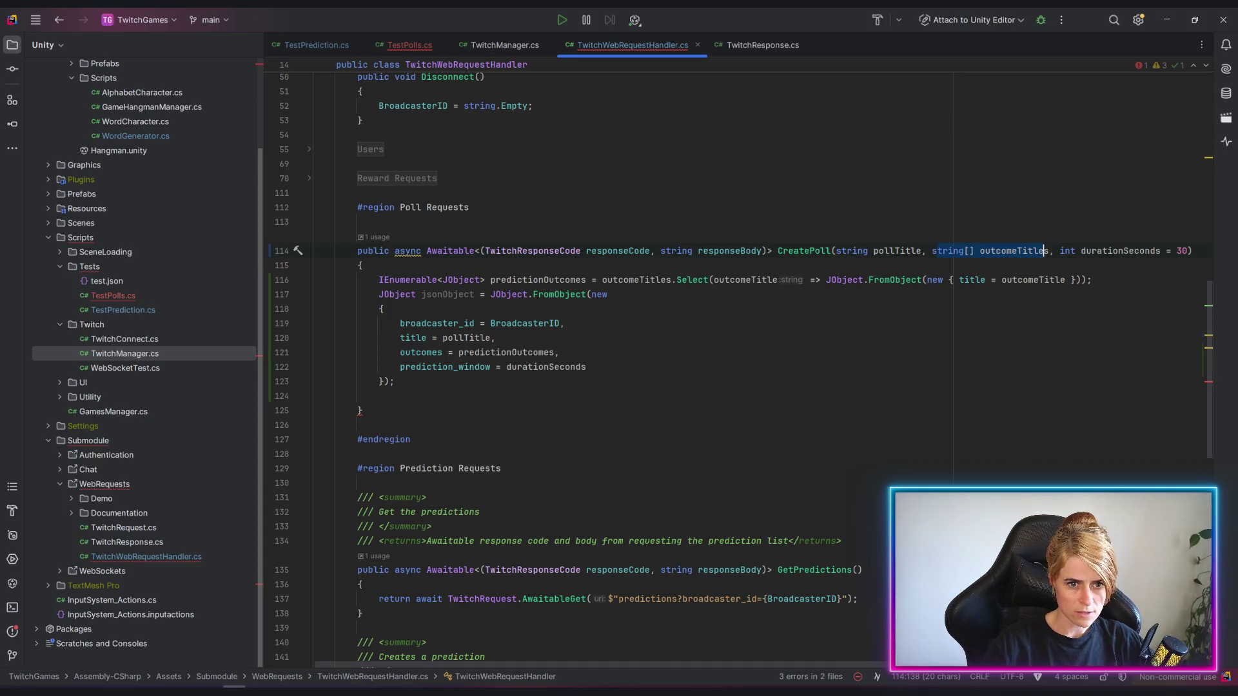
{"action": "key", "text": "alt+Tab"}
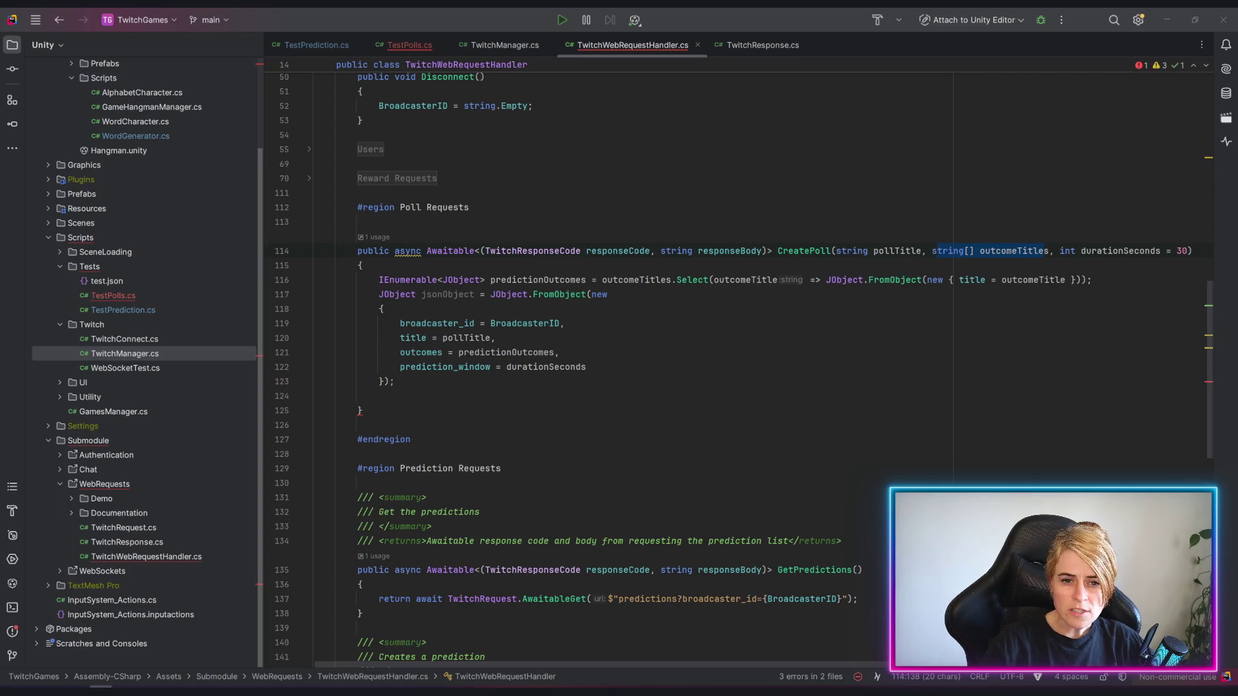
{"action": "key", "text": "alt+Tab"}
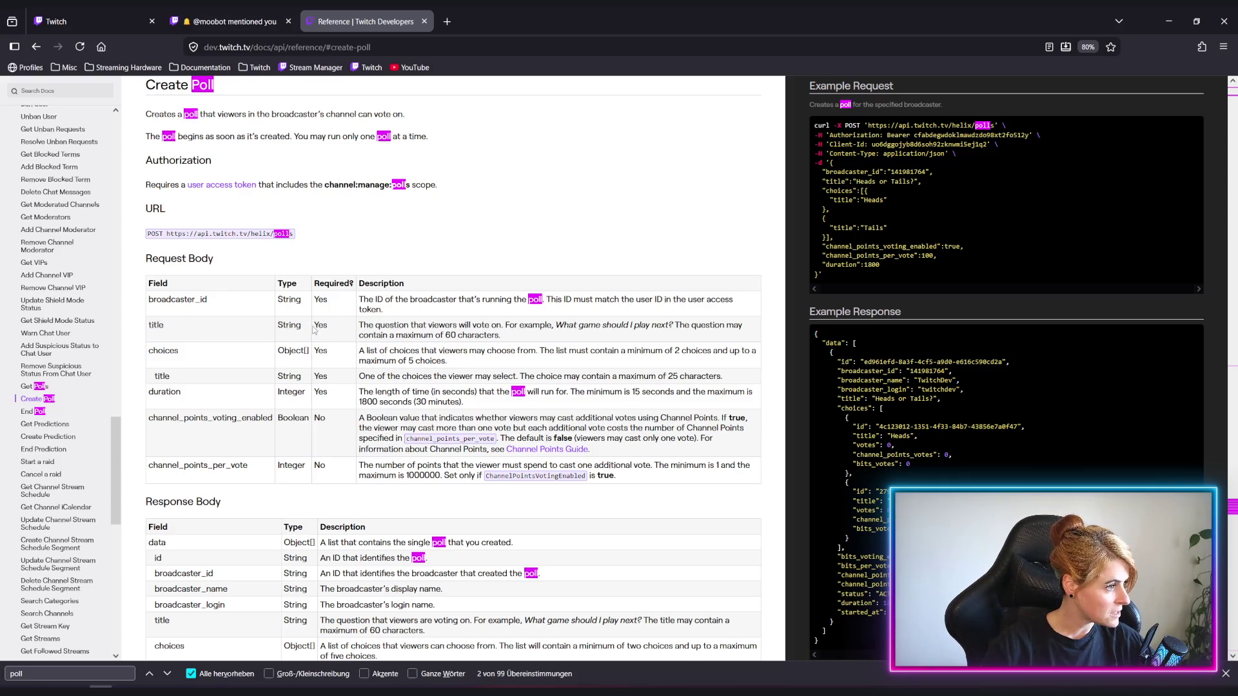
{"action": "left_click_drag", "start_coordinate": [279, 350], "coordinate": [333, 356]}
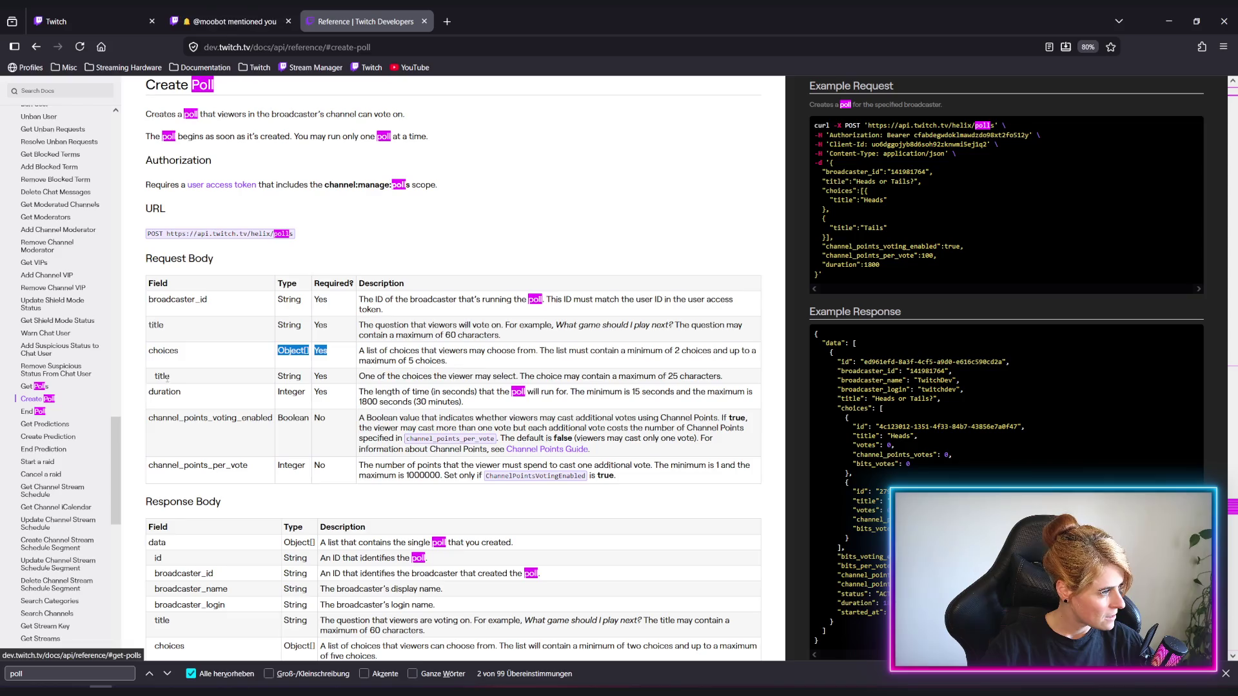
{"action": "left_click_drag", "start_coordinate": [155, 376], "coordinate": [327, 377]}
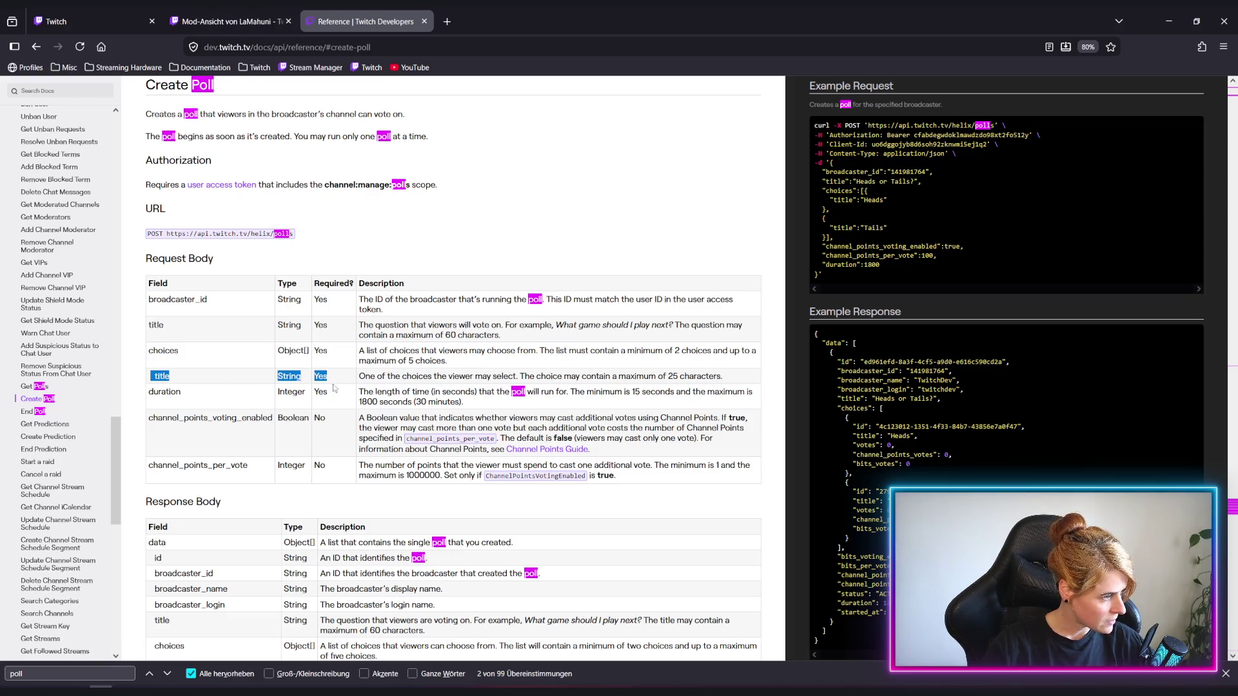
{"action": "left_click", "coordinate": [174, 377]}
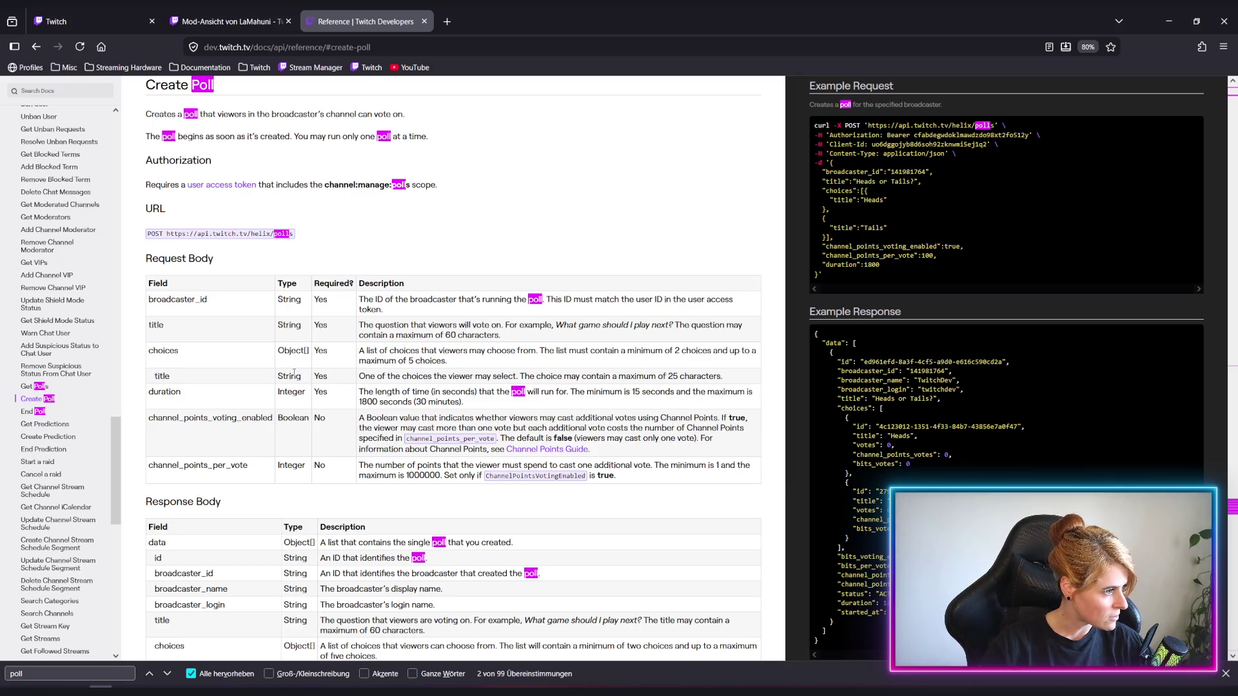
{"action": "mouse_move", "coordinate": [155, 376]}
{"action": "left_mouse_down"}
{"action": "mouse_move", "coordinate": [328, 377]}
{"action": "mouse_move", "coordinate": [327, 393]}
{"action": "mouse_move", "coordinate": [580, 464]}
{"action": "left_mouse_up"}
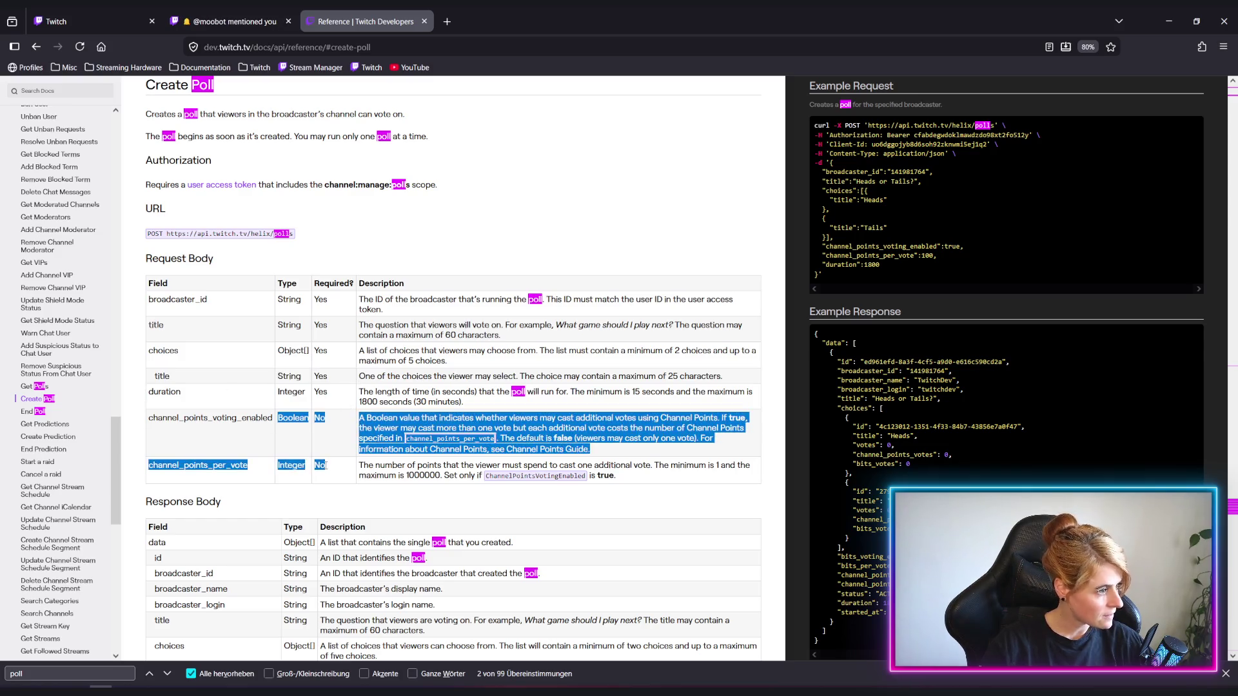
{"action": "left_click", "coordinate": [271, 401]}
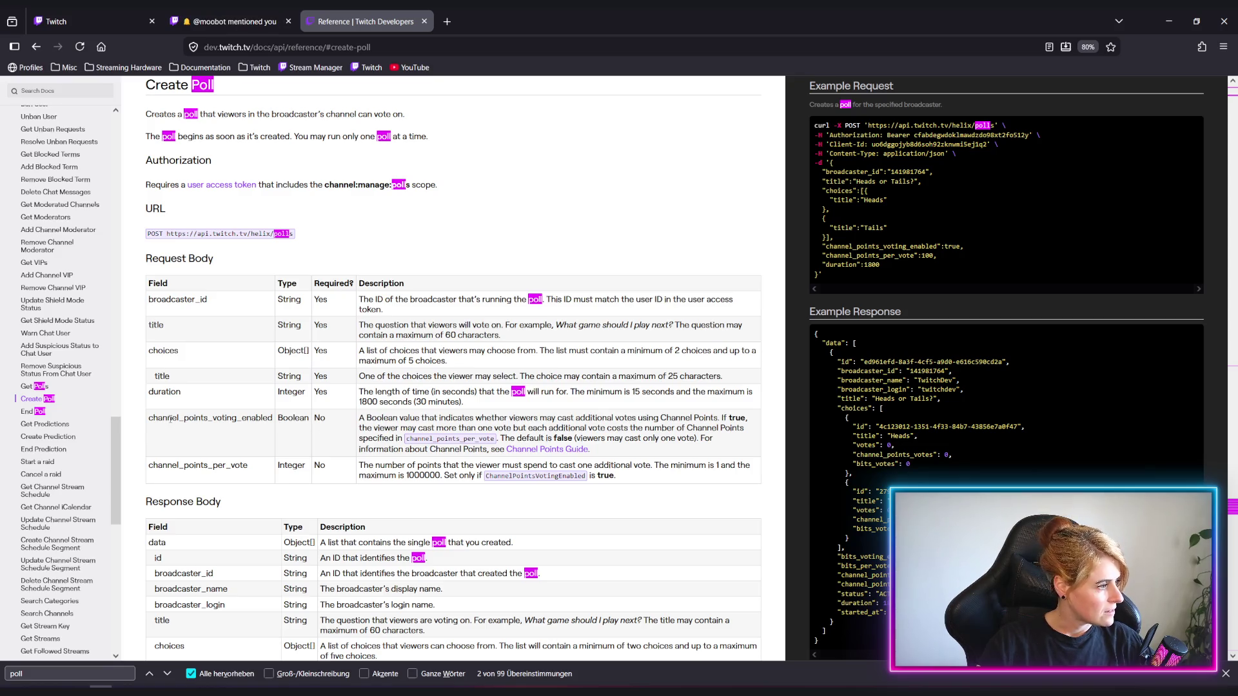
{"action": "left_click_drag", "start_coordinate": [149, 418], "coordinate": [272, 420]}
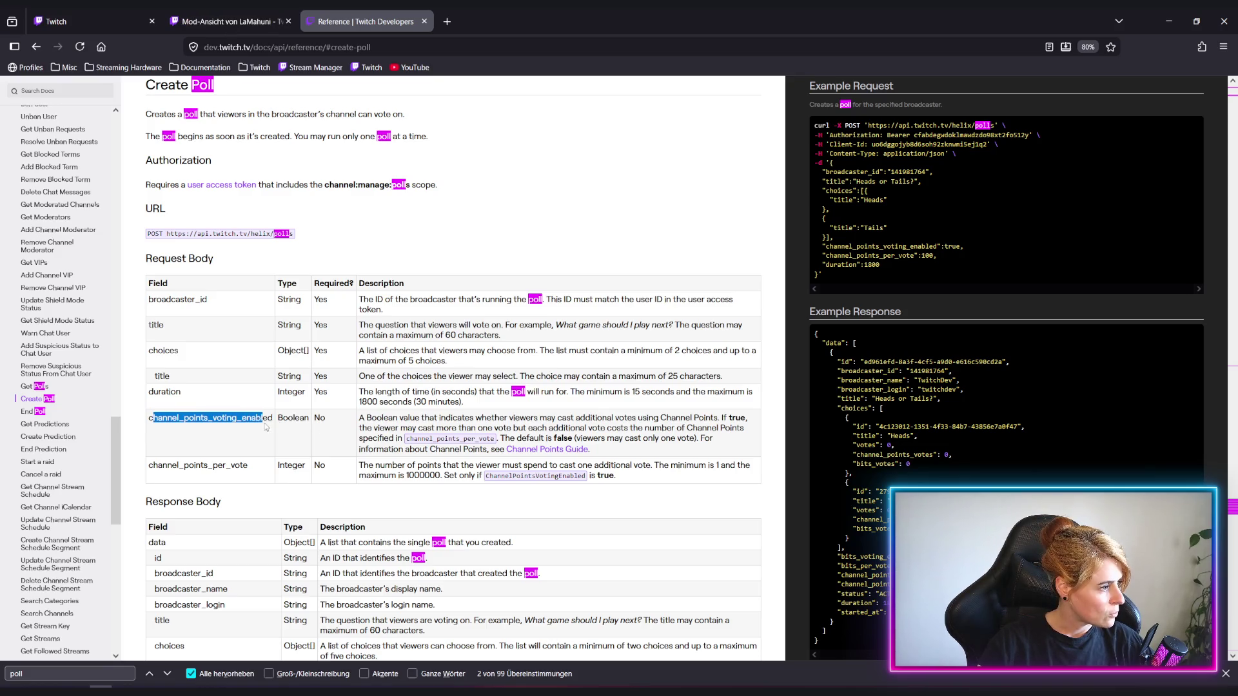
{"action": "left_click", "coordinate": [307, 442]}
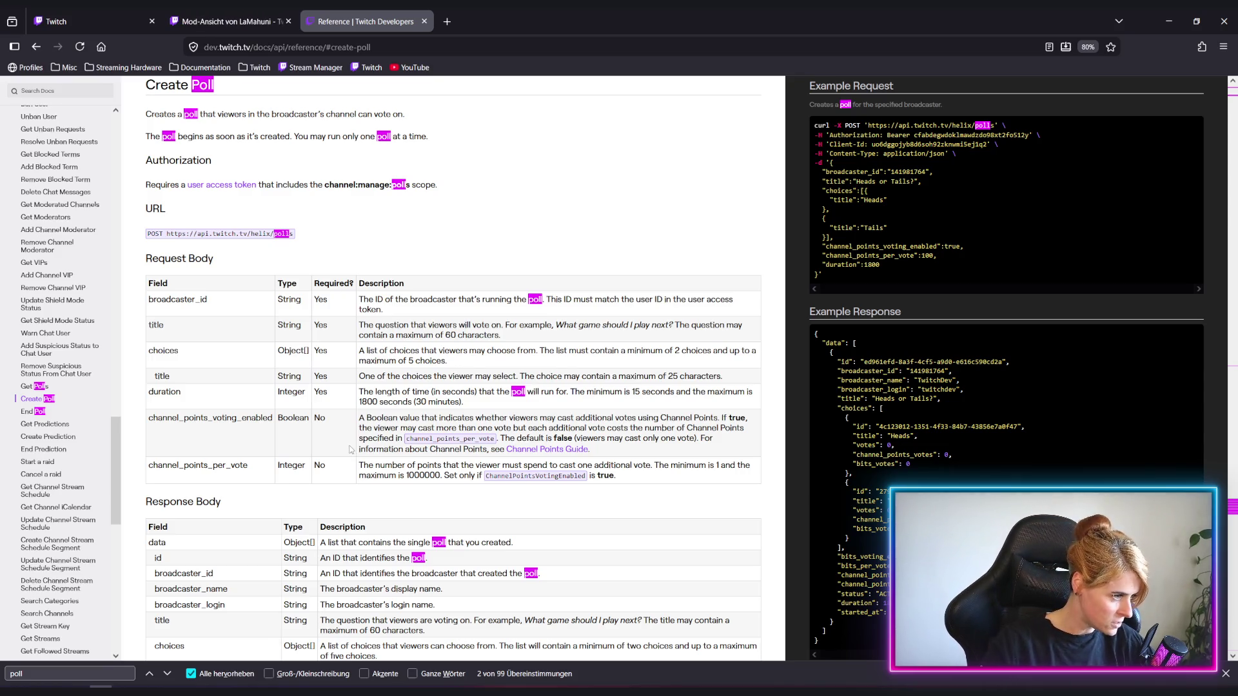
{"action": "left_click_drag", "start_coordinate": [409, 475], "coordinate": [428, 475]}
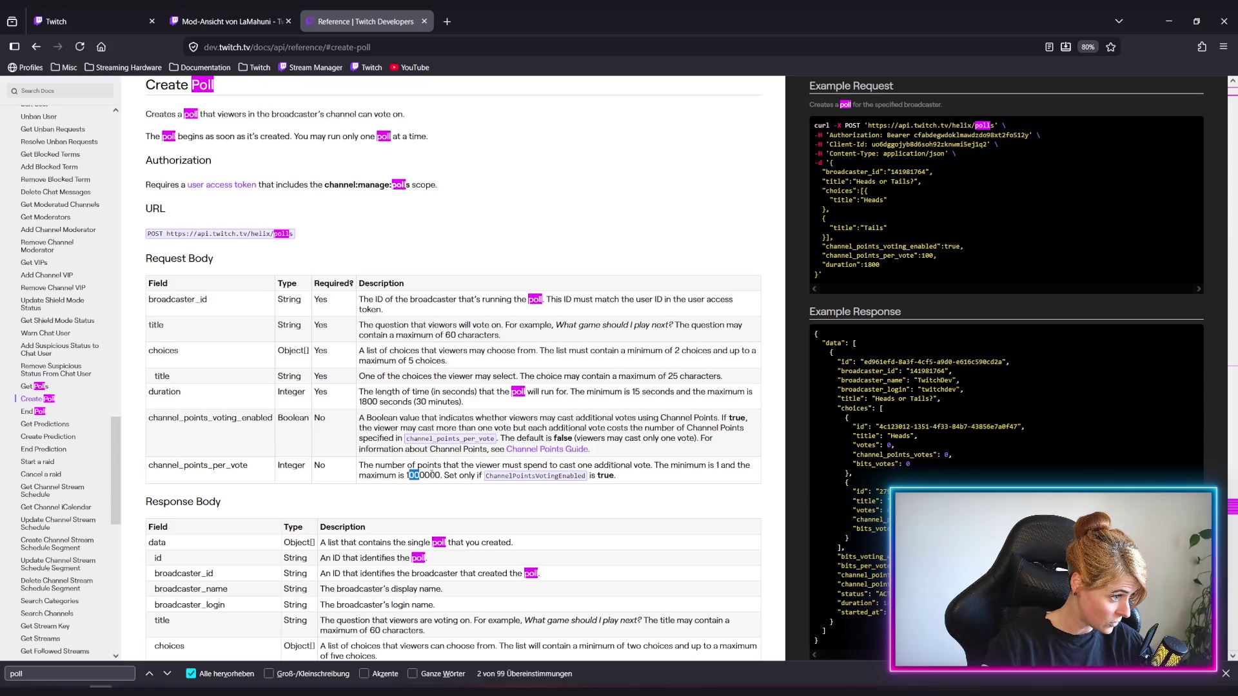
{"action": "left_click", "coordinate": [426, 475]}
{"action": "left_click_drag", "start_coordinate": [442, 476], "coordinate": [422, 474]}
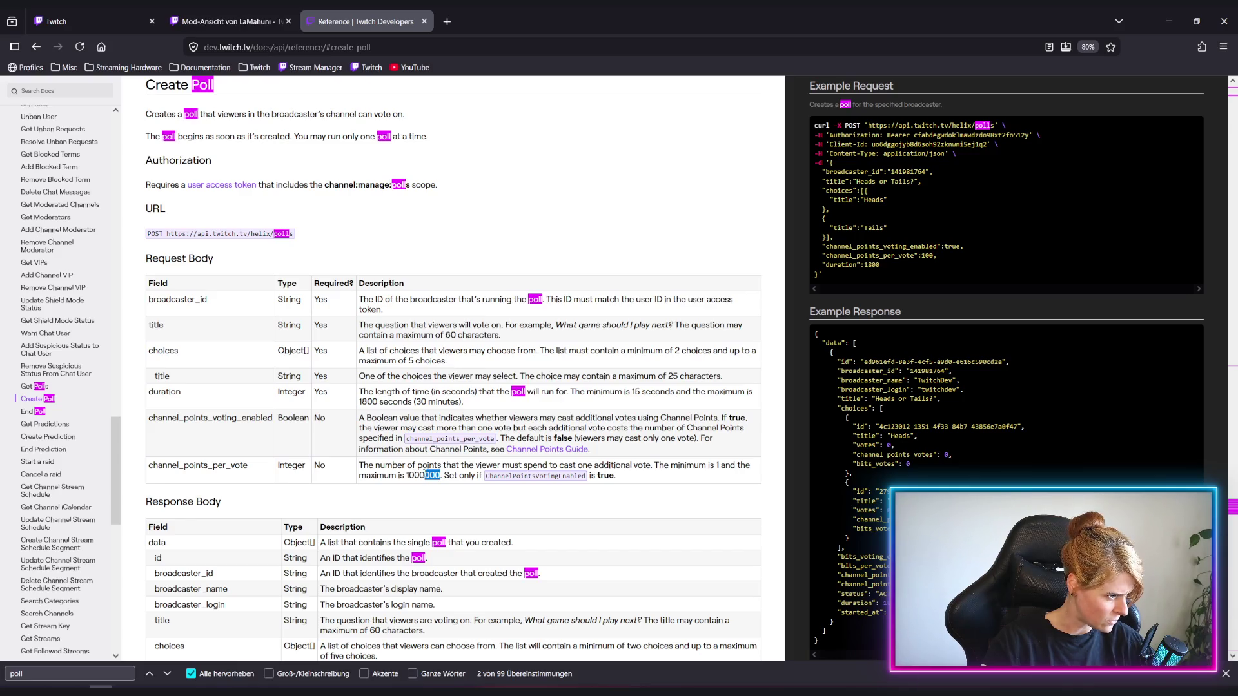
{"action": "left_click_drag", "start_coordinate": [426, 475], "coordinate": [409, 474]}
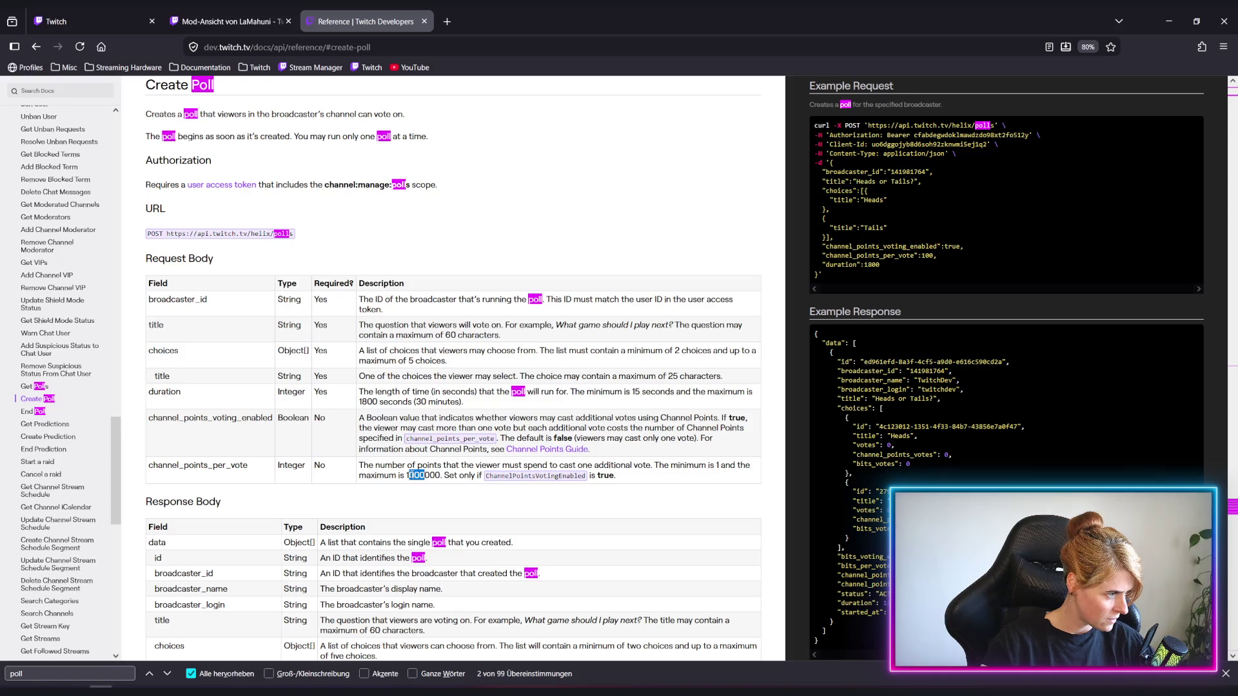
{"action": "left_click", "coordinate": [417, 475]}
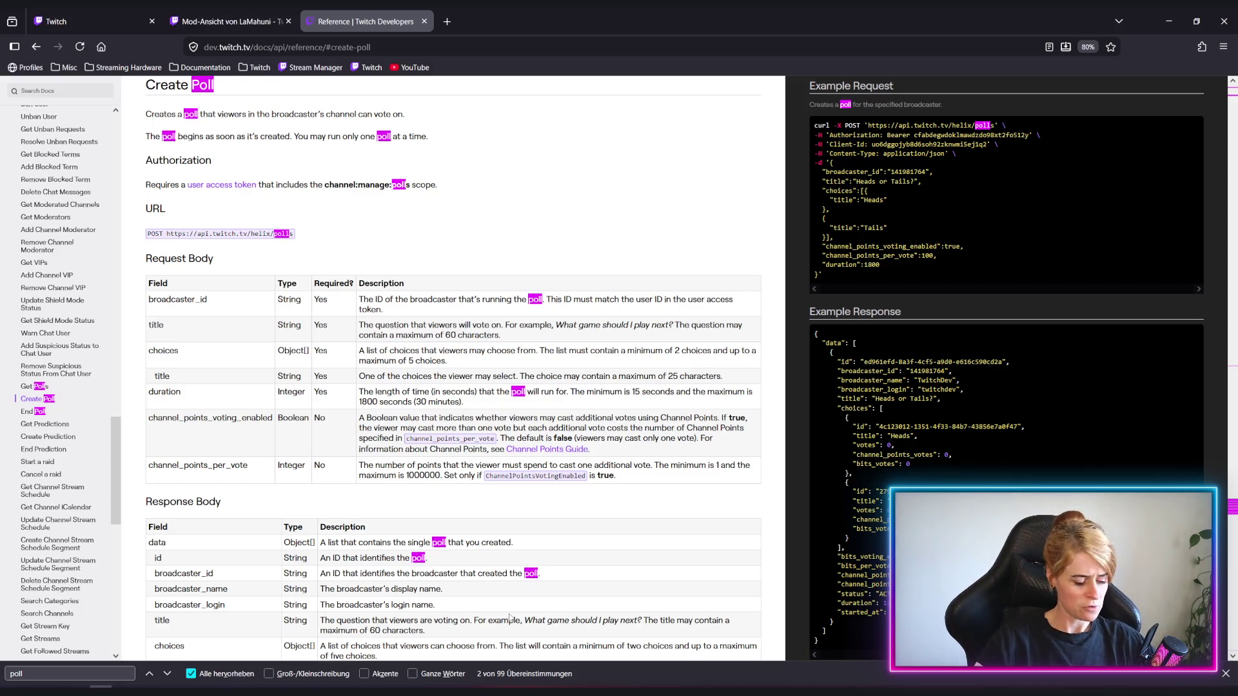
{"action": "key", "text": "alt+Tab"}
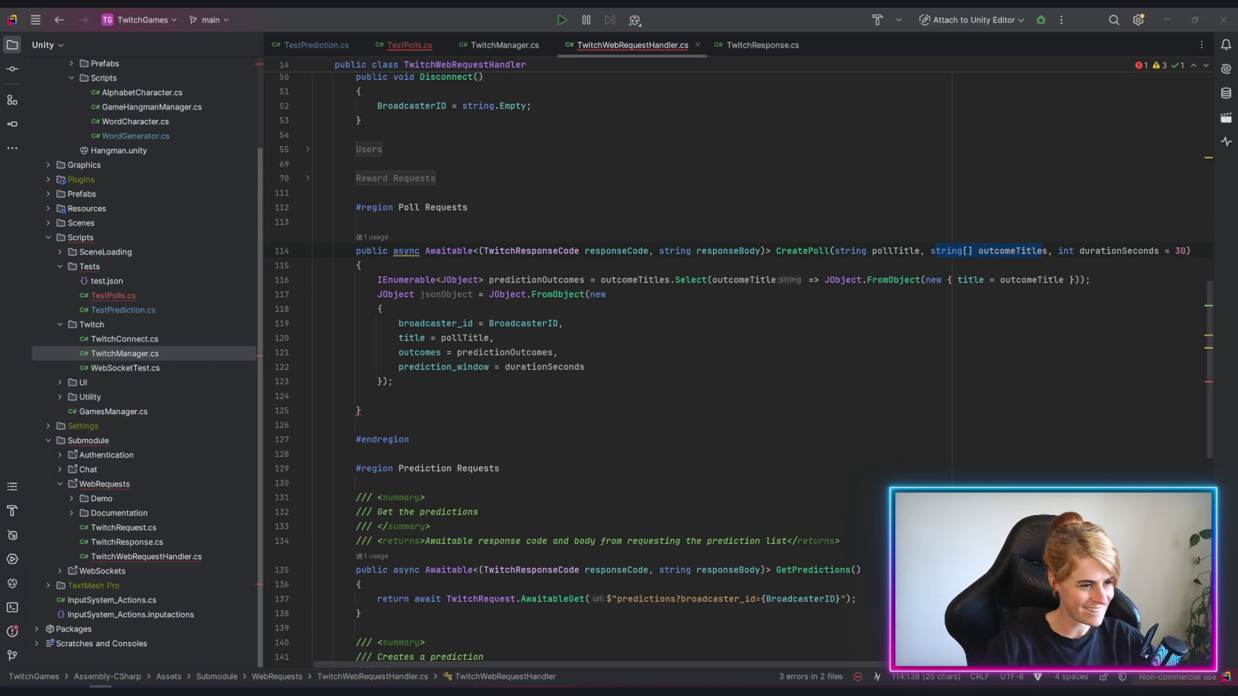
Rename CreatePoll's outcomeTitles string-array parameter to choices.
{"action": "left_click", "coordinate": [498, 337]}
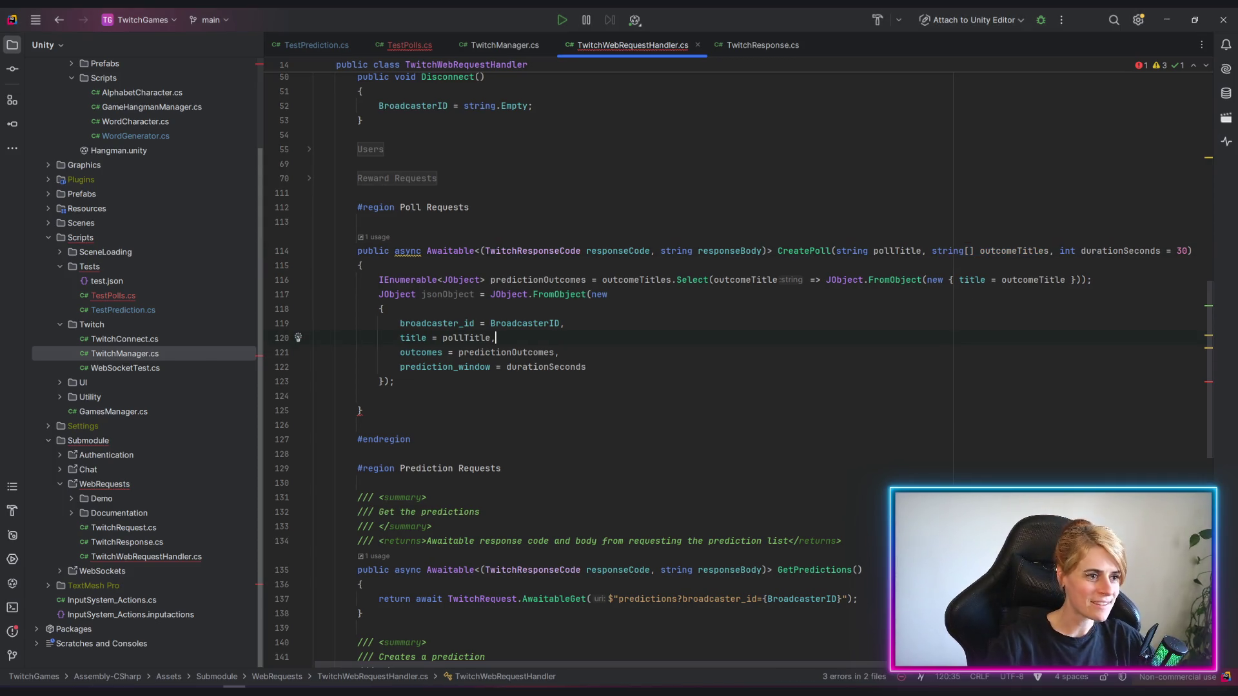
{"action": "key", "text": "alt+Tab"}
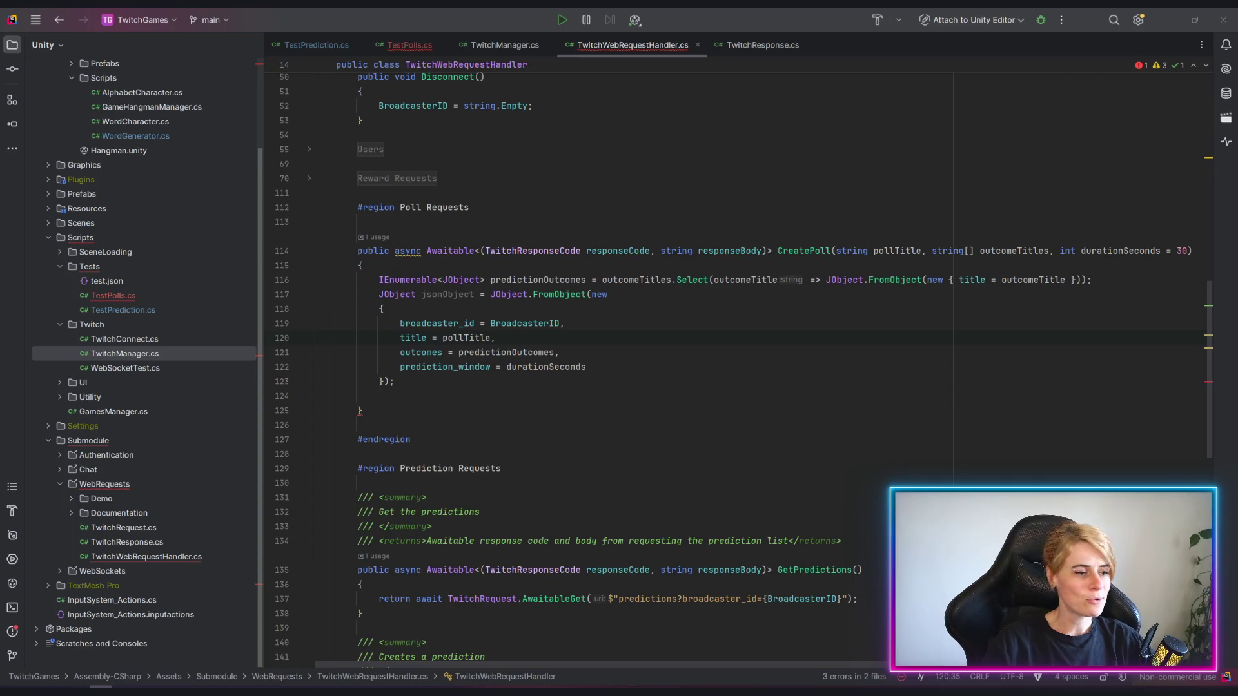
{"action": "left_click", "coordinate": [1017, 251]}
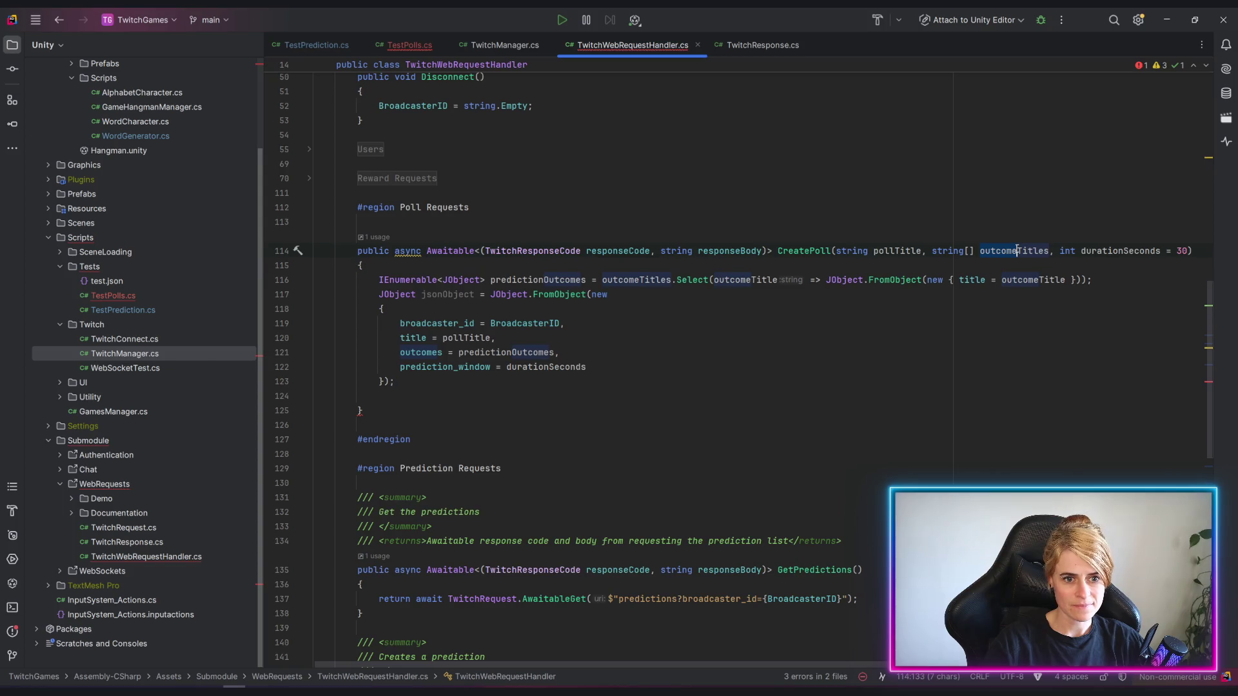
{"action": "key", "text": "shift+F6"}
{"action": "key", "text": "BackSpace"}
{"action": "key", "text": "BackSpace"}
{"action": "key", "text": "BackSpace"}
{"action": "type", "text": "choice"}
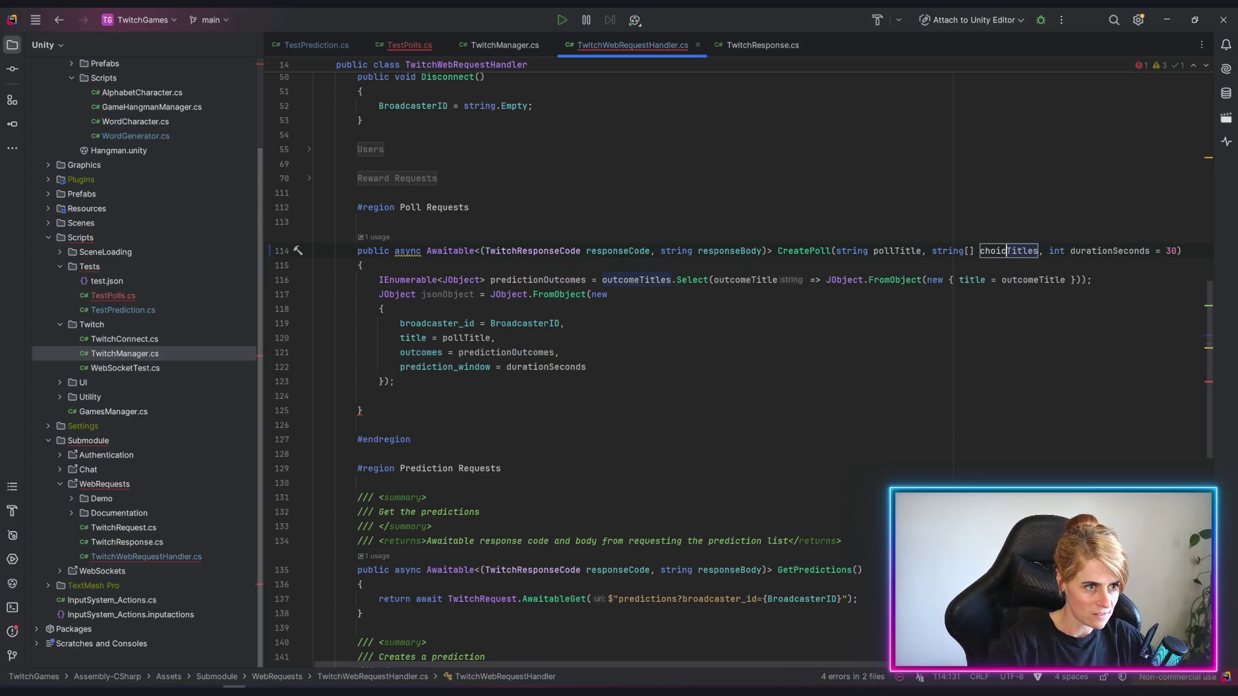
{"action": "type", "text": "s"}
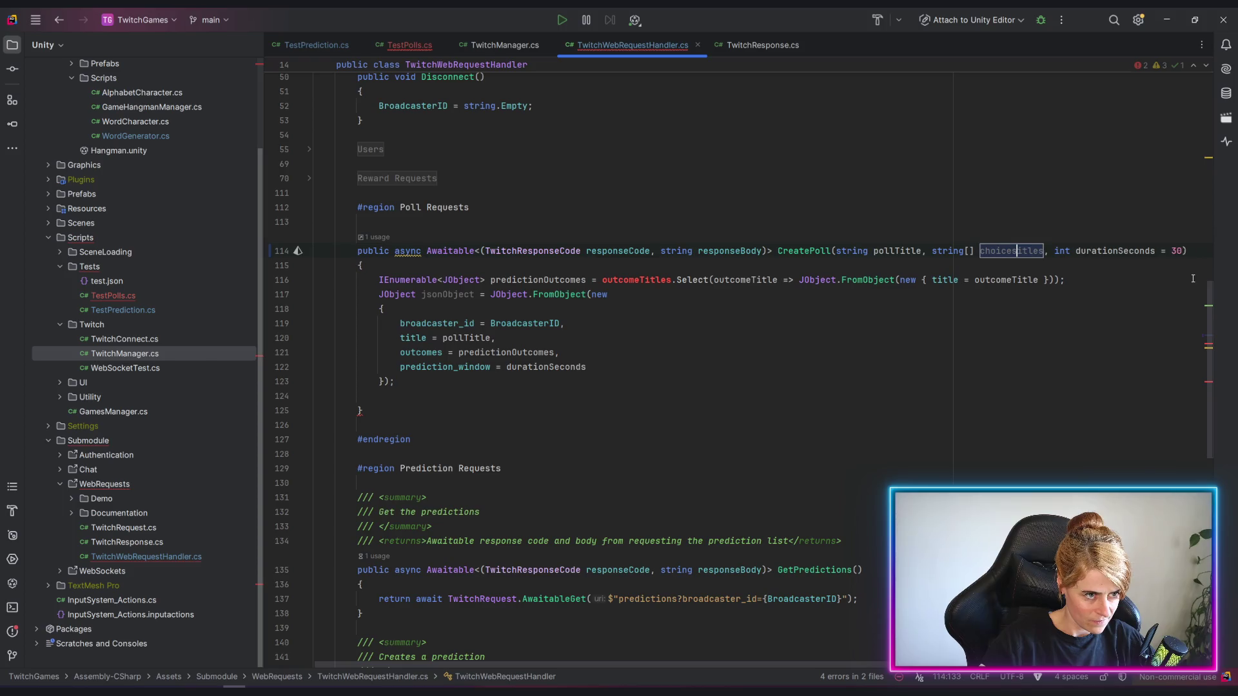
{"action": "key", "text": "Delete"}
{"action": "key", "text": "Delete"}
{"action": "key", "text": "Delete"}
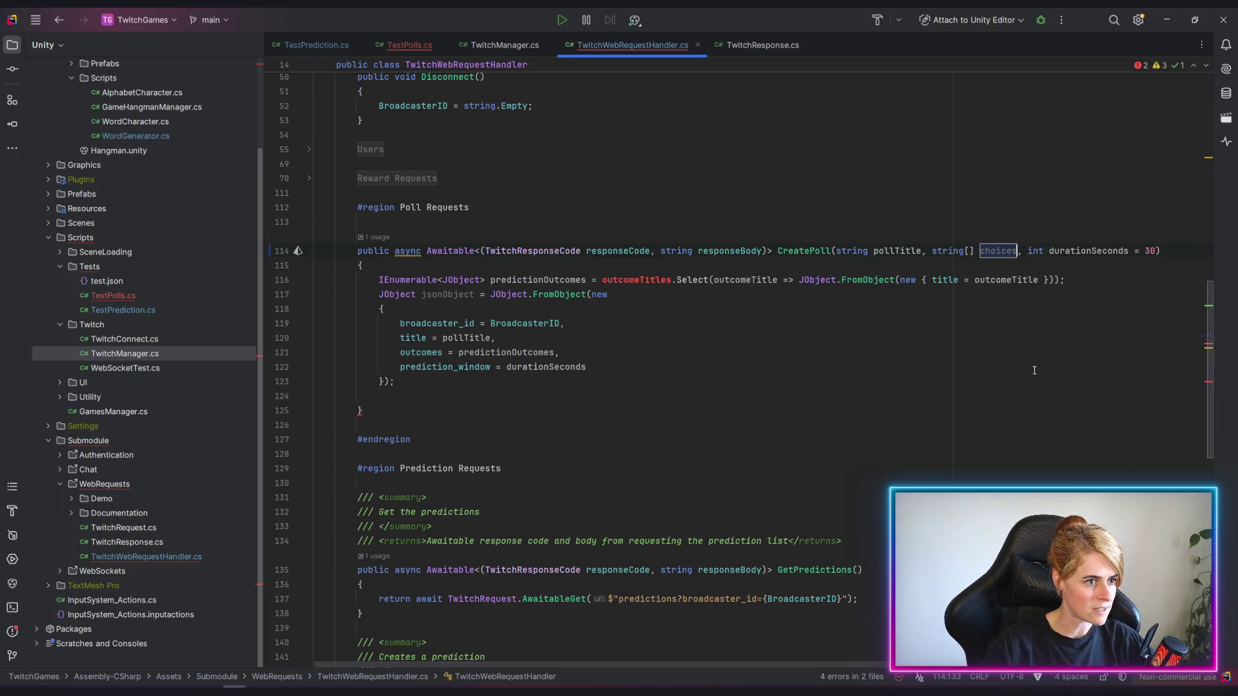
{"action": "left_click", "coordinate": [600, 366]}
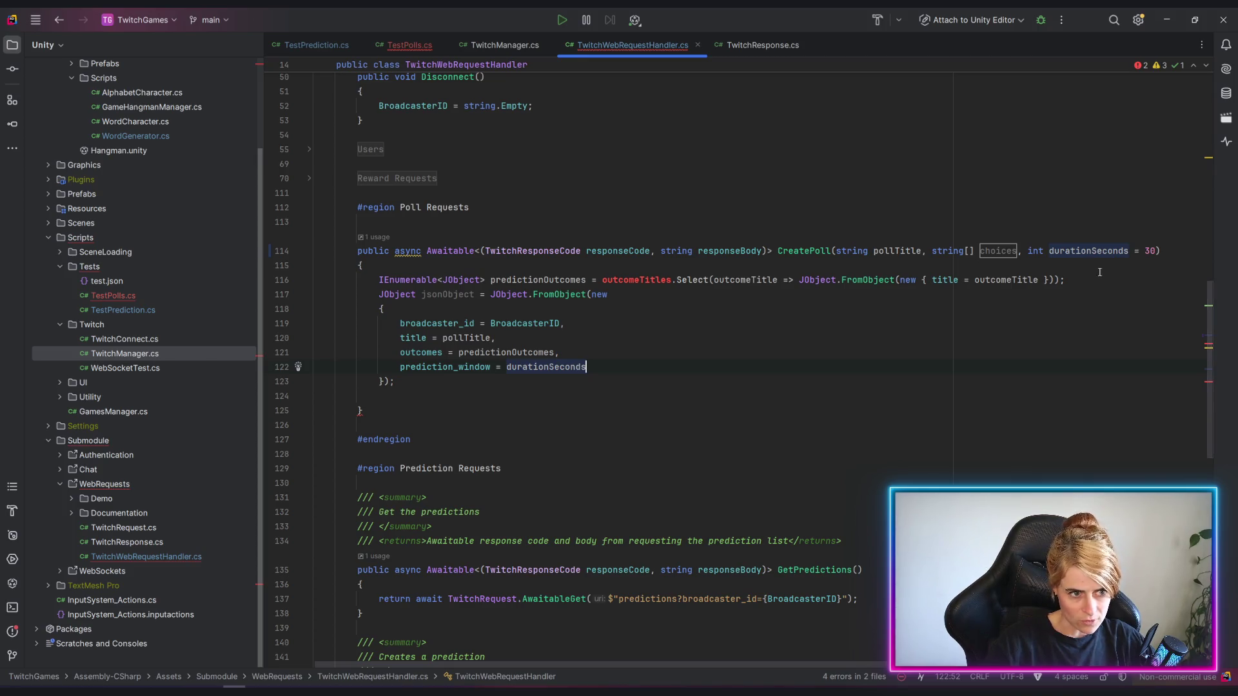
{"action": "left_click", "coordinate": [1157, 250]}
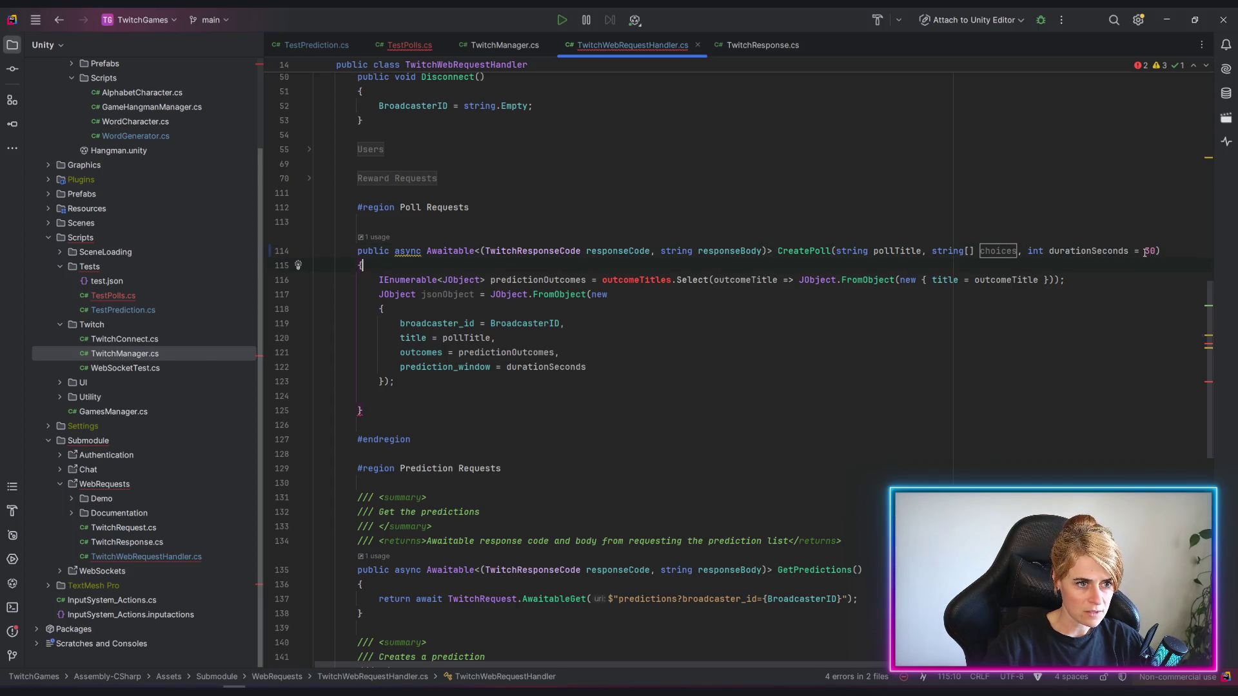
{"action": "type", "text": "15"}
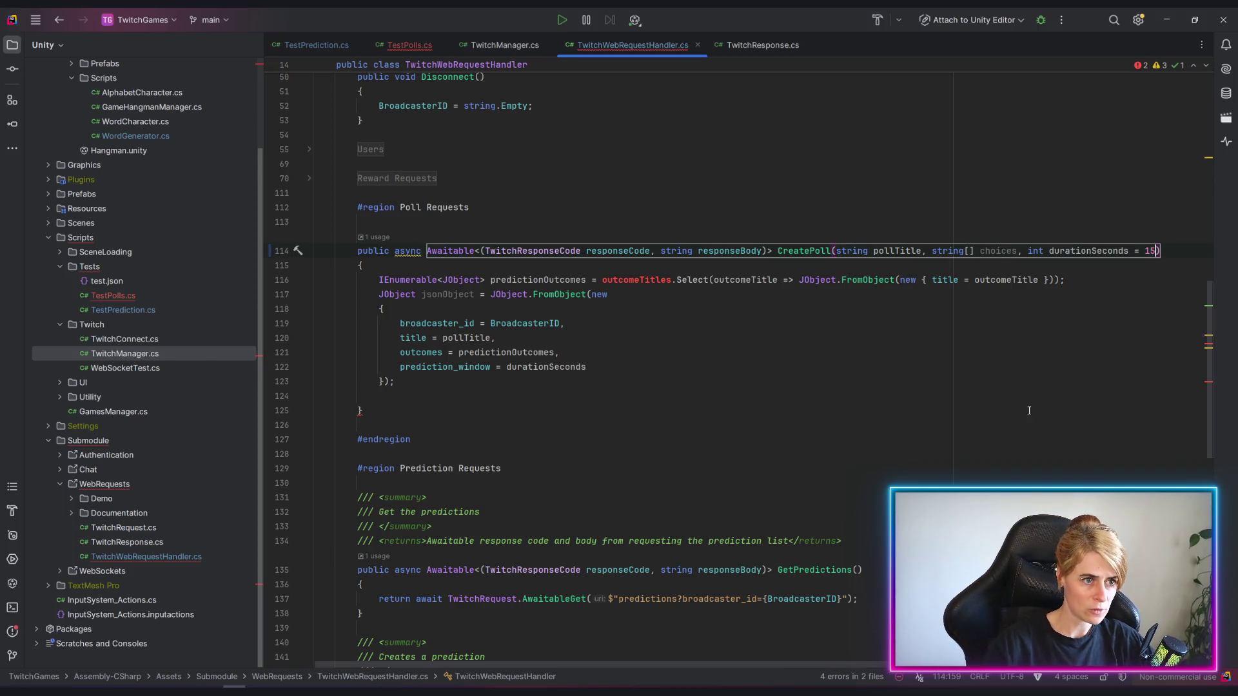
Default CreatePoll's duration to 15 and add bool enableChannelPointVoting = false, int channelPoints = 1 parameters.
{"action": "left_click", "coordinate": [820, 473]}
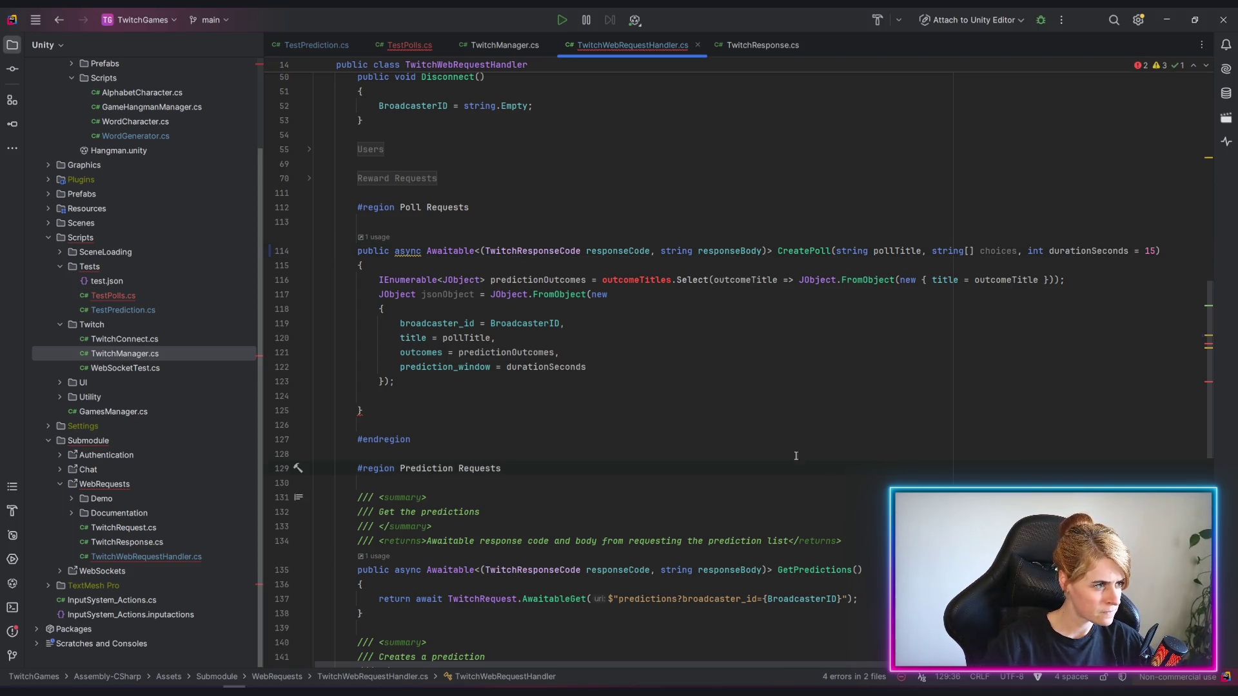
{"action": "left_click", "coordinate": [1155, 250]}
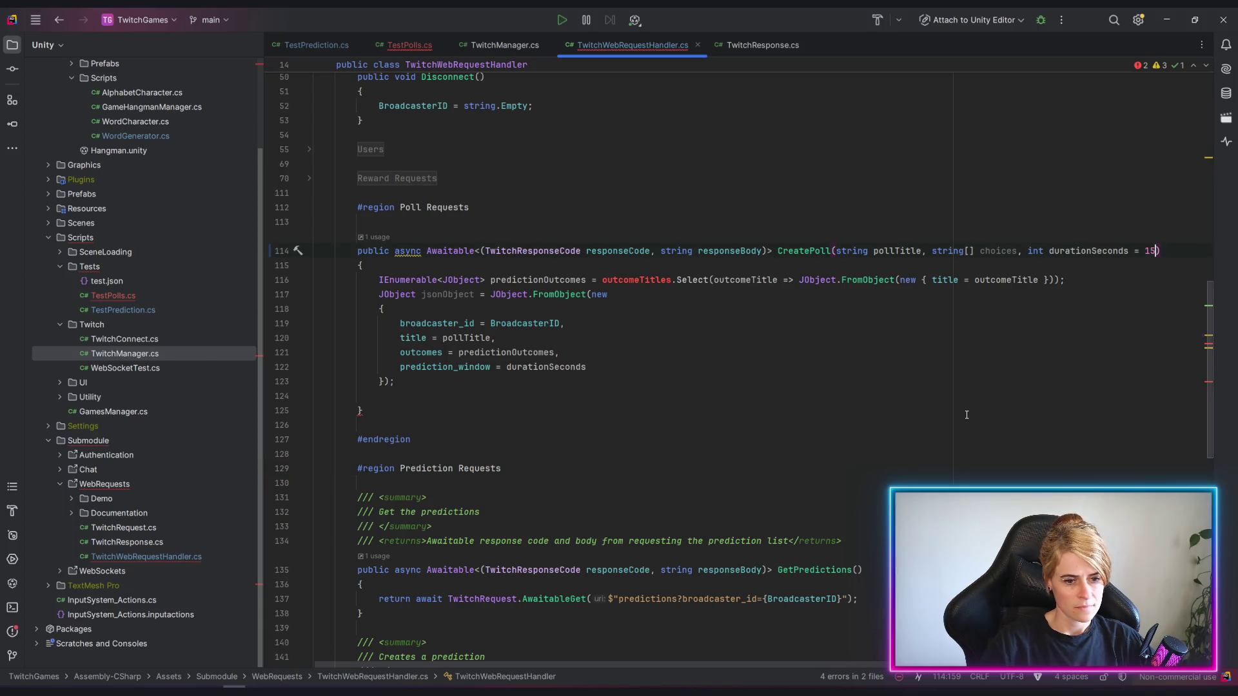
{"action": "type", "text": ","}
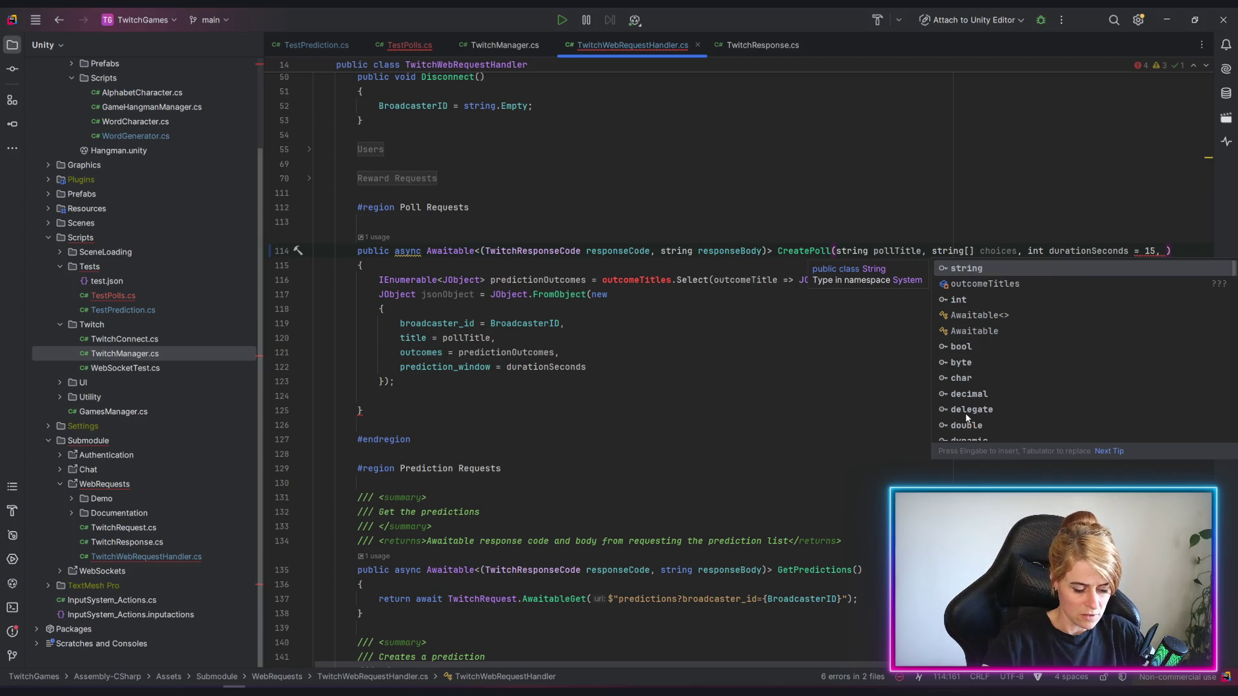
{"action": "type", "text": " bool "}
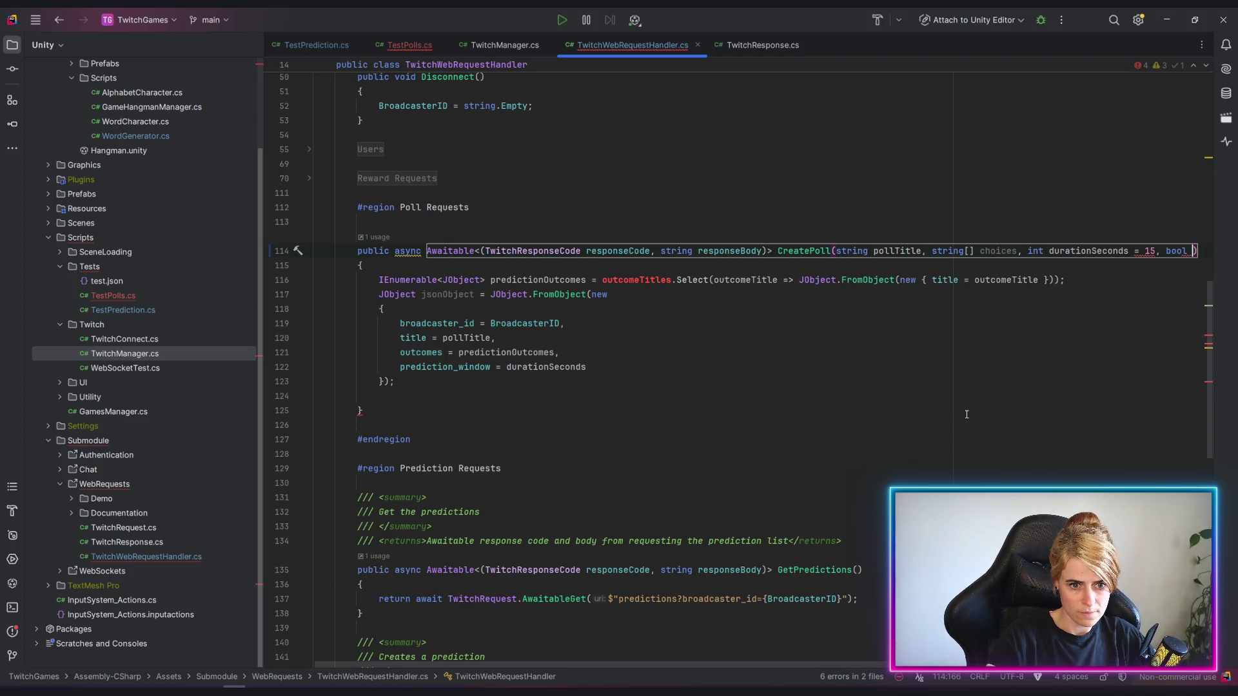
{"action": "type", "text": "enableChannelPo"}
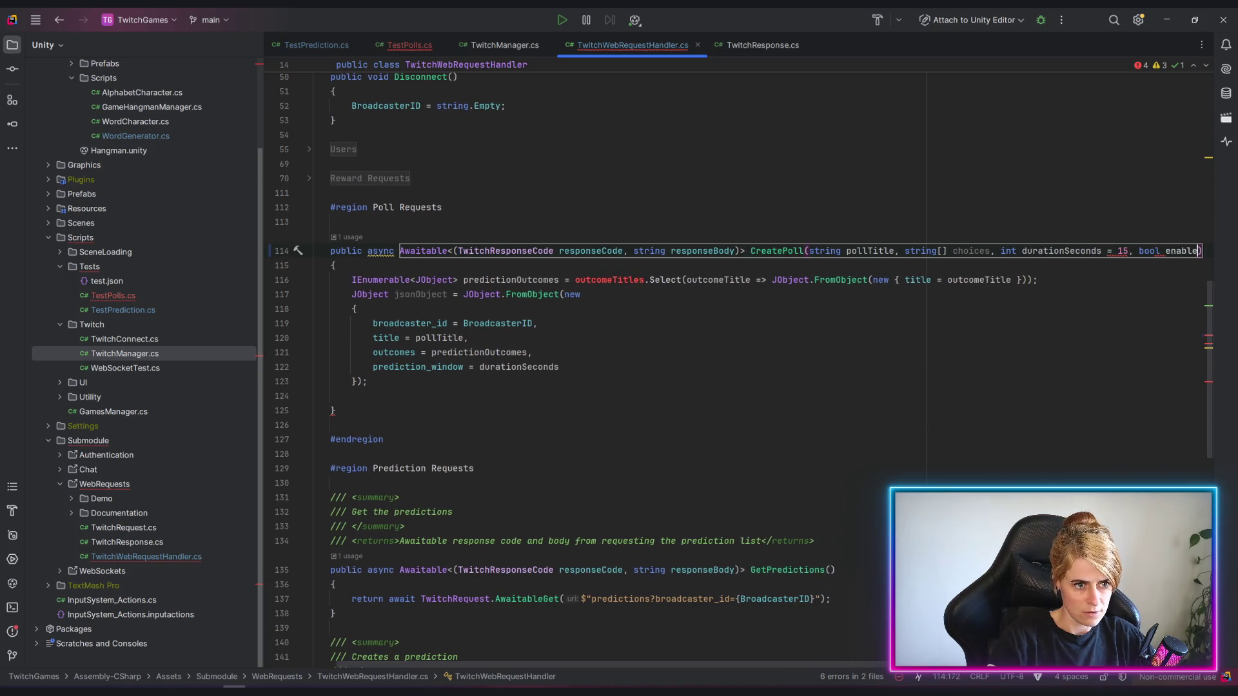
{"action": "type", "text": "intVoting"}
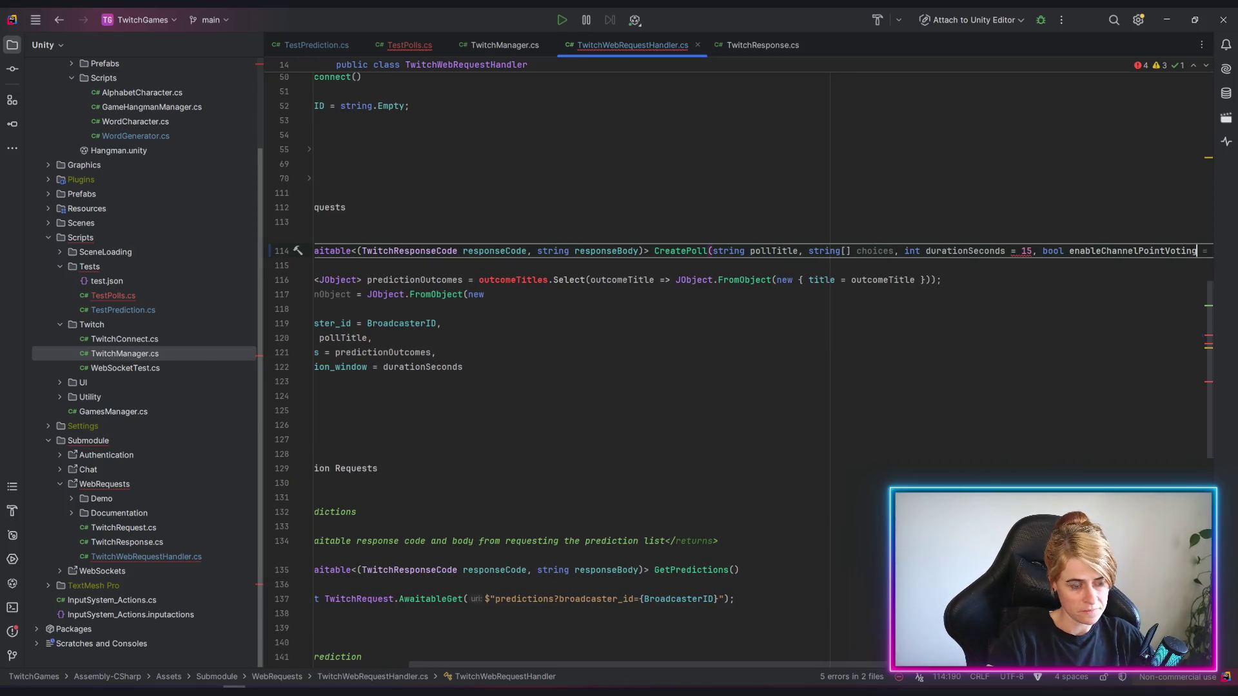
{"action": "type", "text": " = false,"}
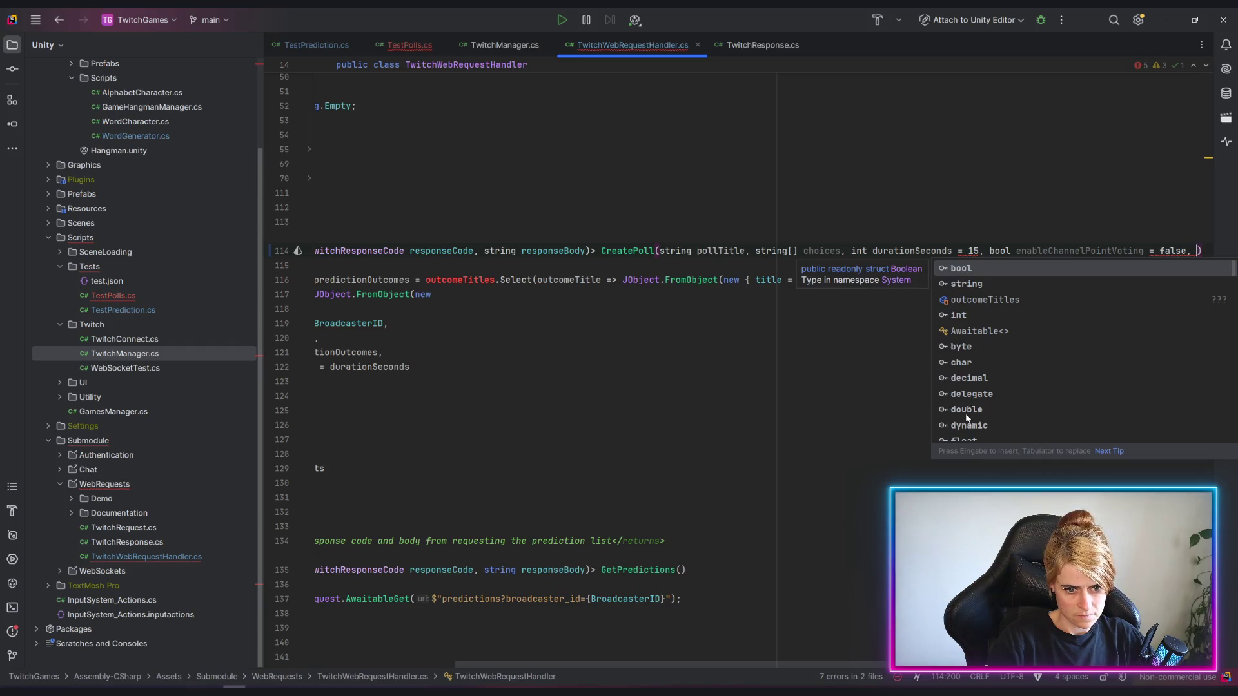
{"action": "type", "text": "int channe"}
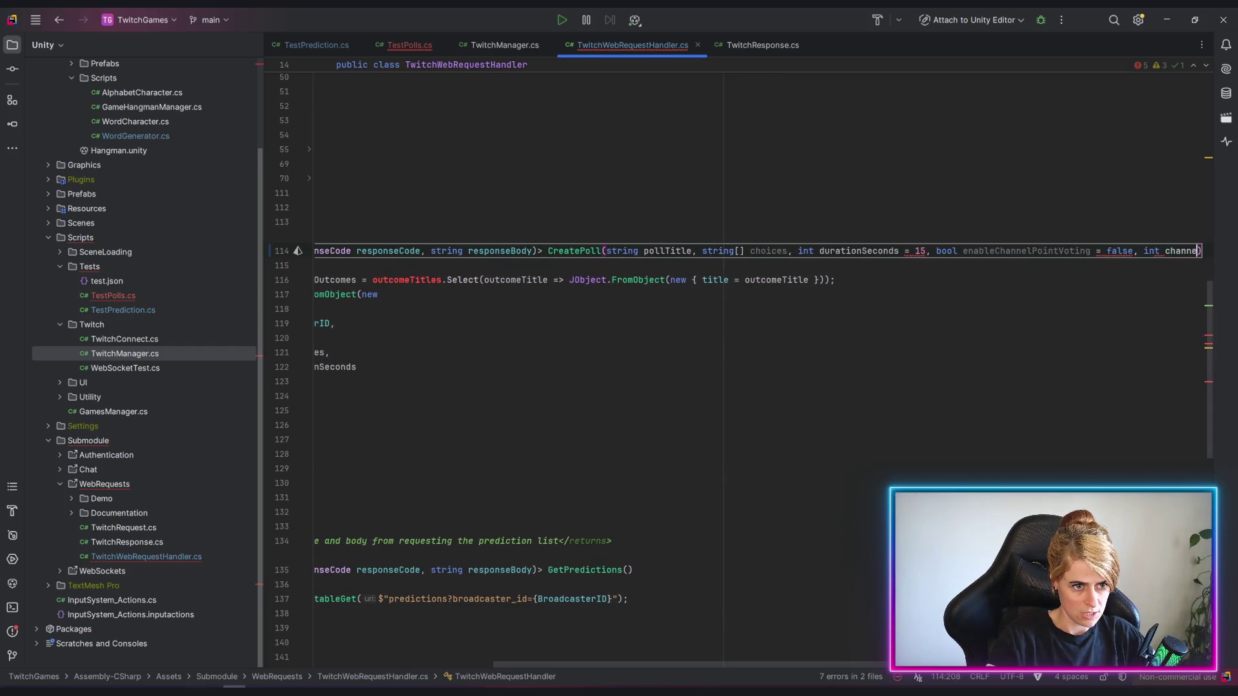
{"action": "type", "text": "lpoints "}
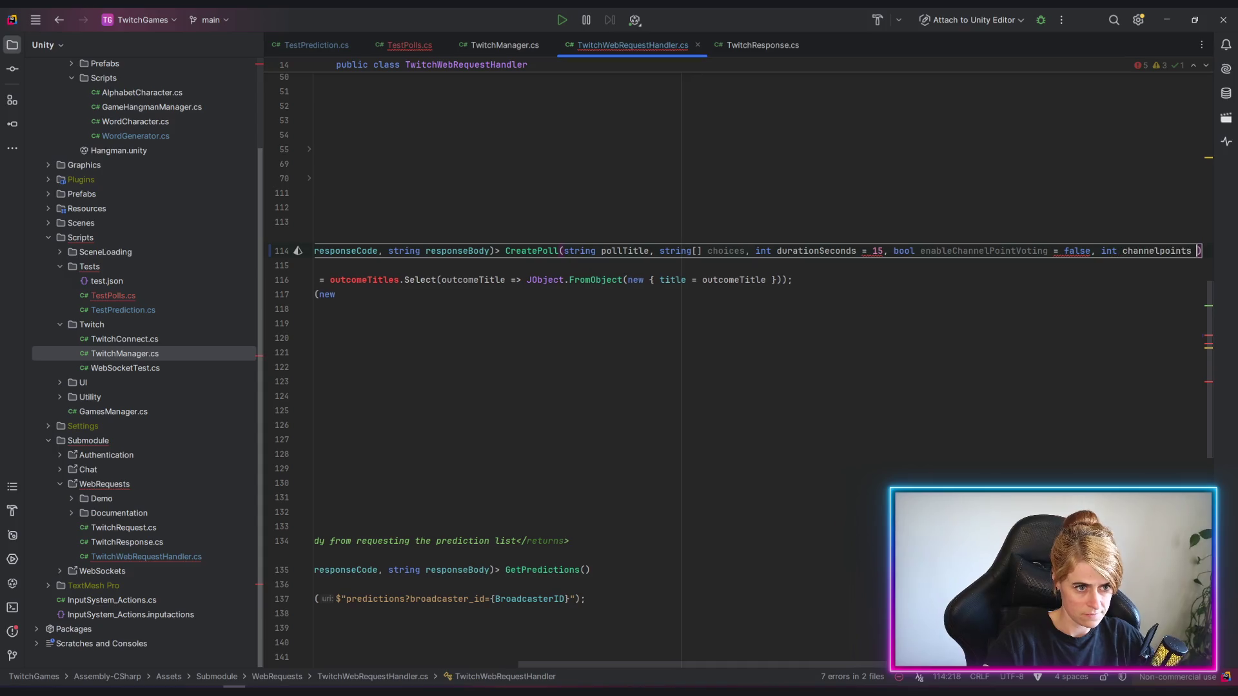
{"action": "type", "text": "= "}
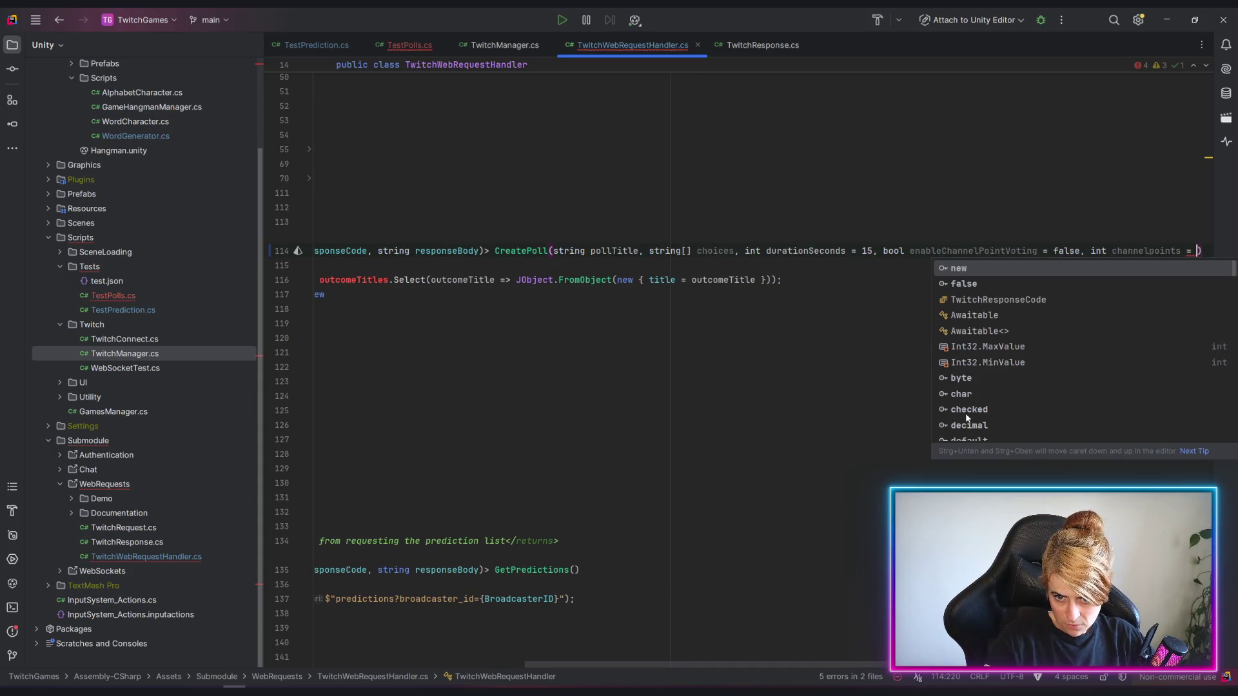
{"action": "type", "text": "1"}
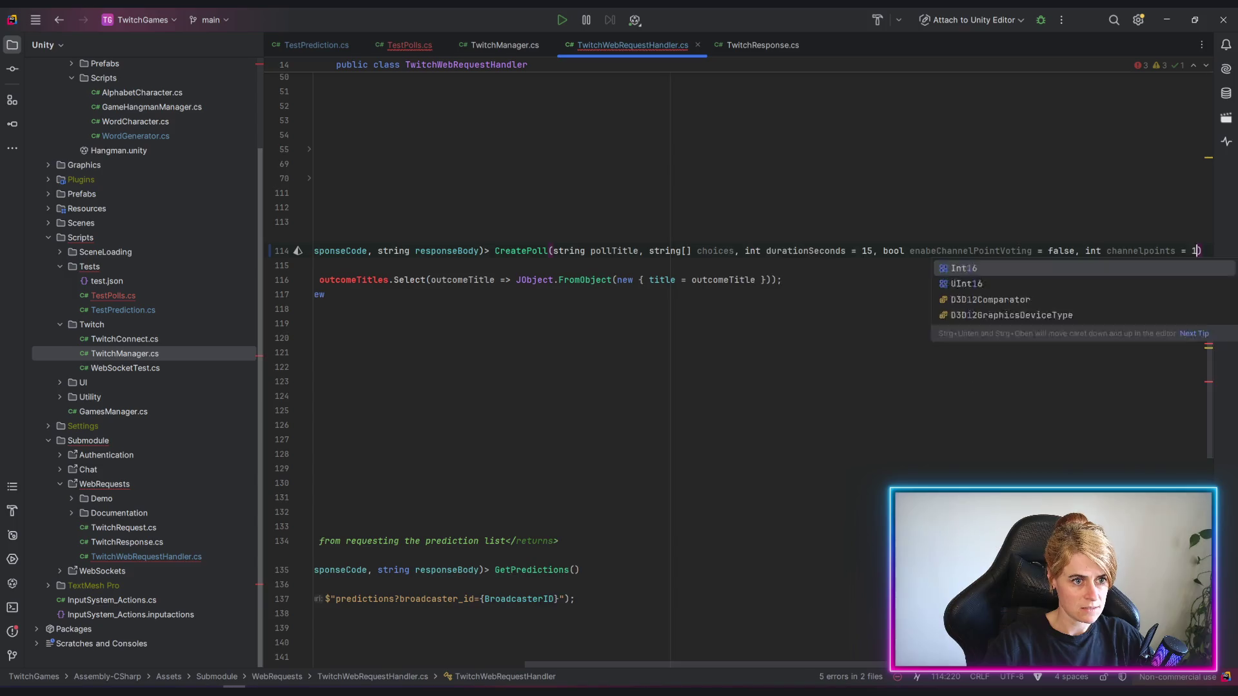
{"action": "left_click", "coordinate": [874, 435]}
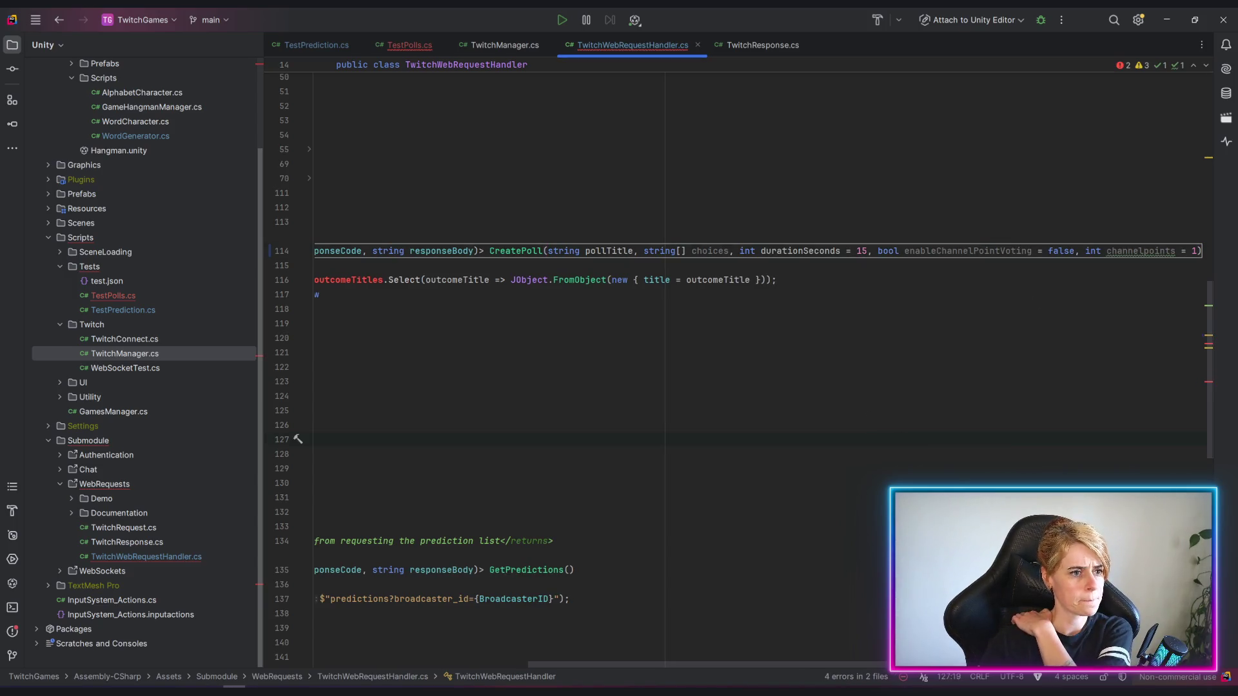
{"action": "double_click", "coordinate": [1147, 251]}
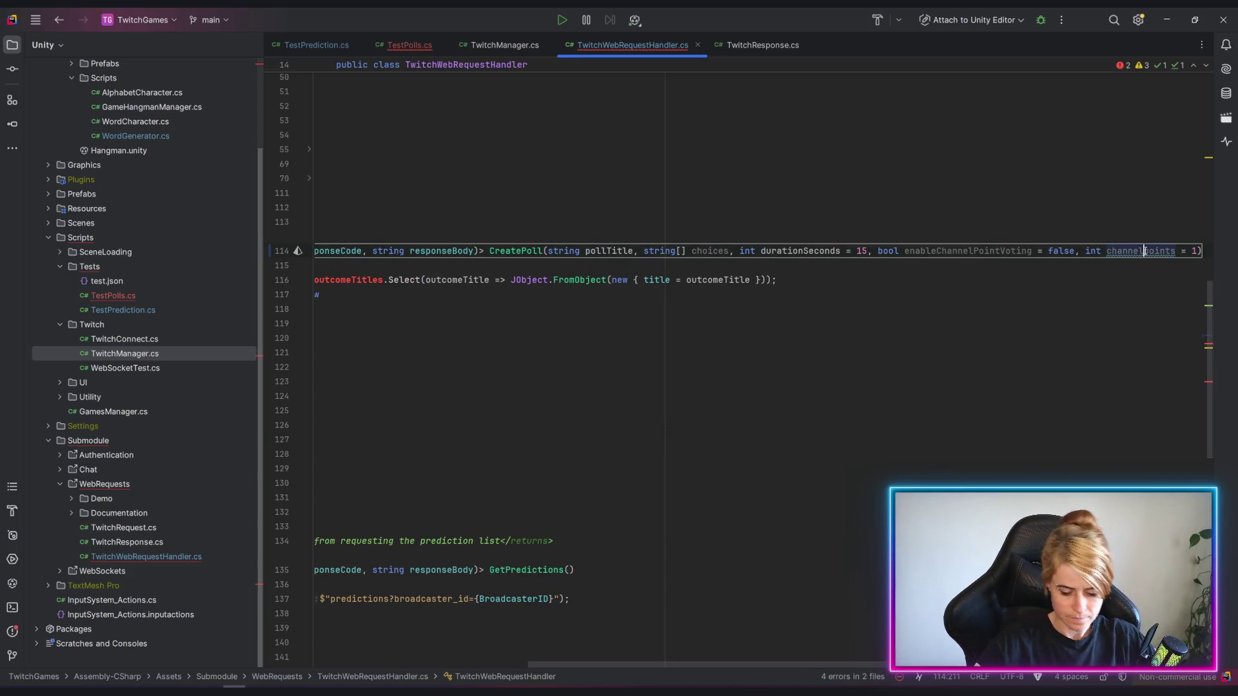
{"action": "left_click", "coordinate": [1147, 251]}
{"action": "key", "text": "Delete"}
{"action": "type", "text": "P"}
{"action": "left_click", "coordinate": [581, 308]}
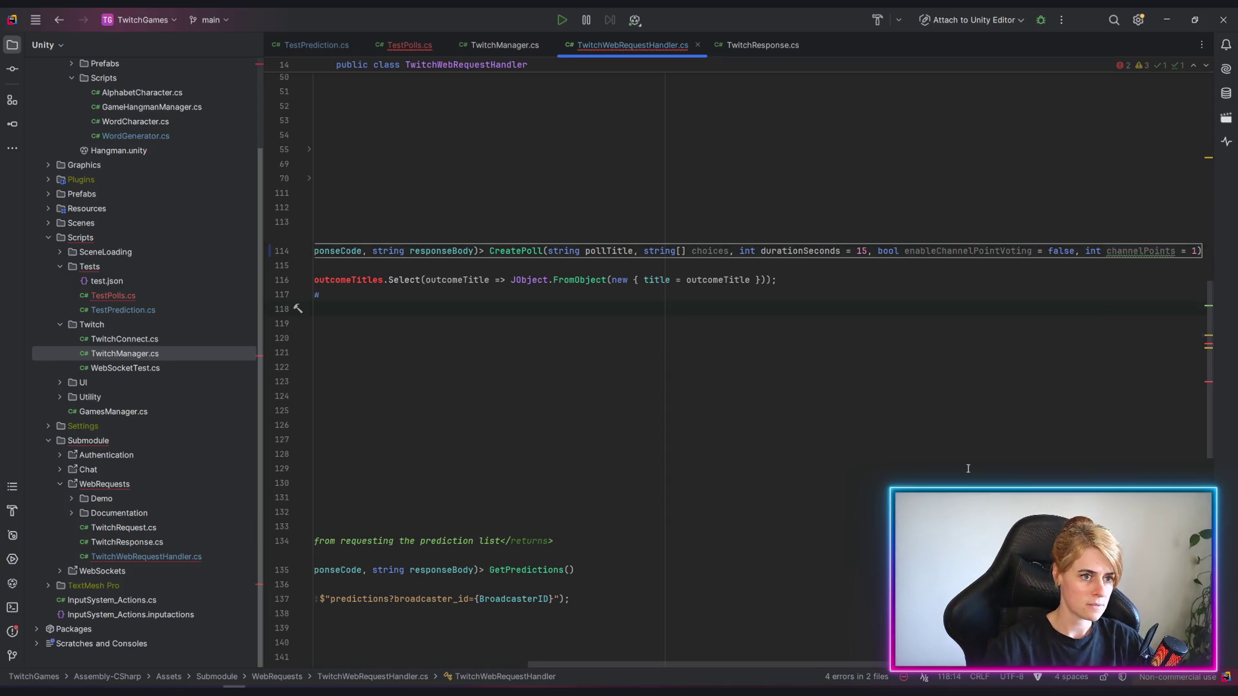
{"action": "left_click", "coordinate": [594, 663]}
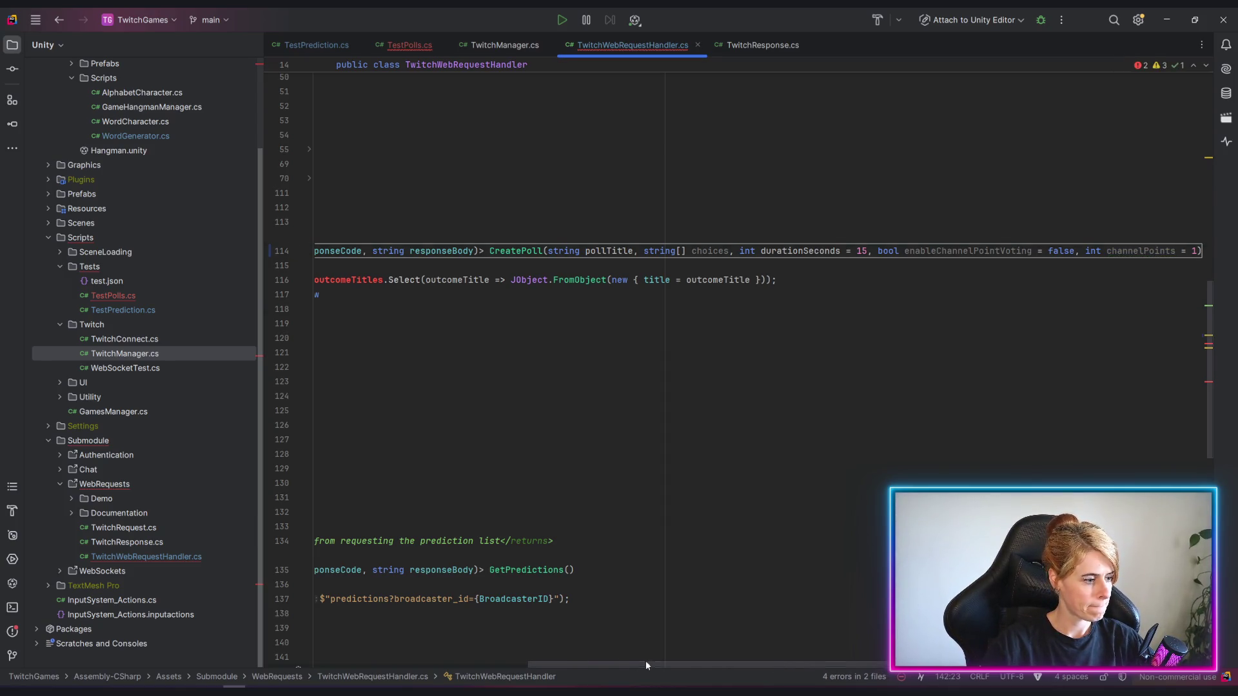
{"action": "left_click_drag", "start_coordinate": [645, 661], "coordinate": [426, 663]}
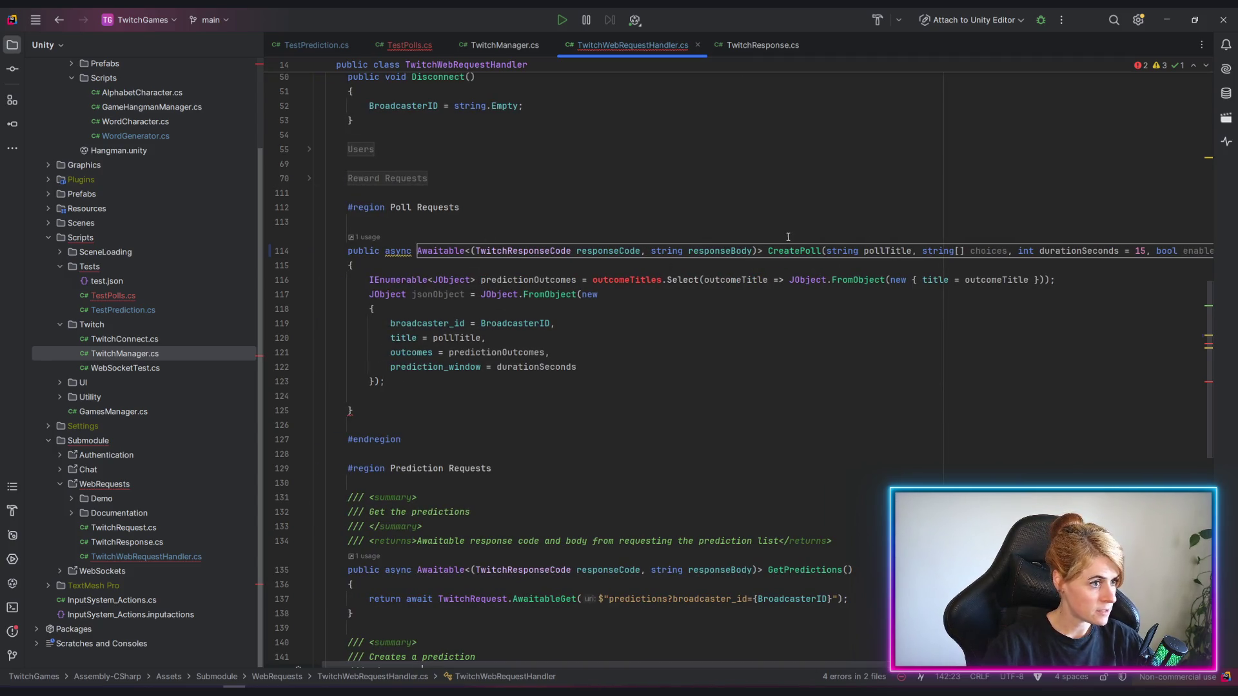
Make the CreatePoll request body send choices and duration instead of the prediction fields.
{"action": "left_click", "coordinate": [416, 353]}
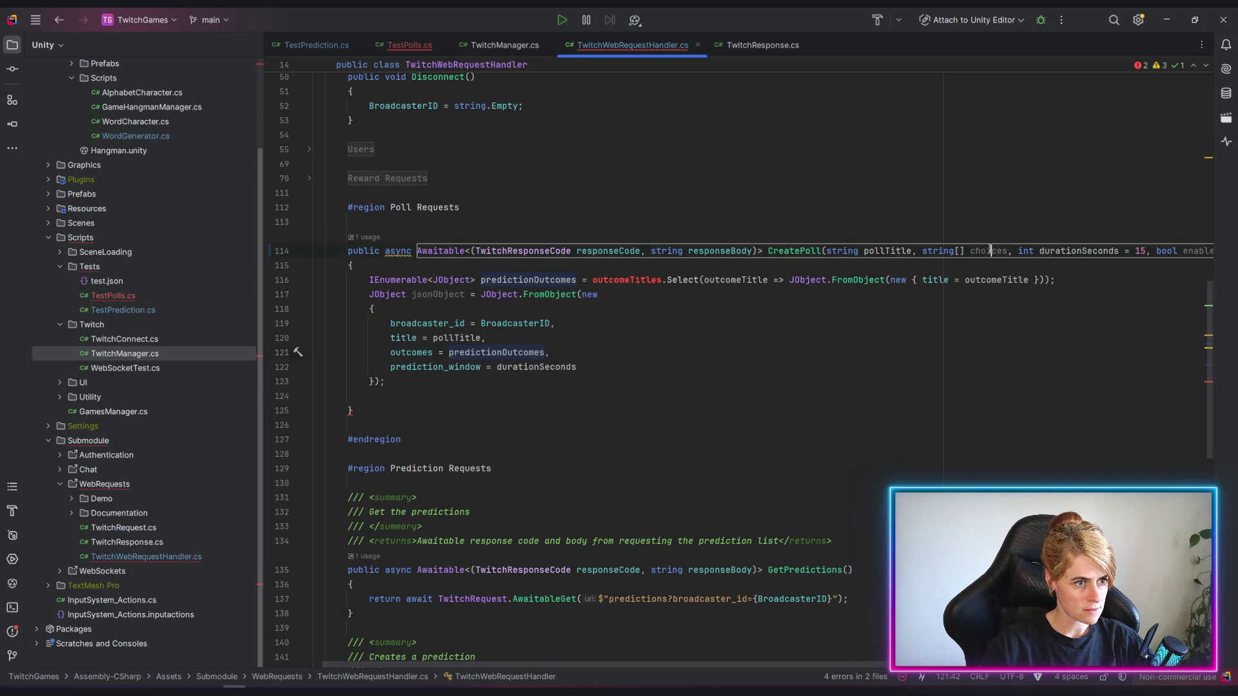
{"action": "double_click", "coordinate": [625, 280]}
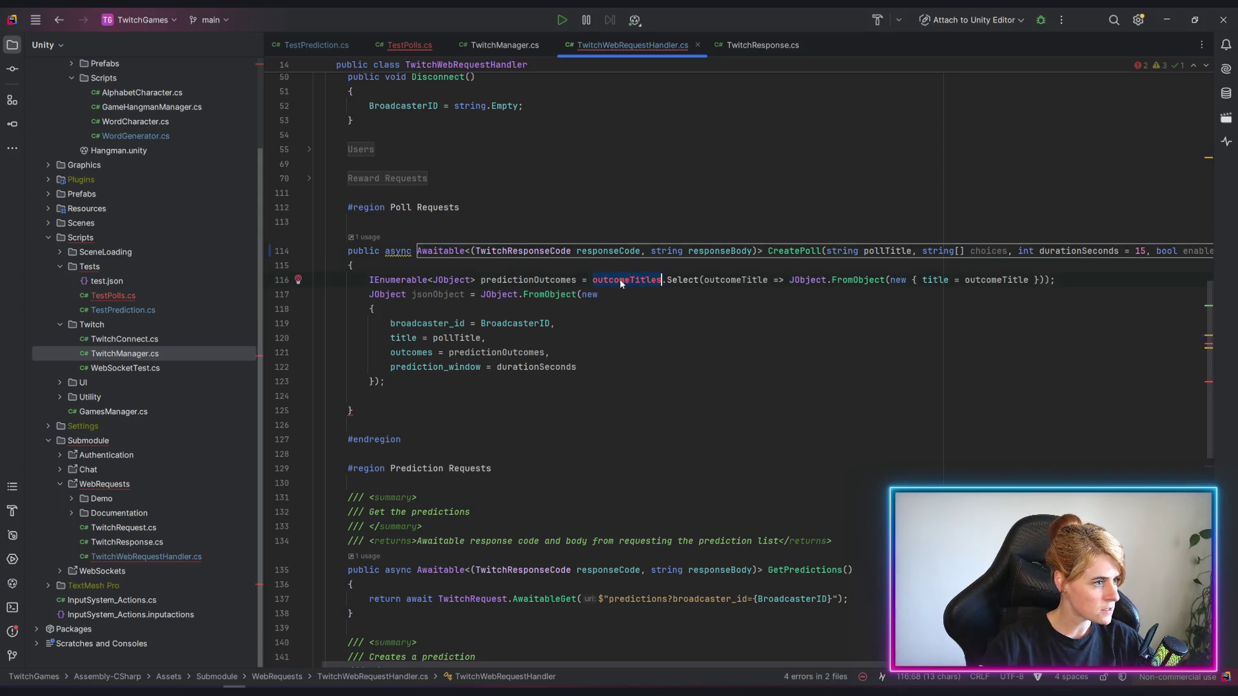
{"action": "type", "text": "choices"}
{"action": "left_click", "coordinate": [497, 353]}
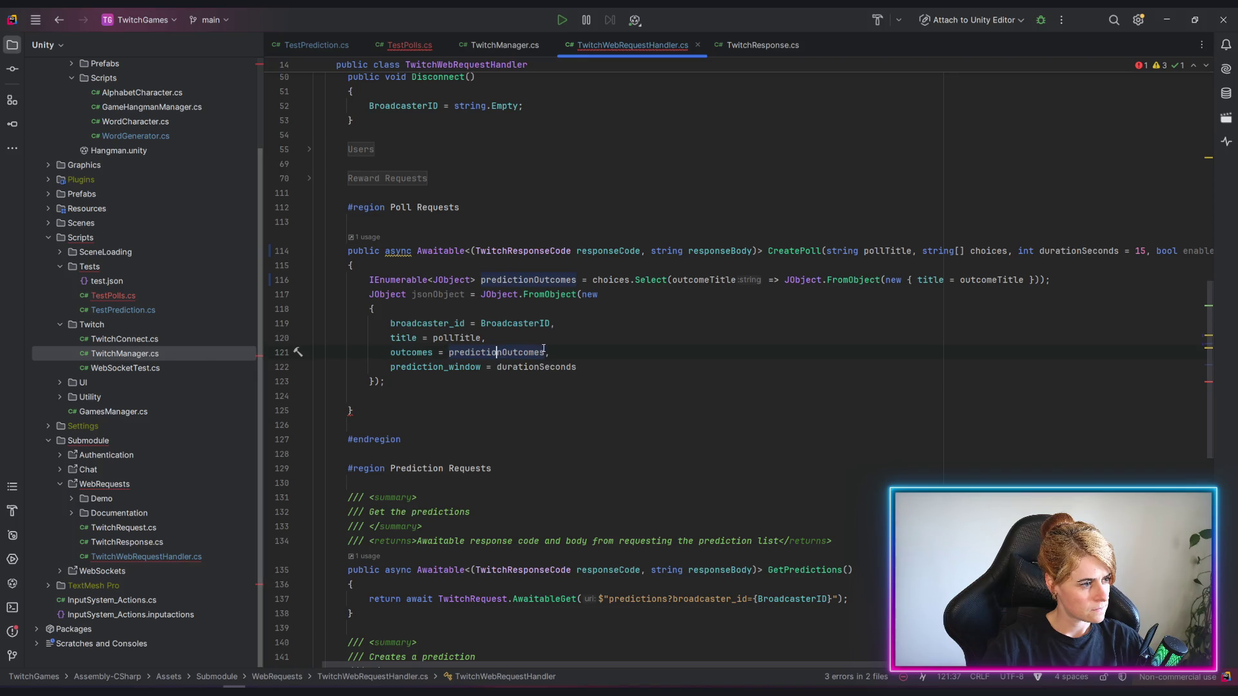
{"action": "left_click", "coordinate": [564, 352]}
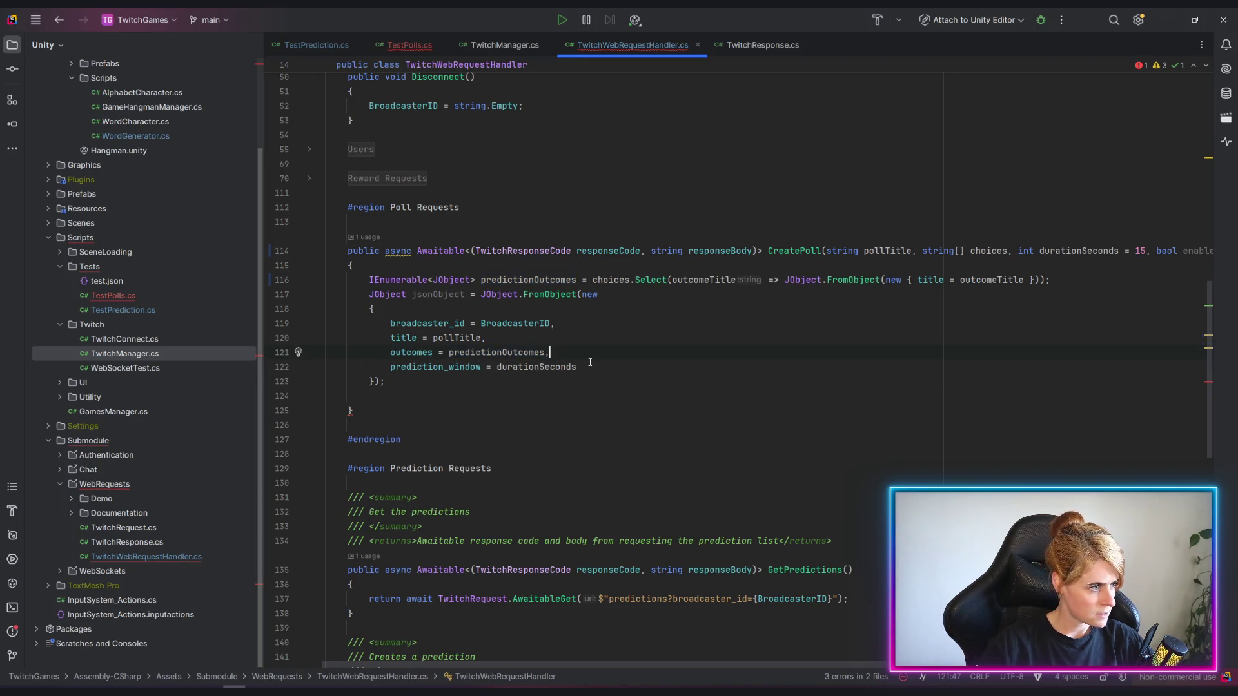
{"action": "key", "text": "Down"}
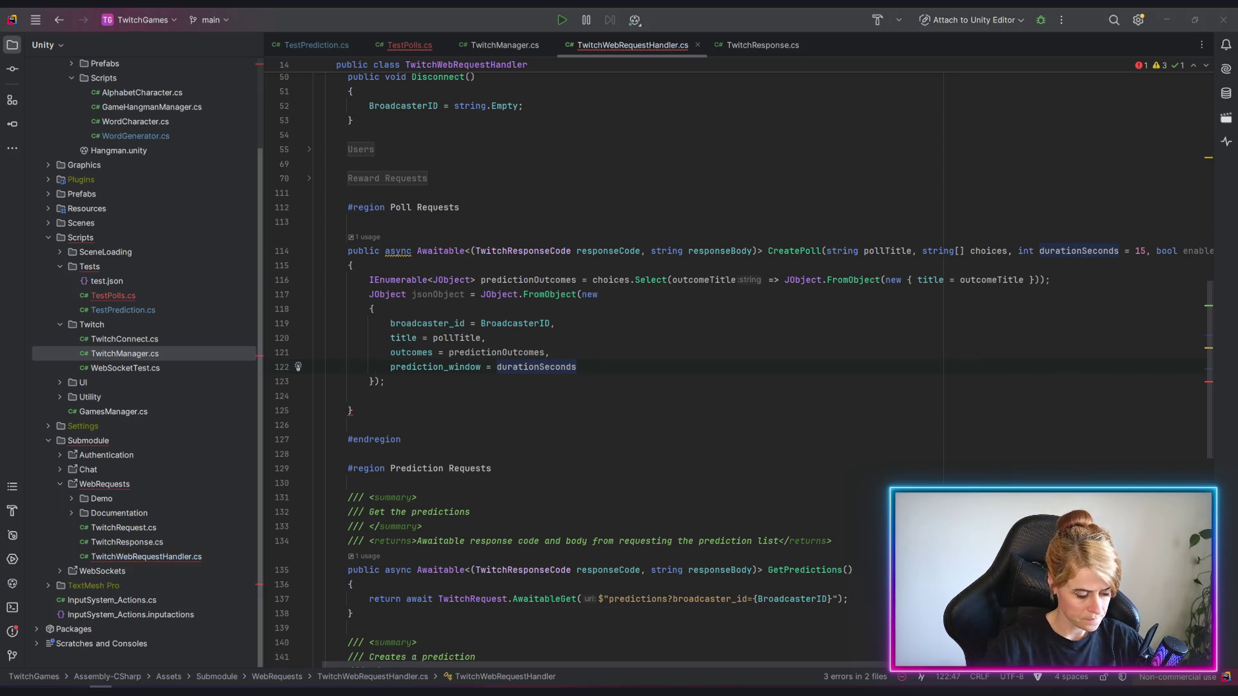
{"action": "left_click", "coordinate": [427, 367]}
{"action": "key", "text": "ctrl+z"}
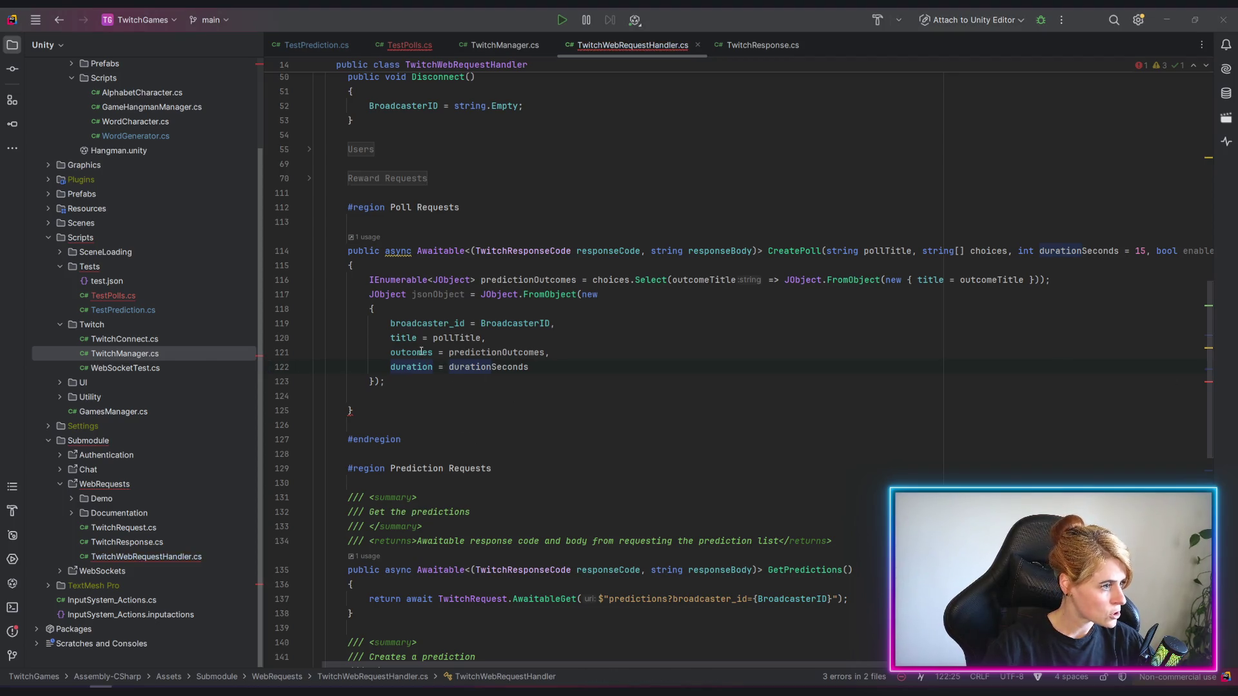
{"action": "key", "text": "ctrl+z"}
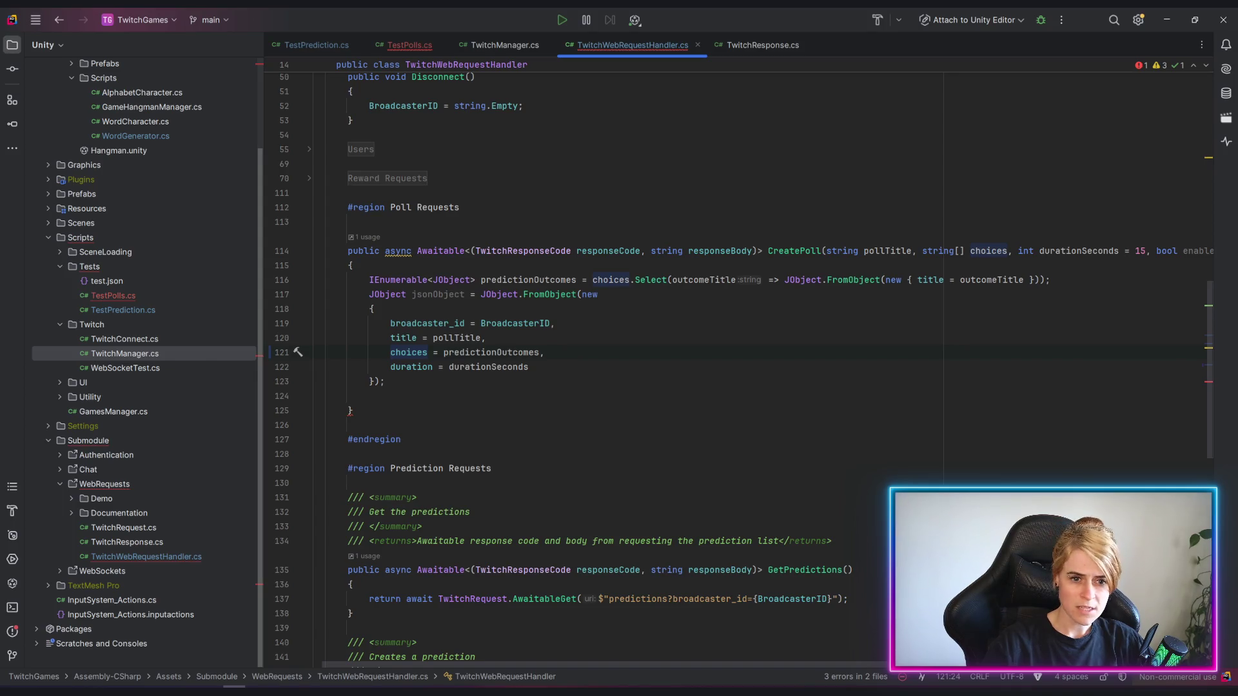
Add channel_points_voting_enabled = enableChannelPointVoting and channel_points_per_vote = channelPoints to the body.
{"action": "left_click", "coordinate": [589, 368]}
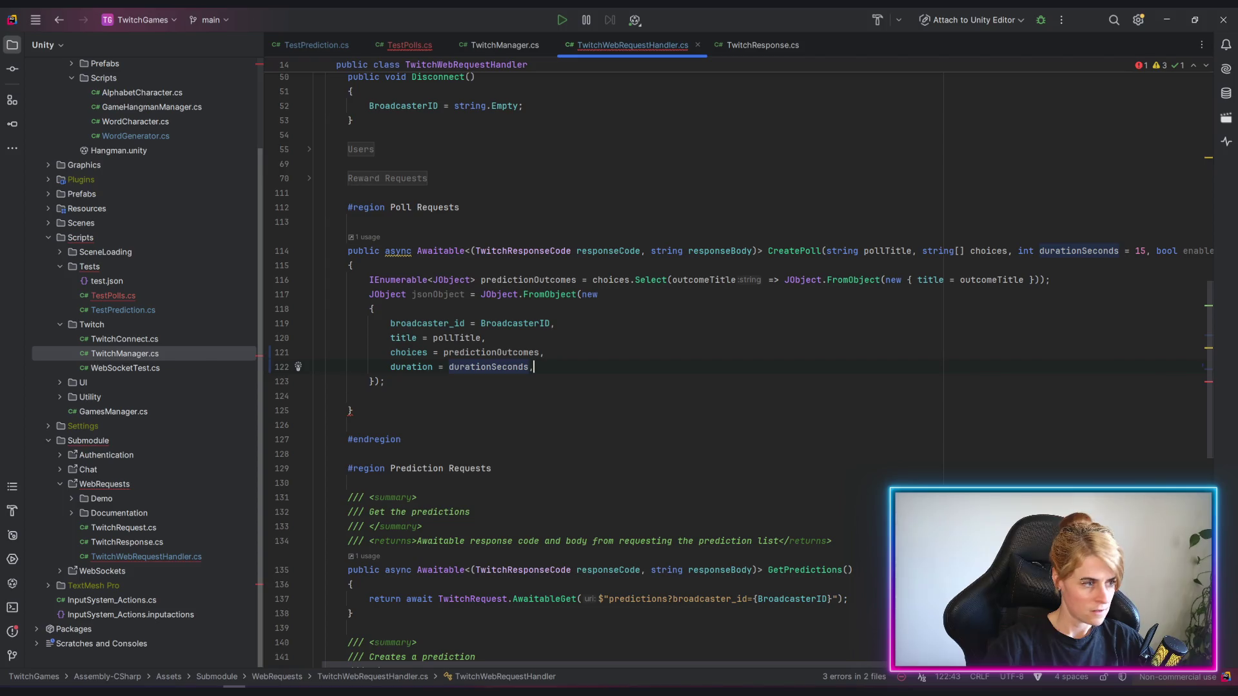
{"action": "type", "text": ","}
{"action": "key", "text": "Return"}
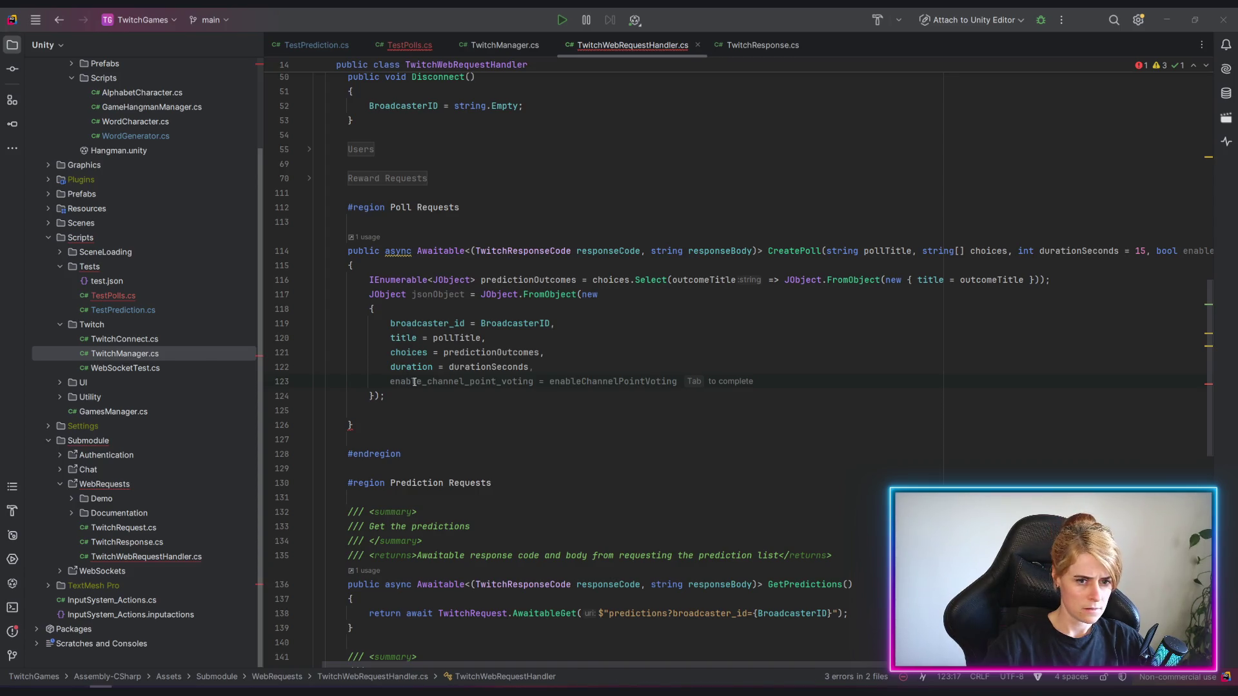
{"action": "key", "text": "ctrl+v"}
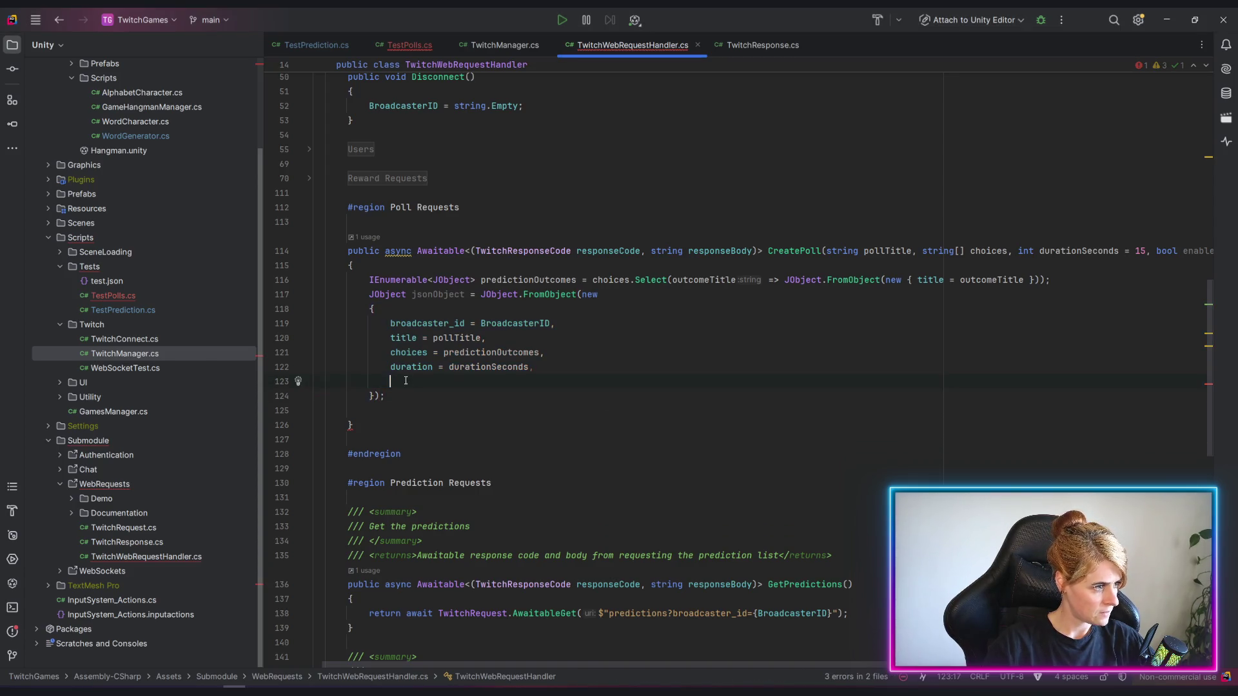
{"action": "key", "text": "BackSpace"}
{"action": "key", "text": "BackSpace"}
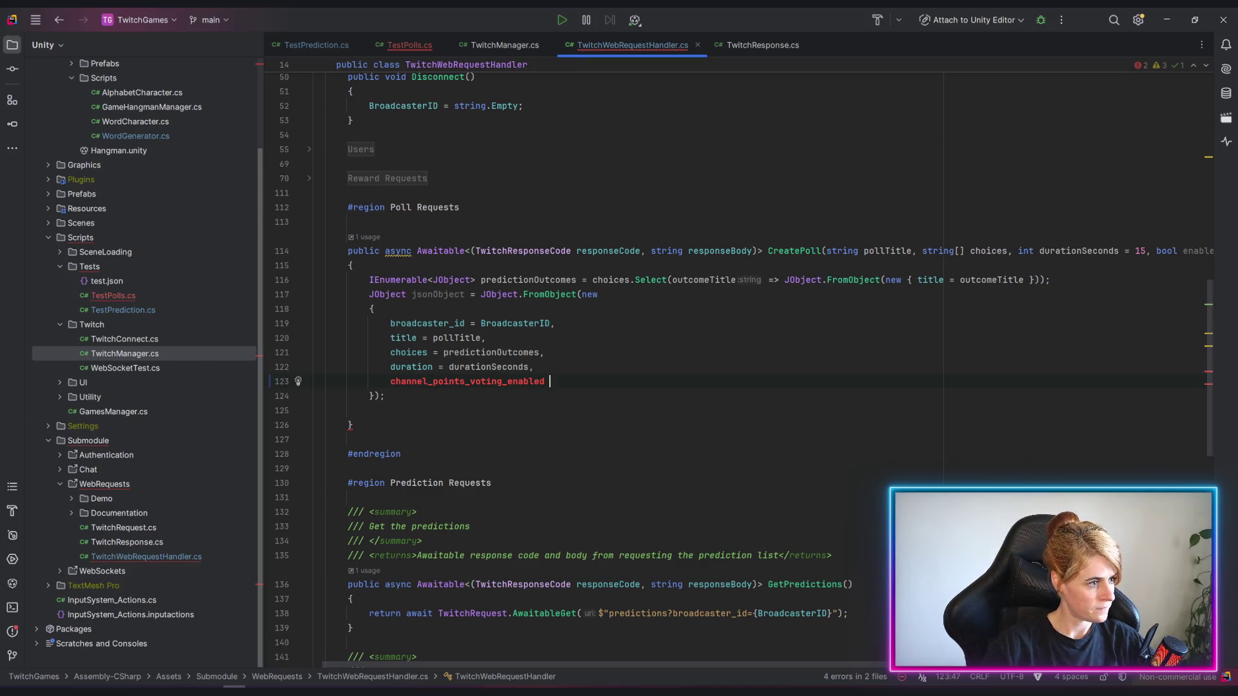
{"action": "type", "text": "= "}
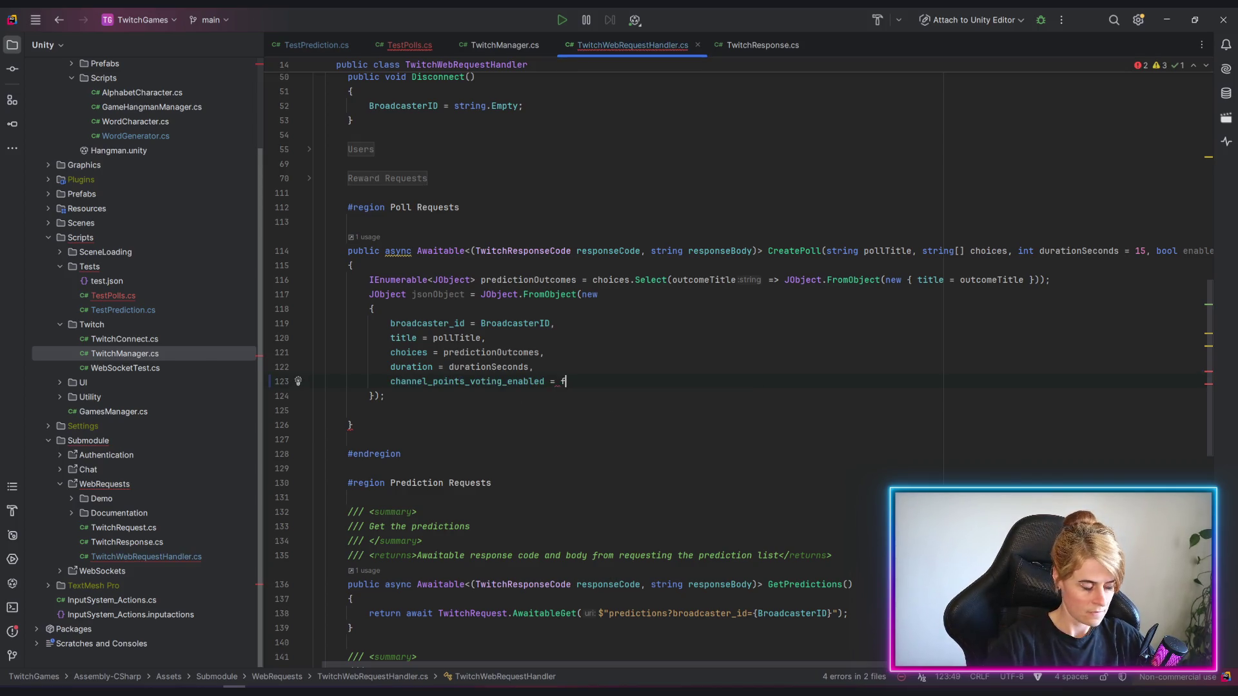
{"action": "type", "text": "false"}
{"action": "key", "text": "BackSpace"}
{"action": "key", "text": "BackSpace"}
{"action": "key", "text": "BackSpace"}
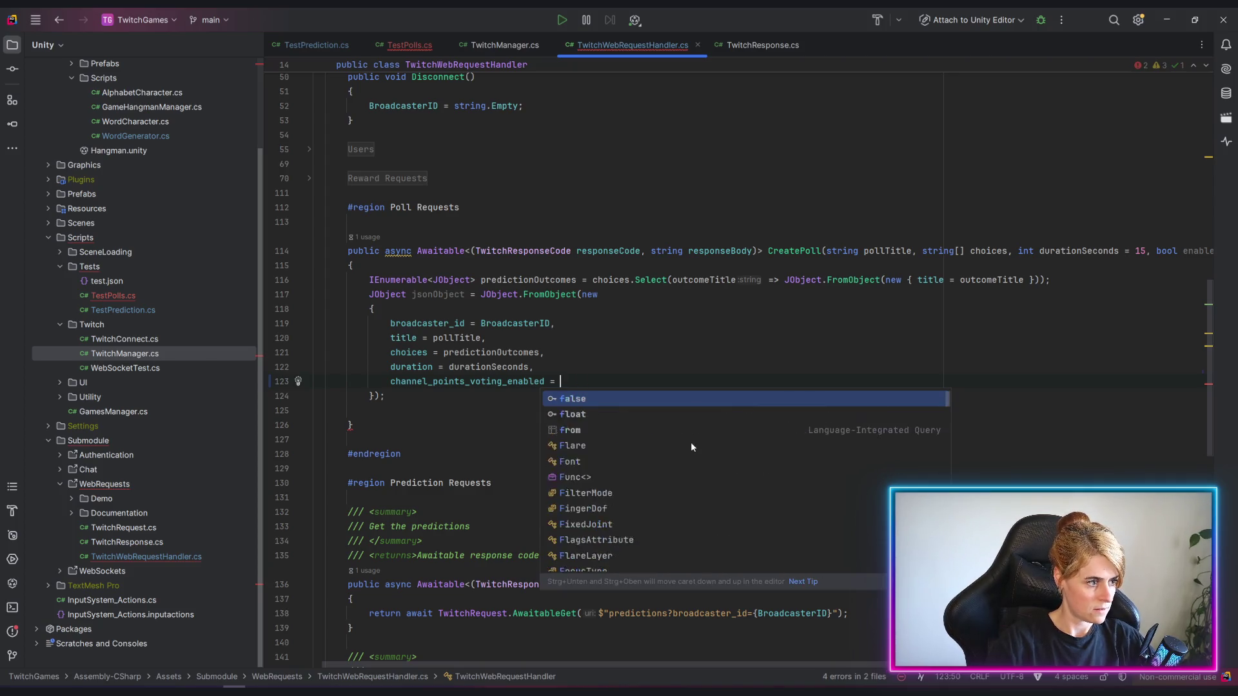
{"action": "type", "text": "e"}
{"action": "key", "text": "Down"}
{"action": "key", "text": "Down"}
{"action": "key", "text": "Tab"}
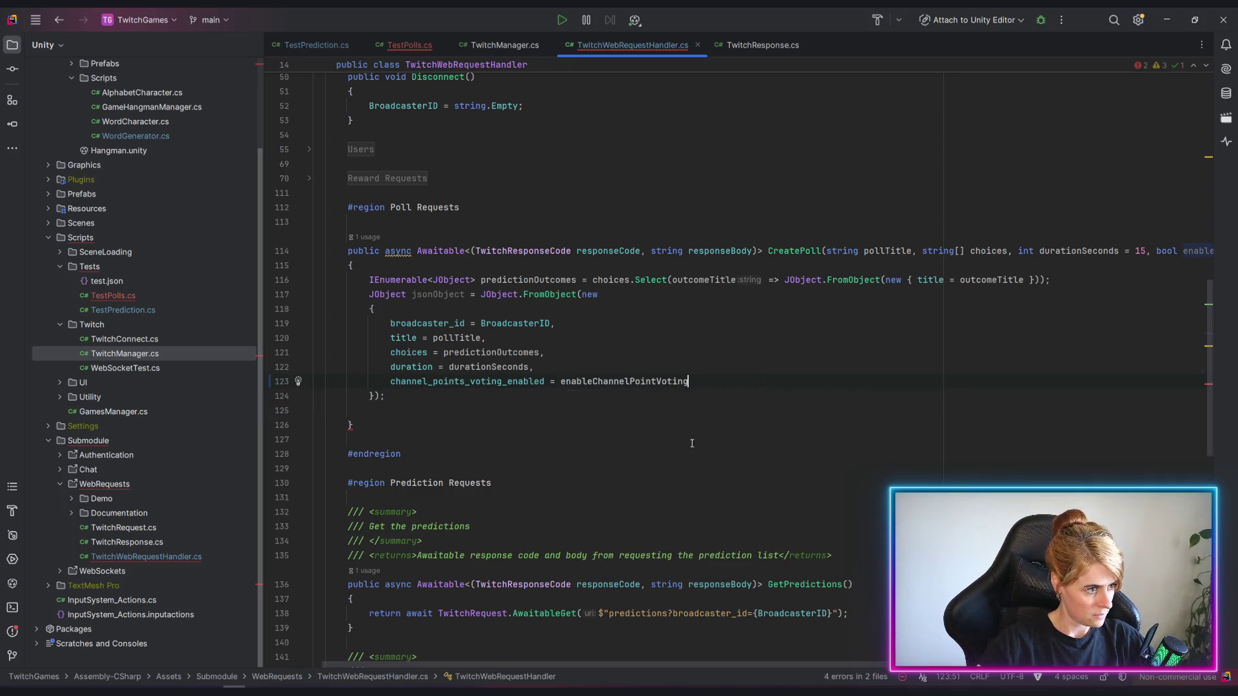
{"action": "type", "text": ","}
{"action": "key", "text": "Return"}
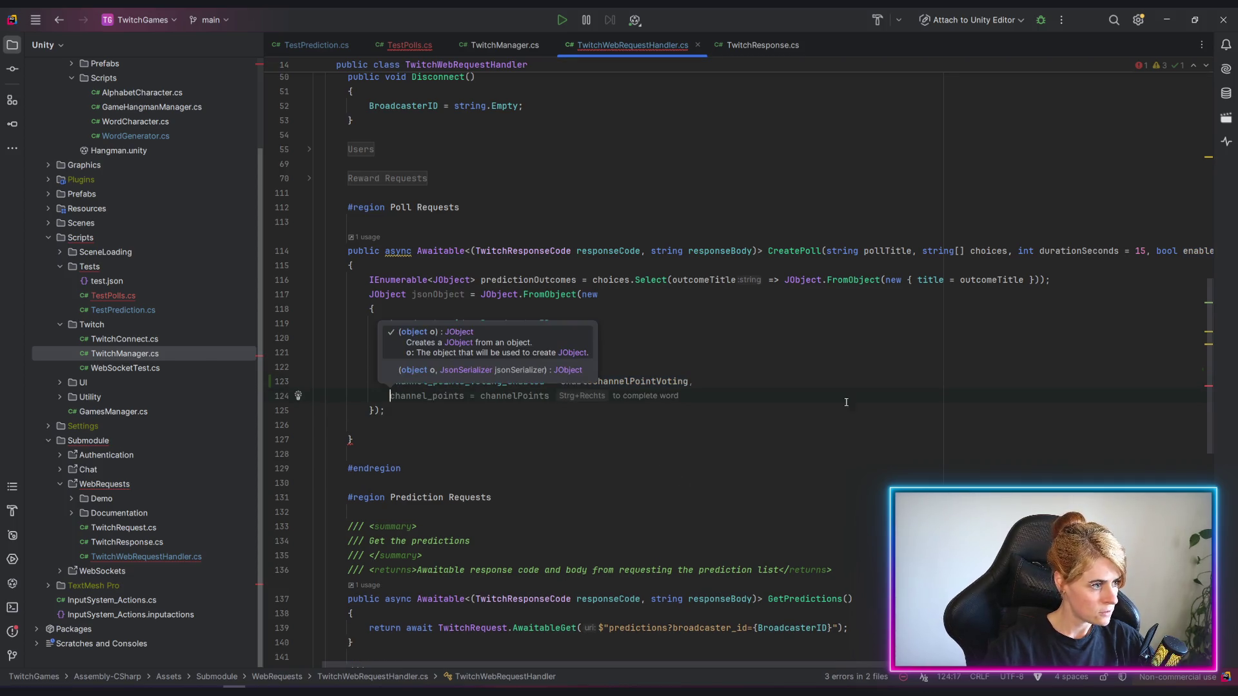
{"action": "key", "text": "alt+Tab"}
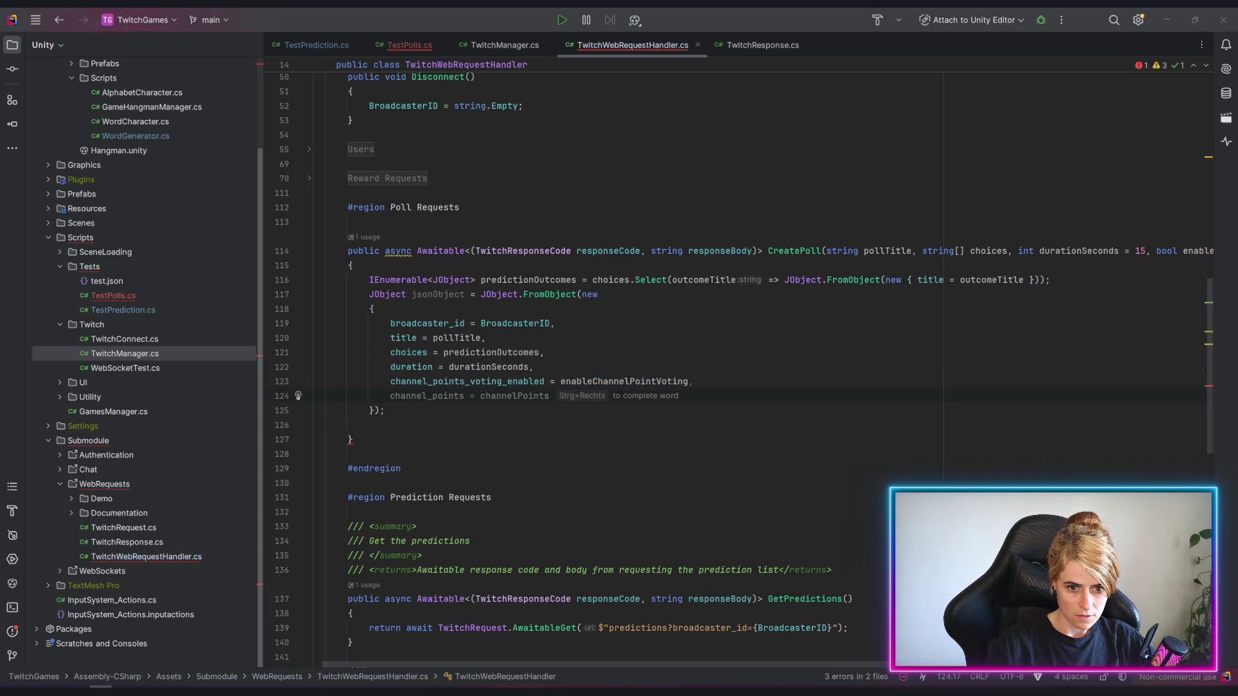
{"action": "key", "text": "alt+Tab"}
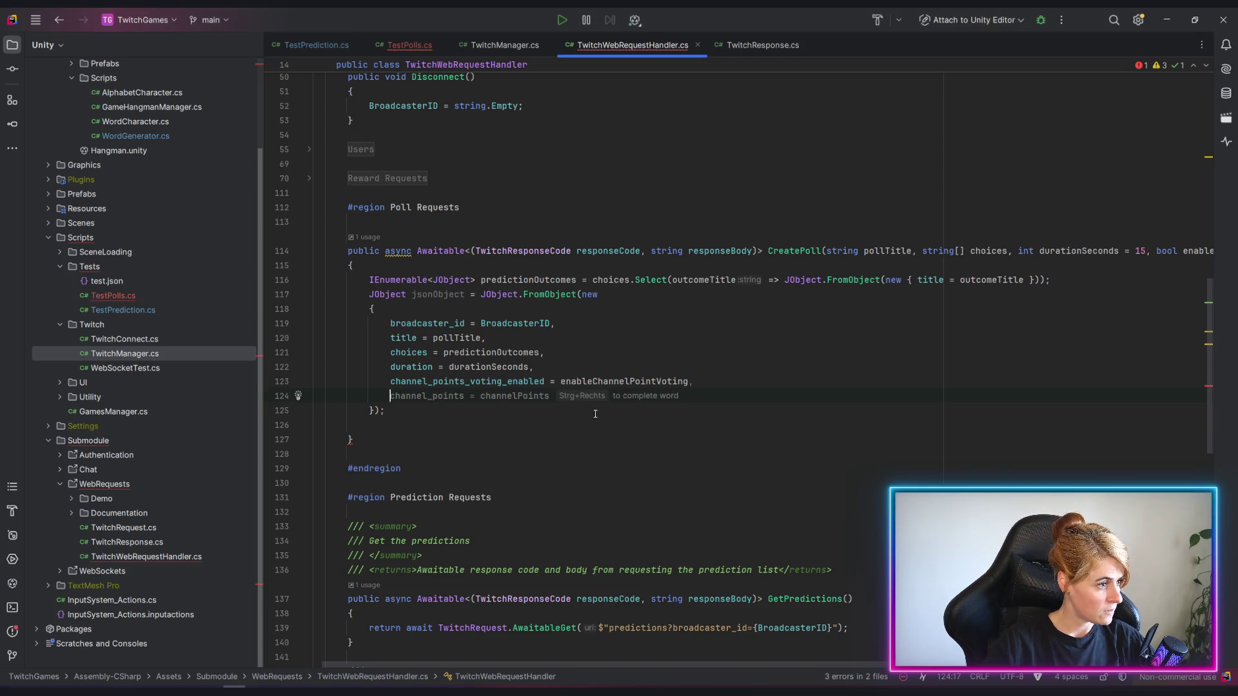
{"action": "type", "text": "channel_points_per_vote = "}
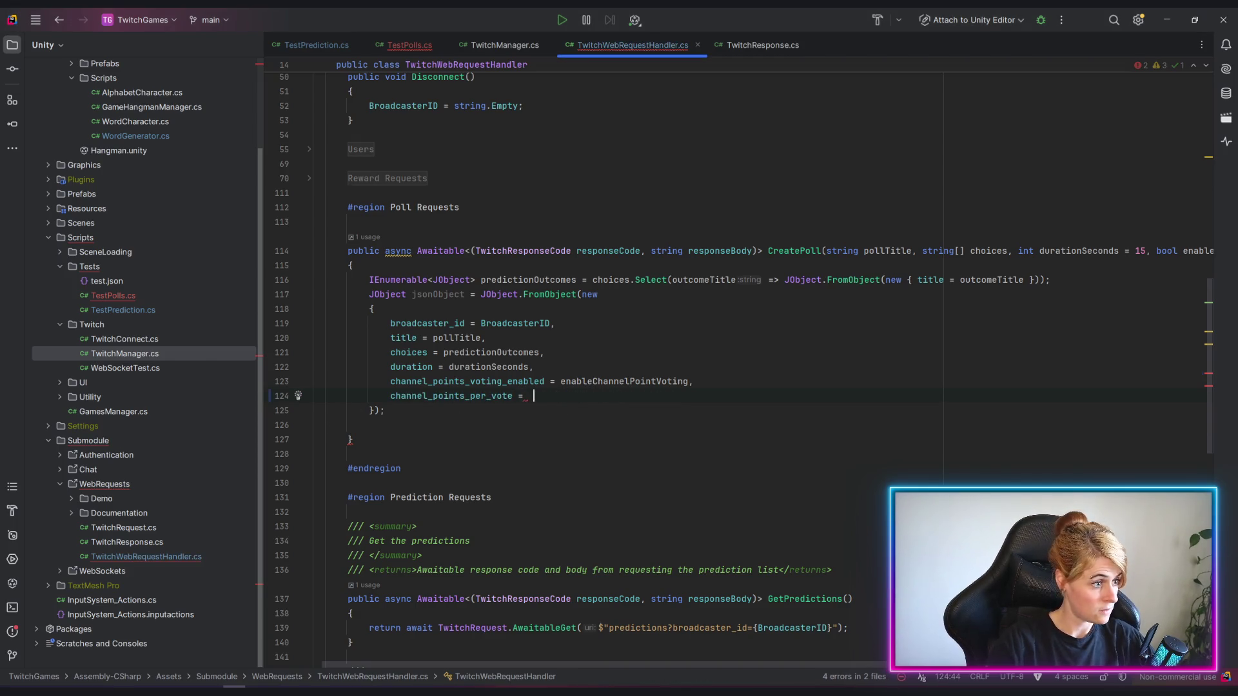
{"action": "type", "text": "channel"}
{"action": "key", "text": "Tab"}
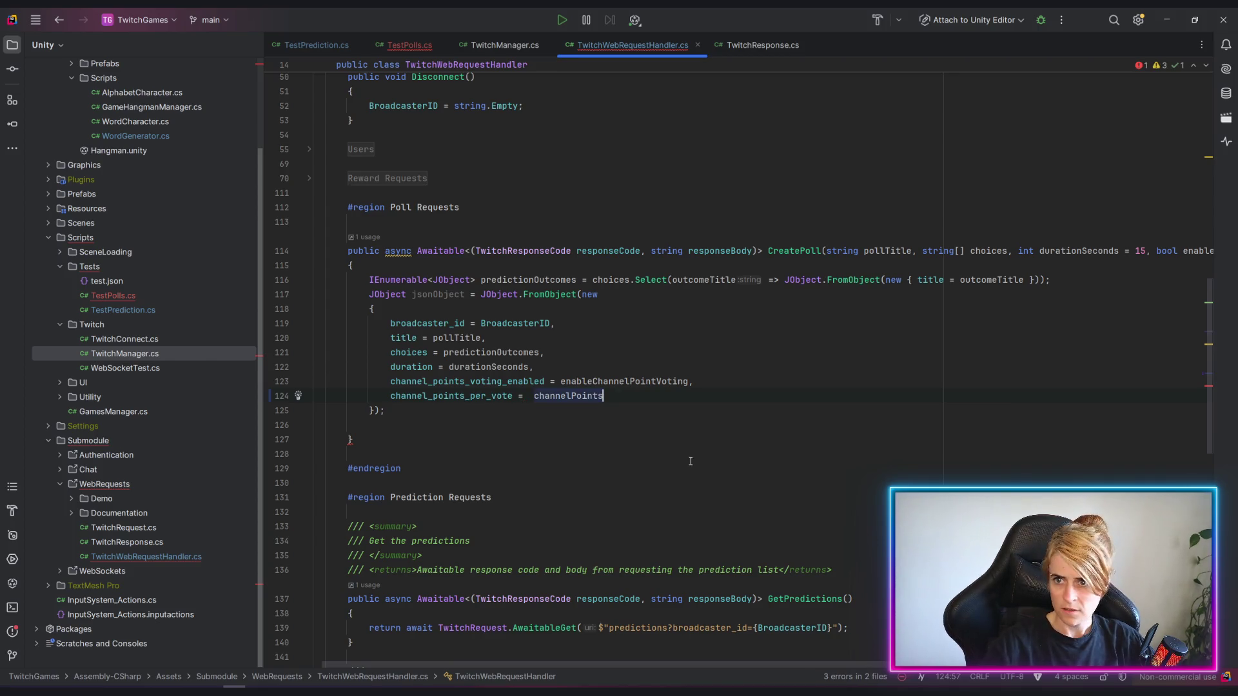
{"action": "scroll", "coordinate": [524, 448], "scroll_direction": "down", "scroll_amount": 6}
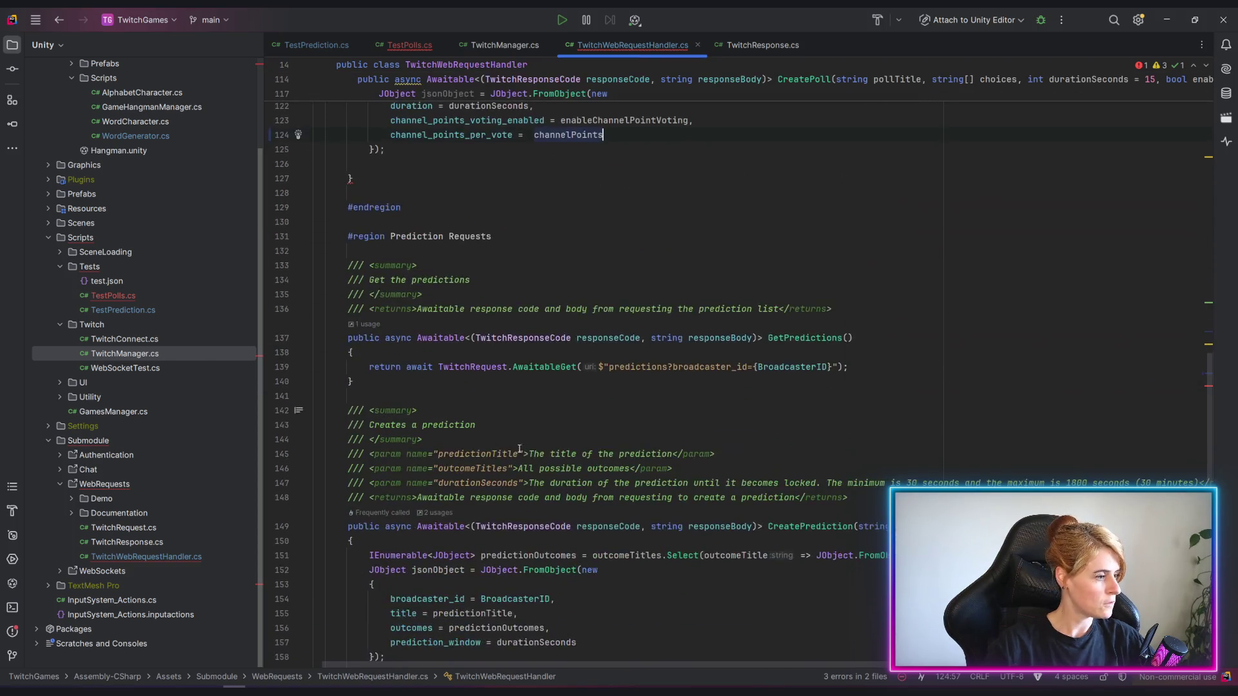
{"action": "scroll", "coordinate": [503, 459], "scroll_direction": "down", "scroll_amount": 6}
Return an awaited POST of the JSON body to the "polls" endpoint from CreatePoll.
{"action": "left_click", "coordinate": [565, 427]}
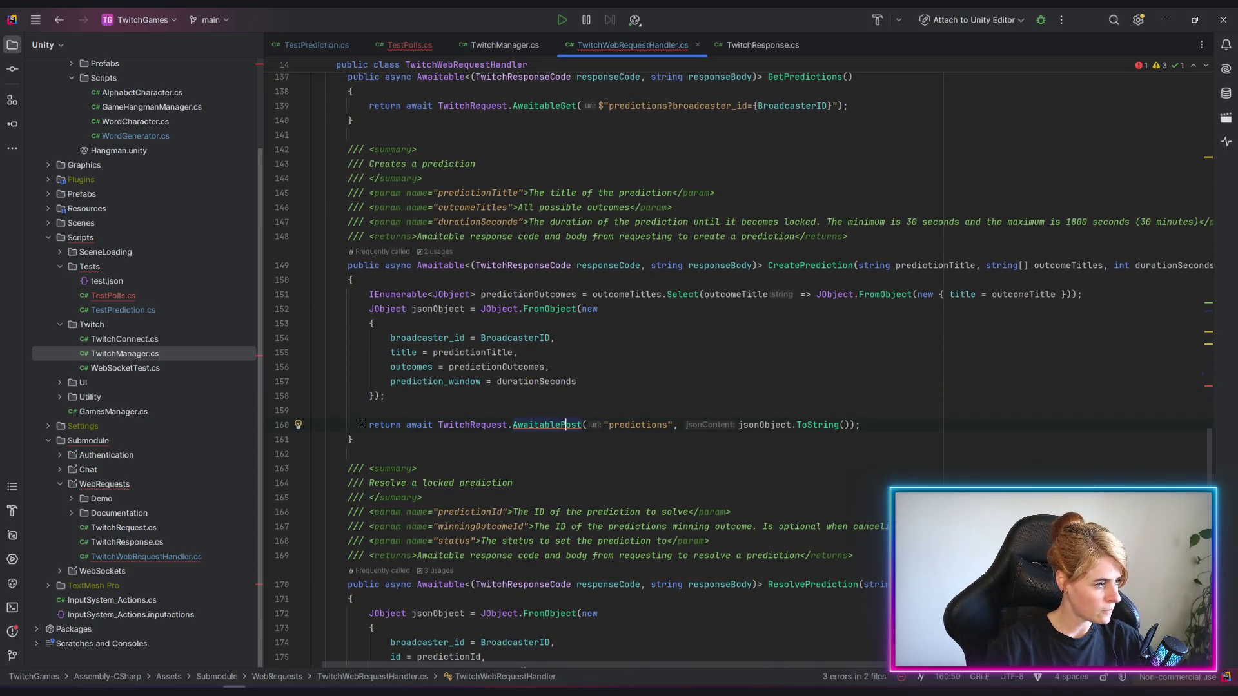
{"action": "left_click_drag", "start_coordinate": [360, 424], "coordinate": [860, 425]}
{"action": "key", "text": "ctrl+c"}
{"action": "scroll", "coordinate": [632, 418], "scroll_direction": "up", "scroll_amount": 3}
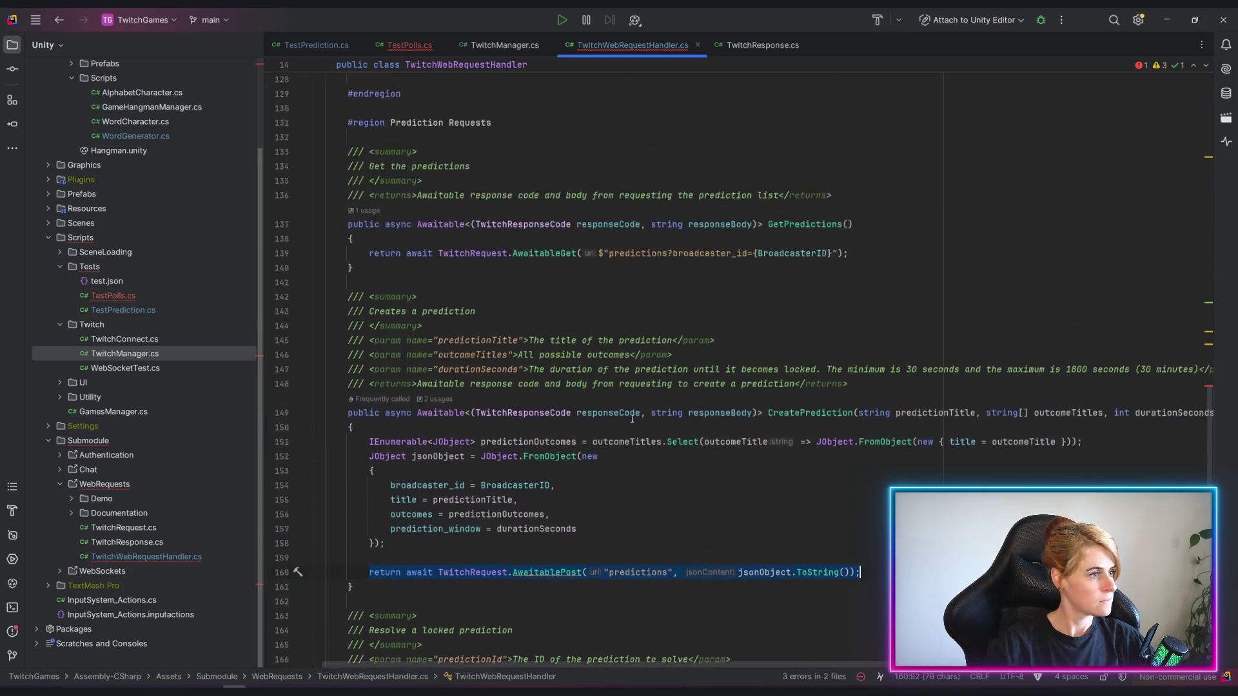
{"action": "scroll", "coordinate": [631, 419], "scroll_direction": "up", "scroll_amount": 6}
{"action": "left_click", "coordinate": [425, 348]}
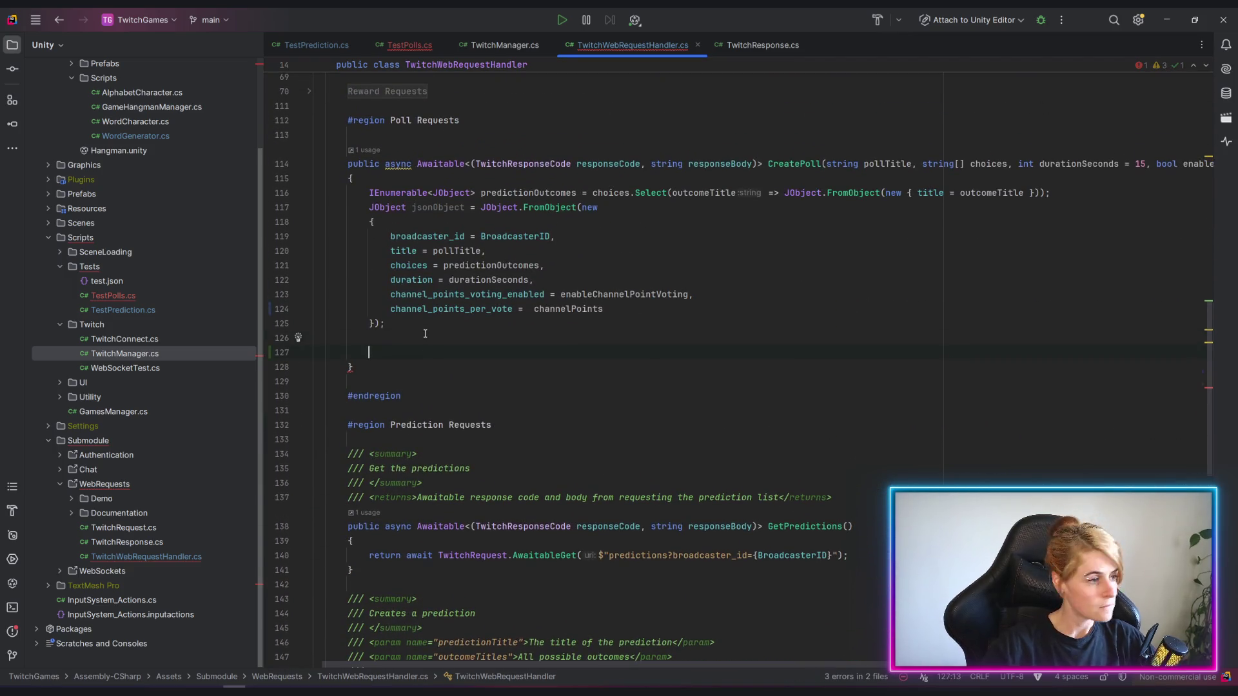
{"action": "key", "text": "ctrl+v"}
{"action": "double_click", "coordinate": [634, 353]}
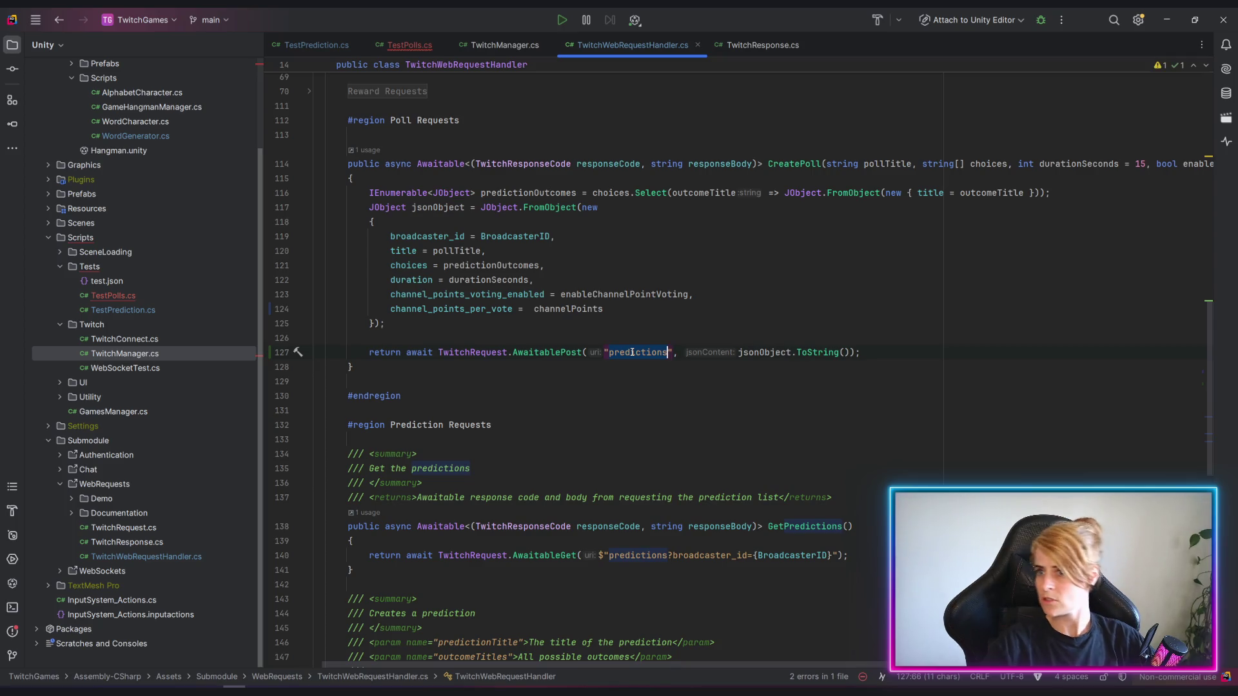
{"action": "type", "text": "polls"}
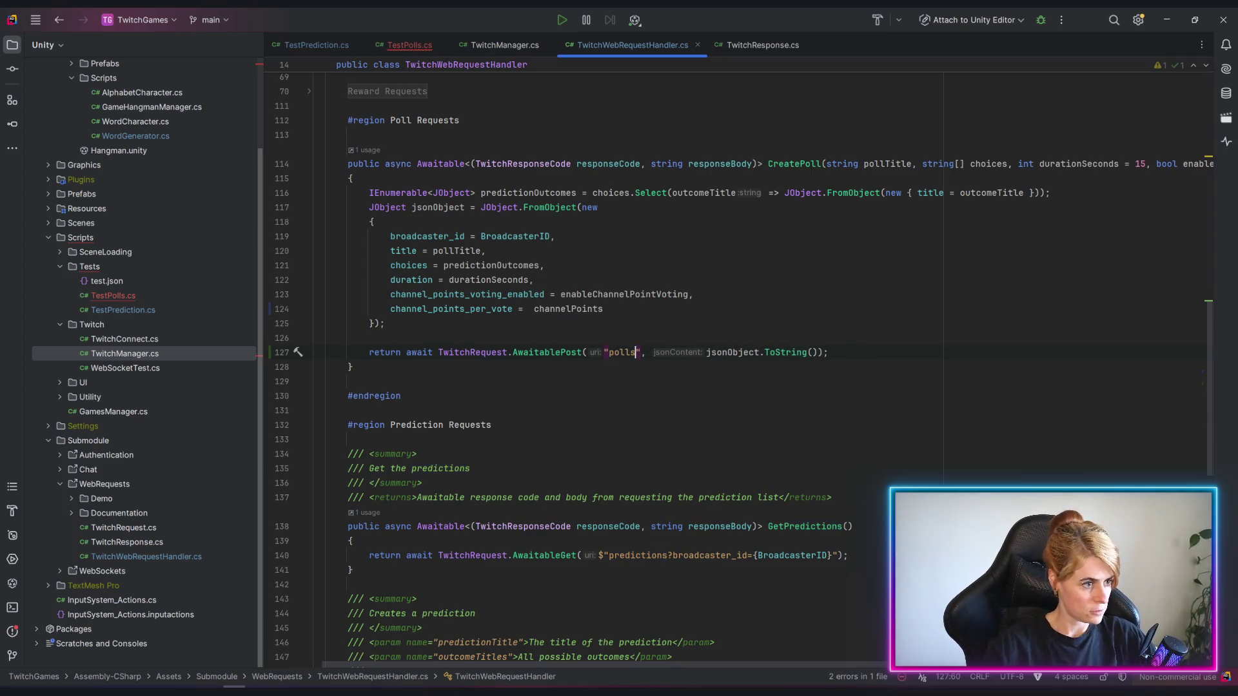
{"action": "left_click", "coordinate": [471, 468]}
{"action": "scroll", "coordinate": [554, 387], "scroll_direction": "up", "scroll_amount": 3}
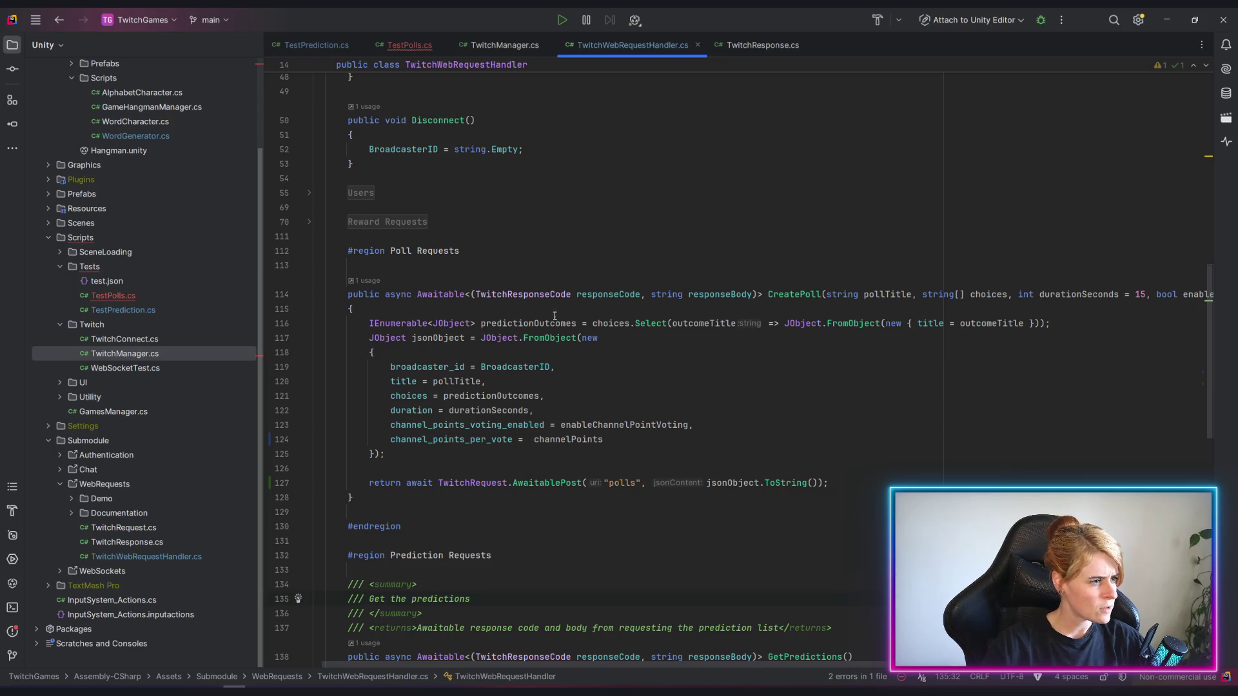
{"action": "left_click", "coordinate": [595, 323]}
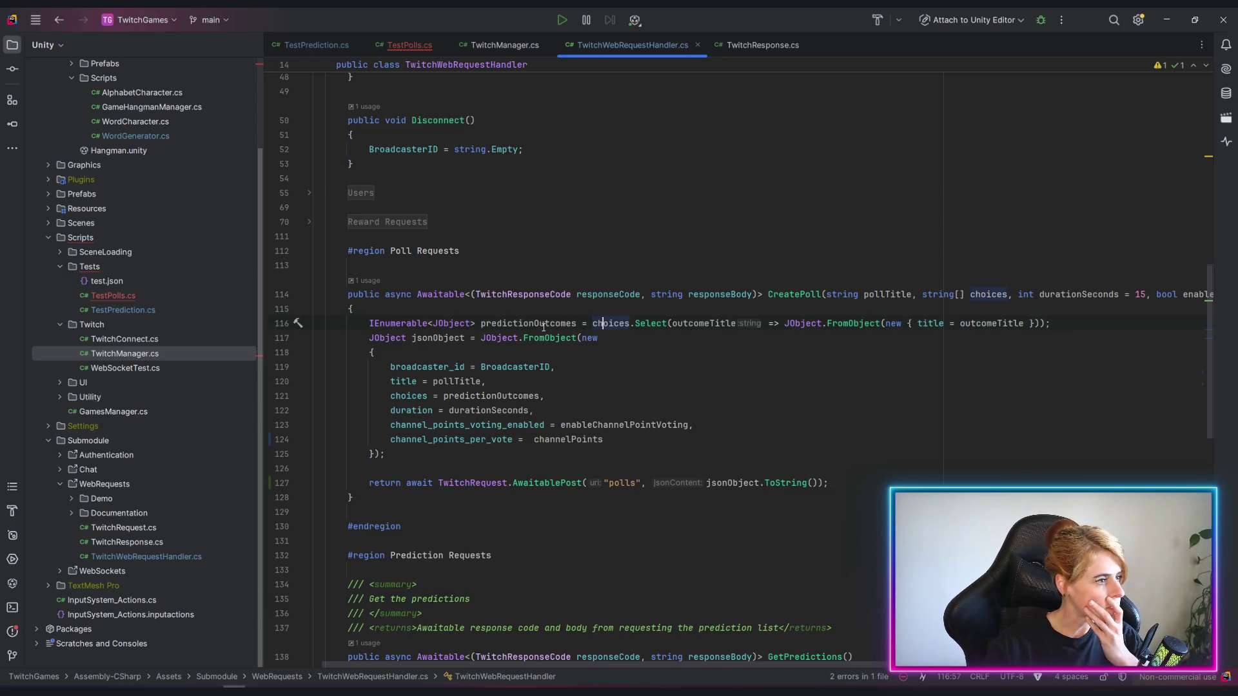
Rename the predictionOutcomes variable to pollChoices everywhere.
{"action": "left_click", "coordinate": [544, 323]}
{"action": "key", "text": "shift+F6"}
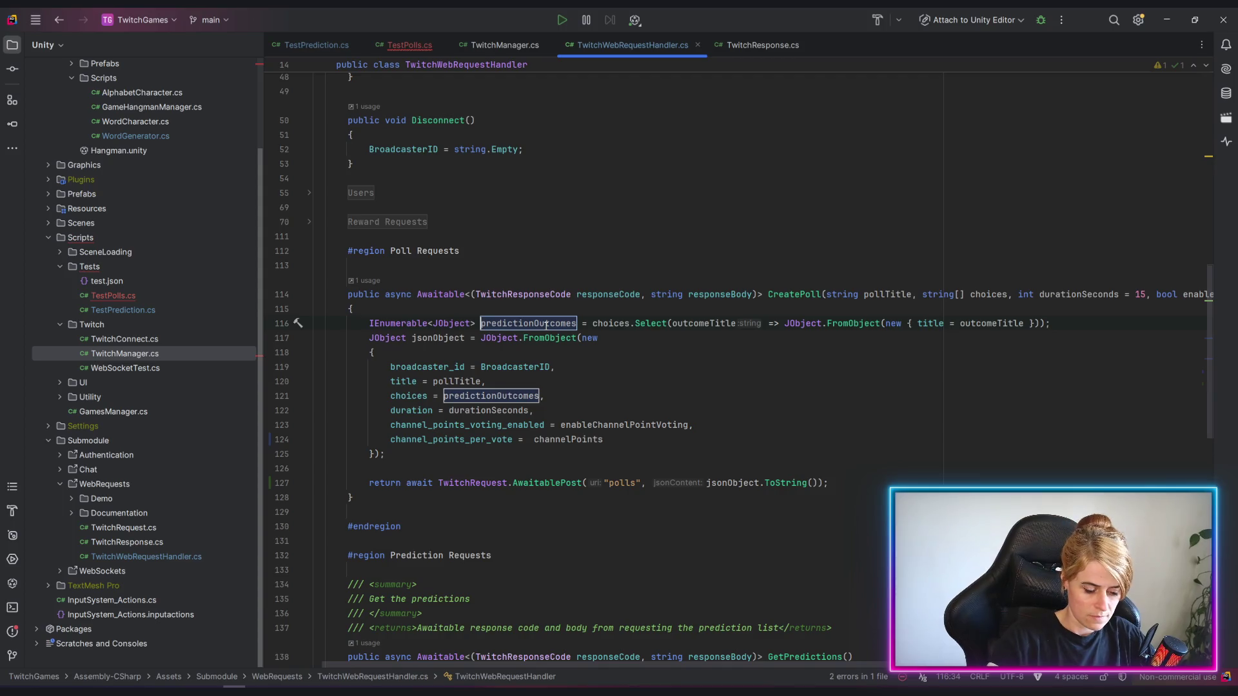
{"action": "type", "text": "pollC"}
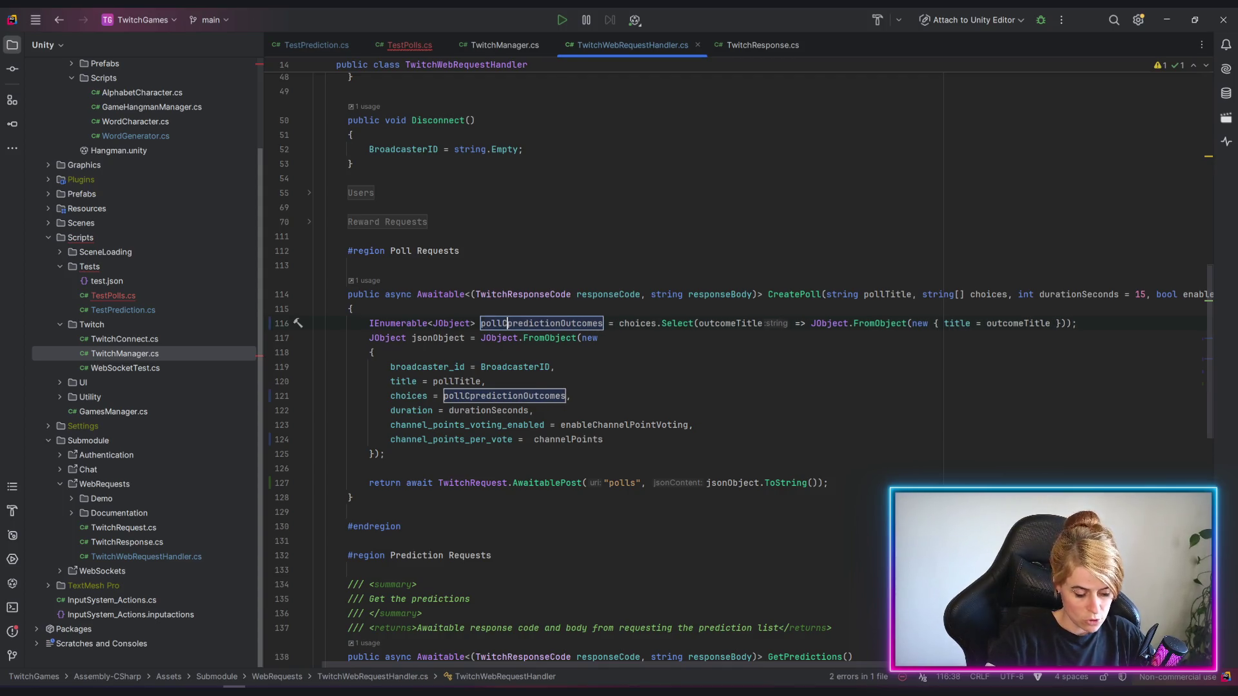
{"action": "type", "text": "hoices"}
{"action": "key", "text": "Delete"}
{"action": "key", "text": "Delete"}
{"action": "key", "text": "Delete"}
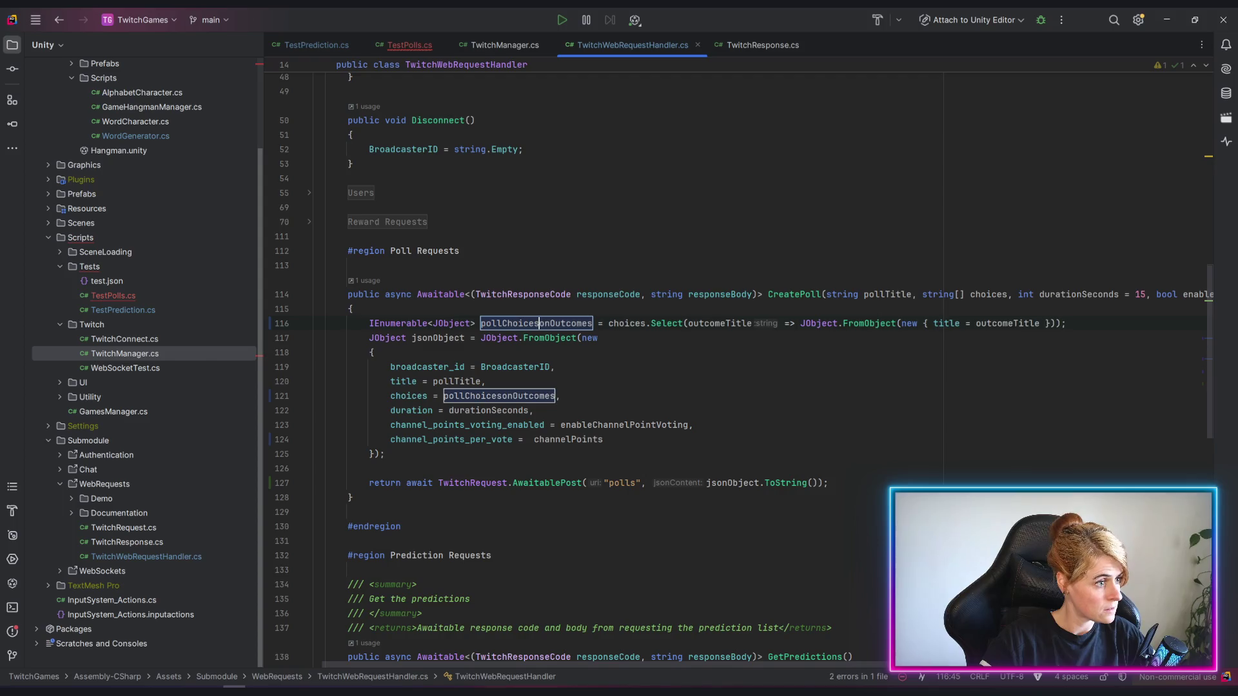
{"action": "key", "text": "Delete"}
{"action": "key", "text": "Delete"}
{"action": "key", "text": "Delete"}
{"action": "key", "text": "Delete"}
{"action": "key", "text": "Delete"}
{"action": "key", "text": "Delete"}
{"action": "key", "text": "Delete"}
{"action": "key", "text": "Delete"}
{"action": "key", "text": "Delete"}
{"action": "key", "text": "Delete"}
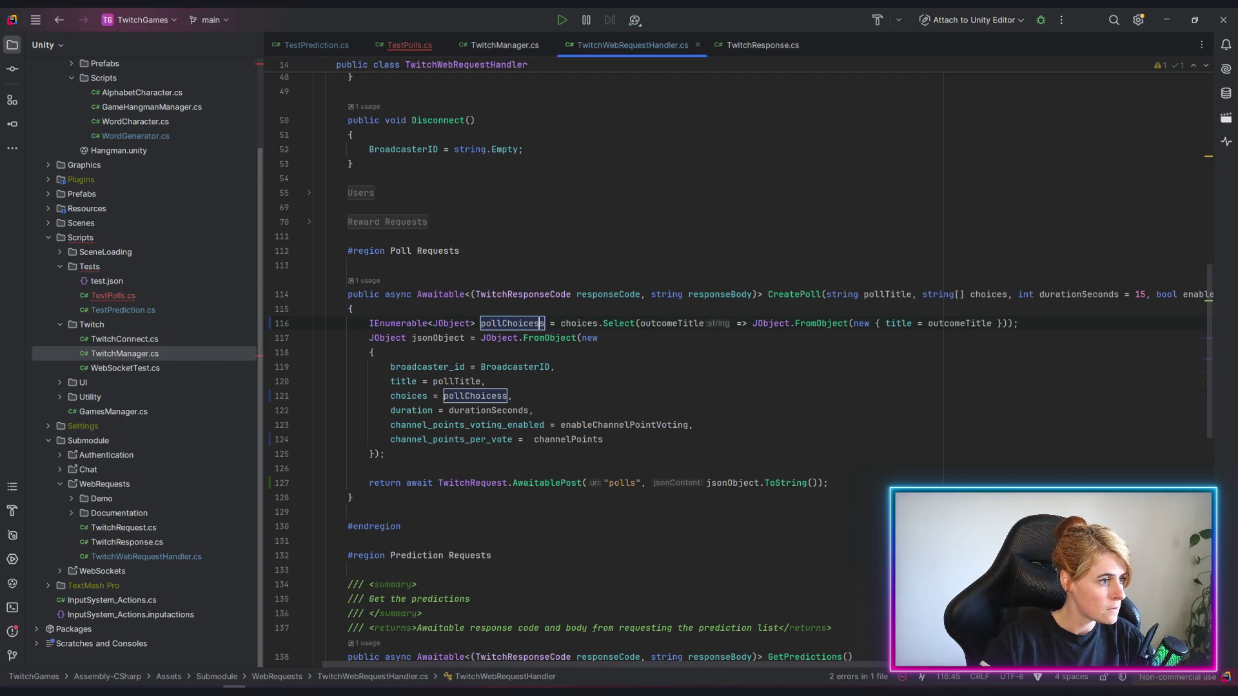
{"action": "key", "text": "Return"}
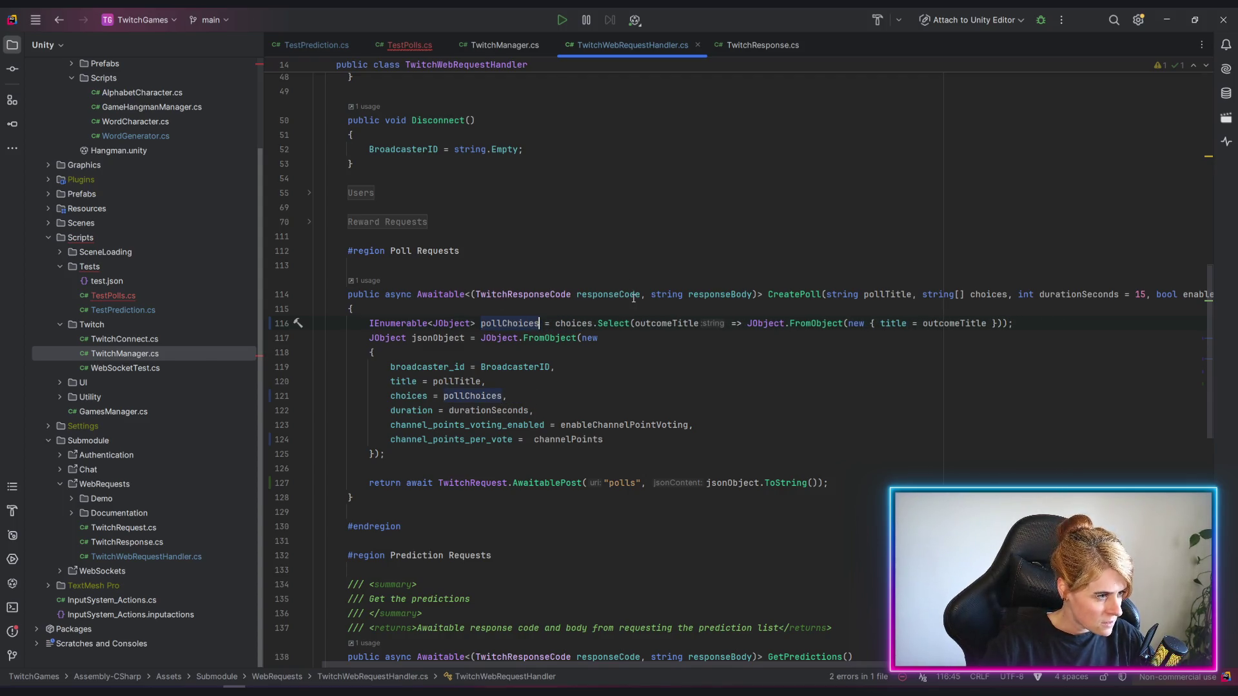
Review the choice-mapping lambda, then switch to the TestPolls script.
{"action": "left_click", "coordinate": [675, 323]}
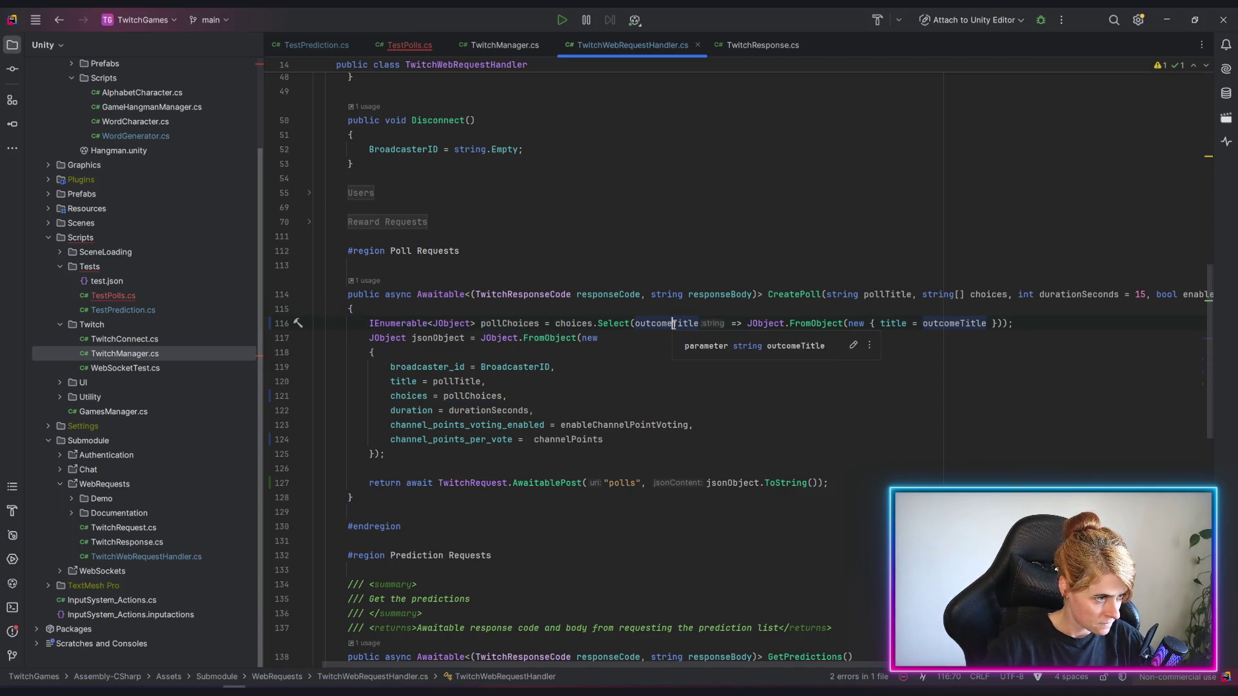
{"action": "left_click", "coordinate": [890, 323]}
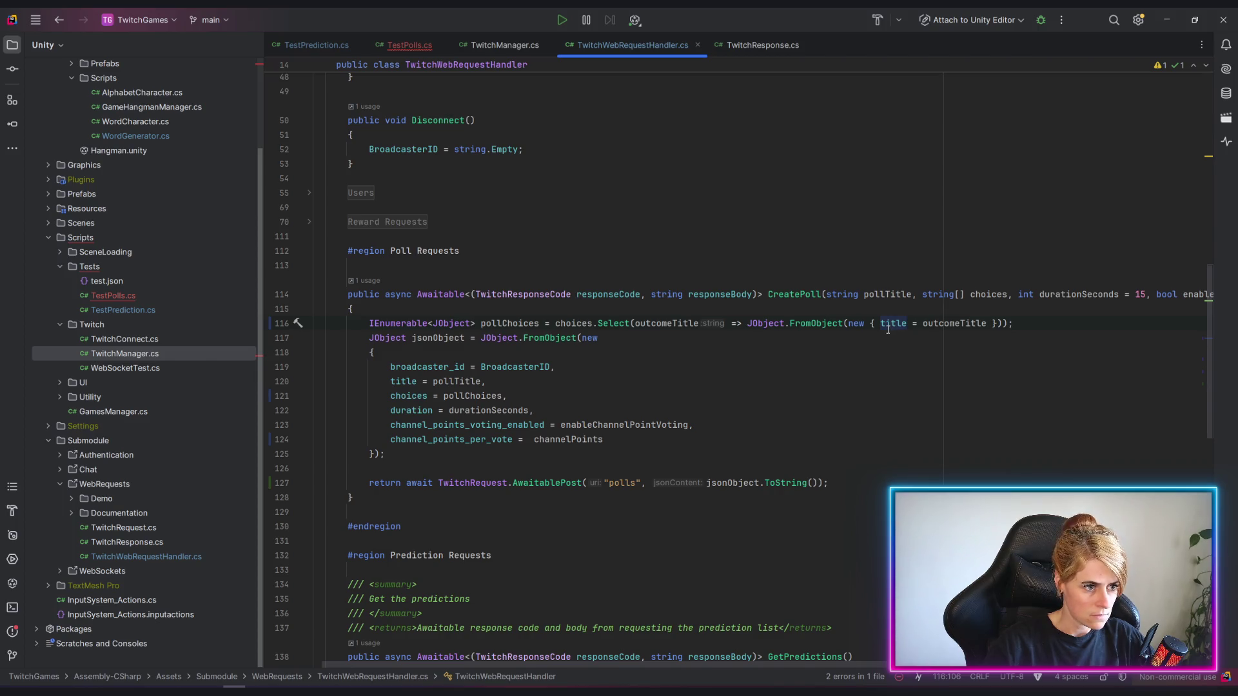
{"action": "left_click", "coordinate": [768, 365]}
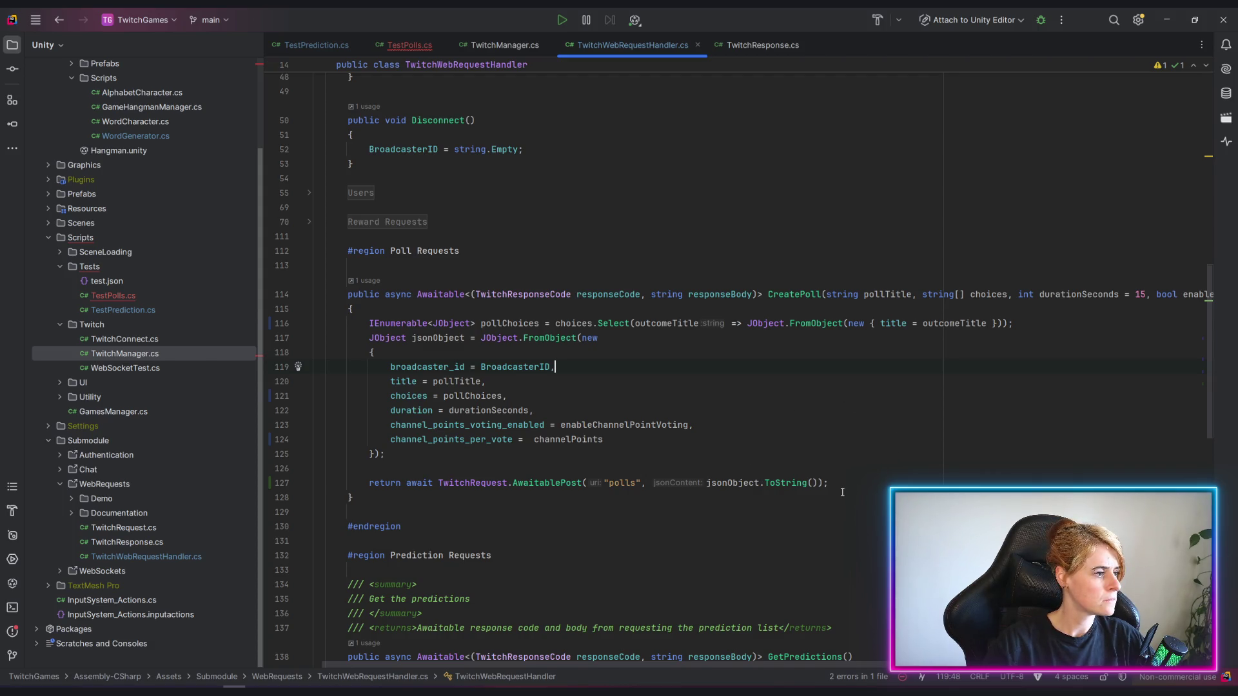
{"action": "left_click", "coordinate": [407, 45]}
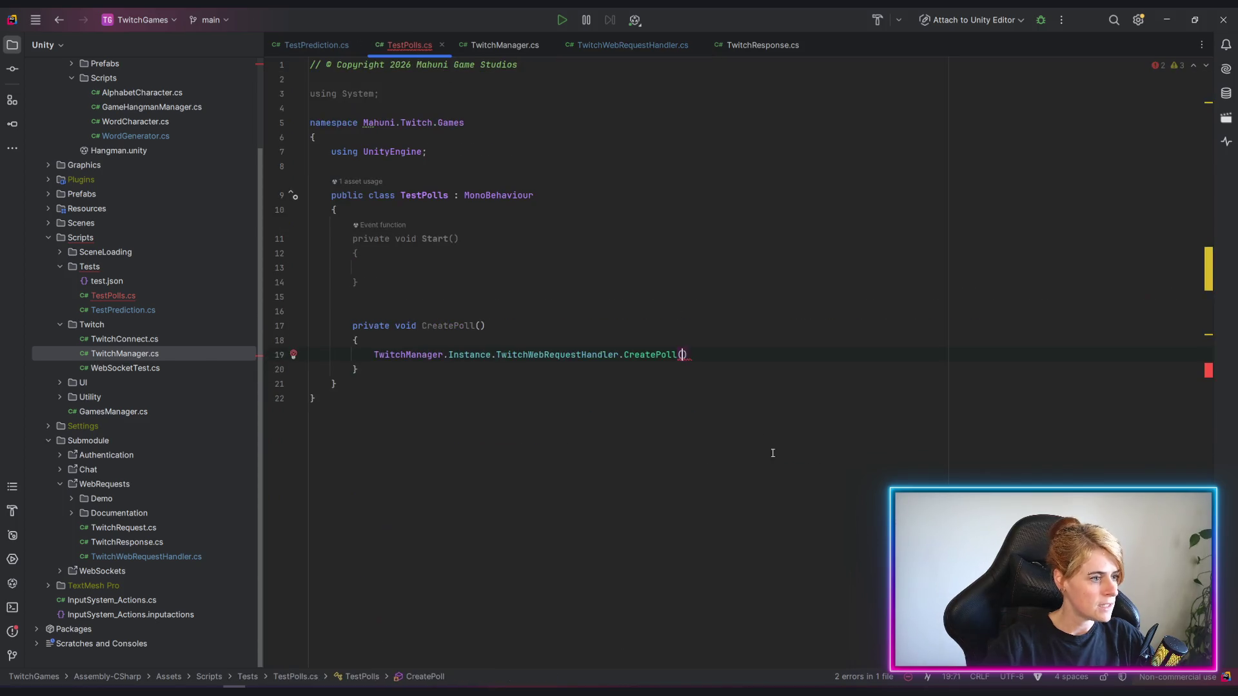
Call CreatePoll from TestPolls' Start method and remove the extra blank line below it.
{"action": "left_click", "coordinate": [378, 267]}
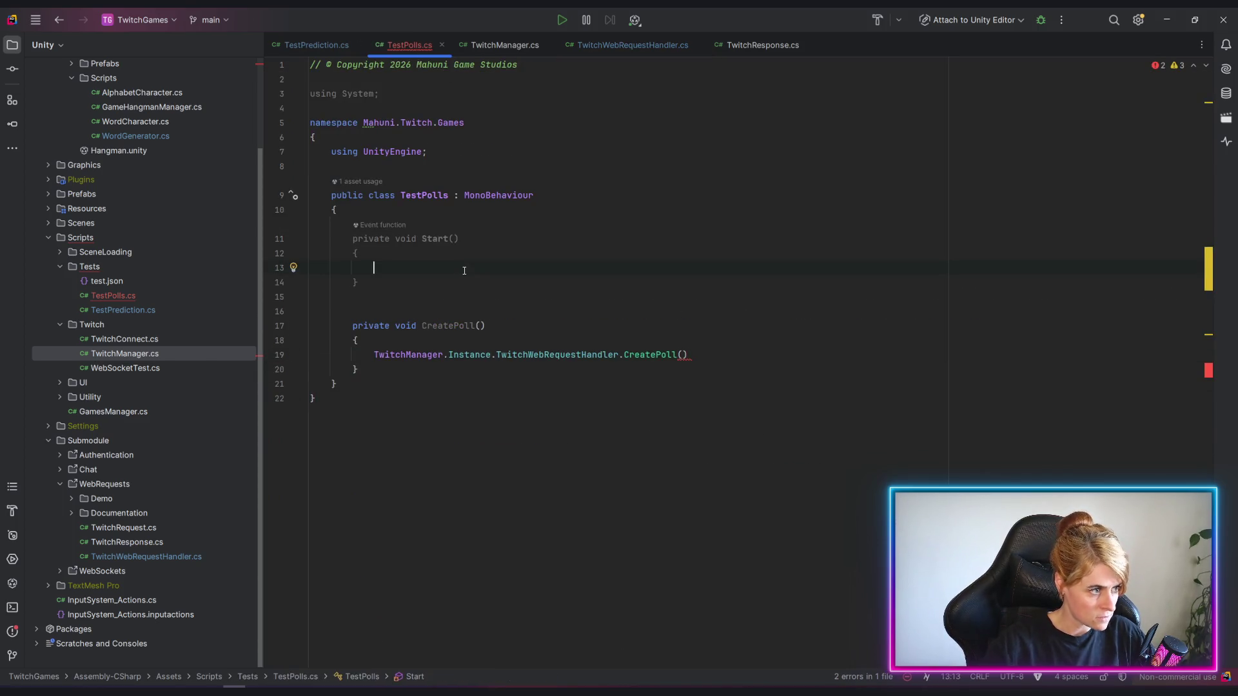
{"action": "type", "text": "creat"}
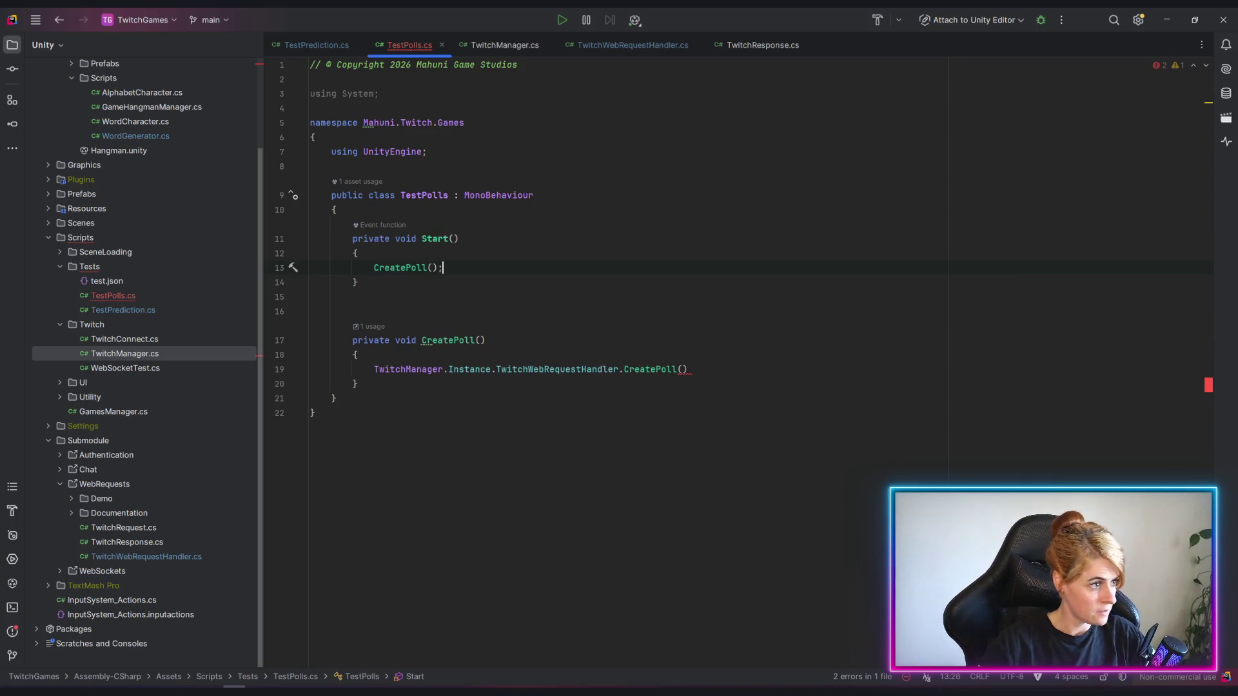
{"action": "key", "text": "Down"}
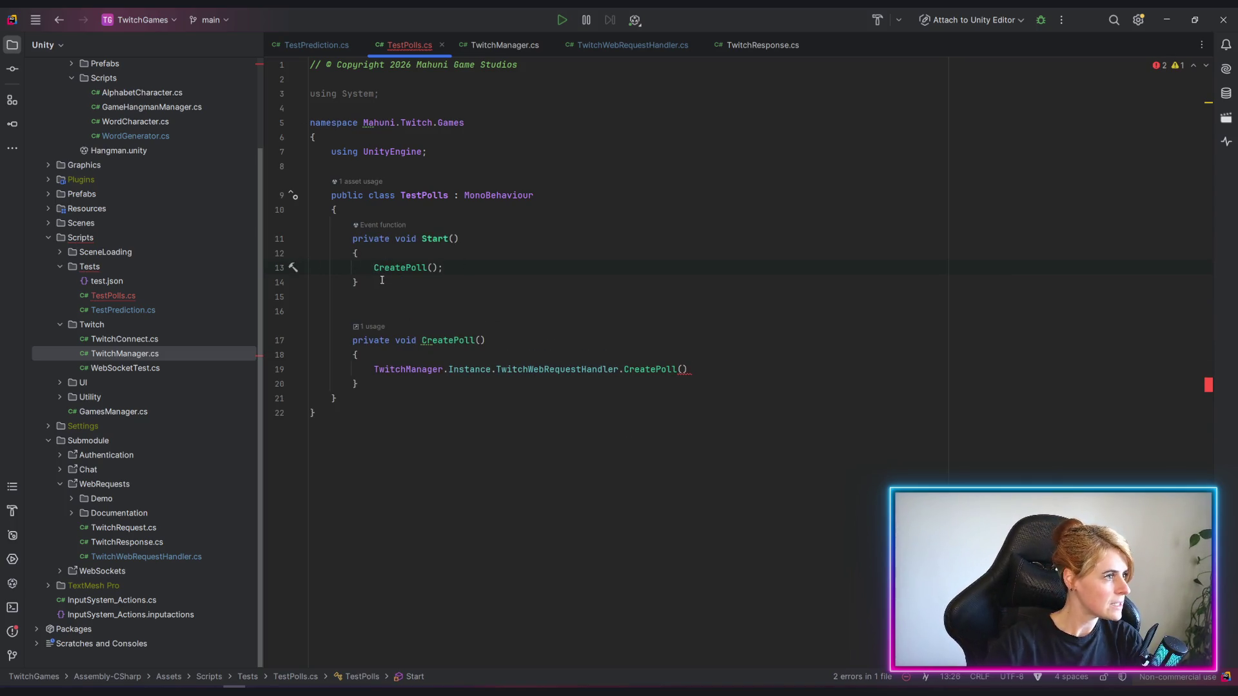
{"action": "key", "text": "Delete"}
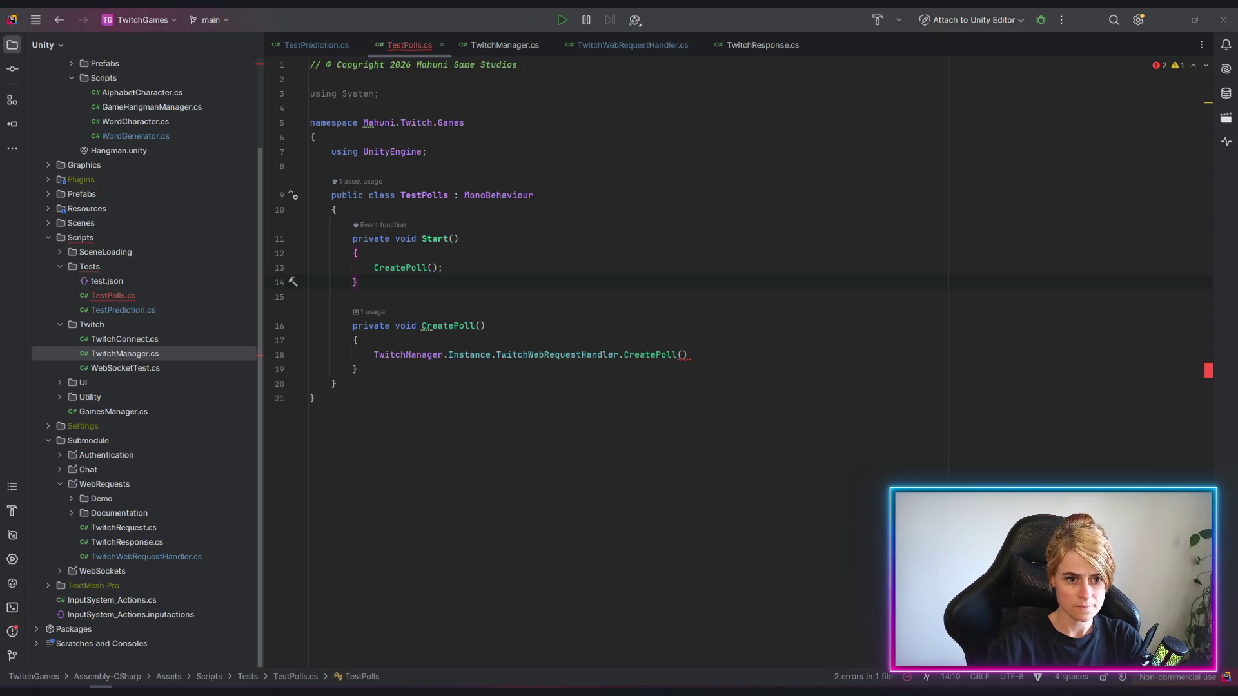
{"action": "left_click", "coordinate": [685, 355]}
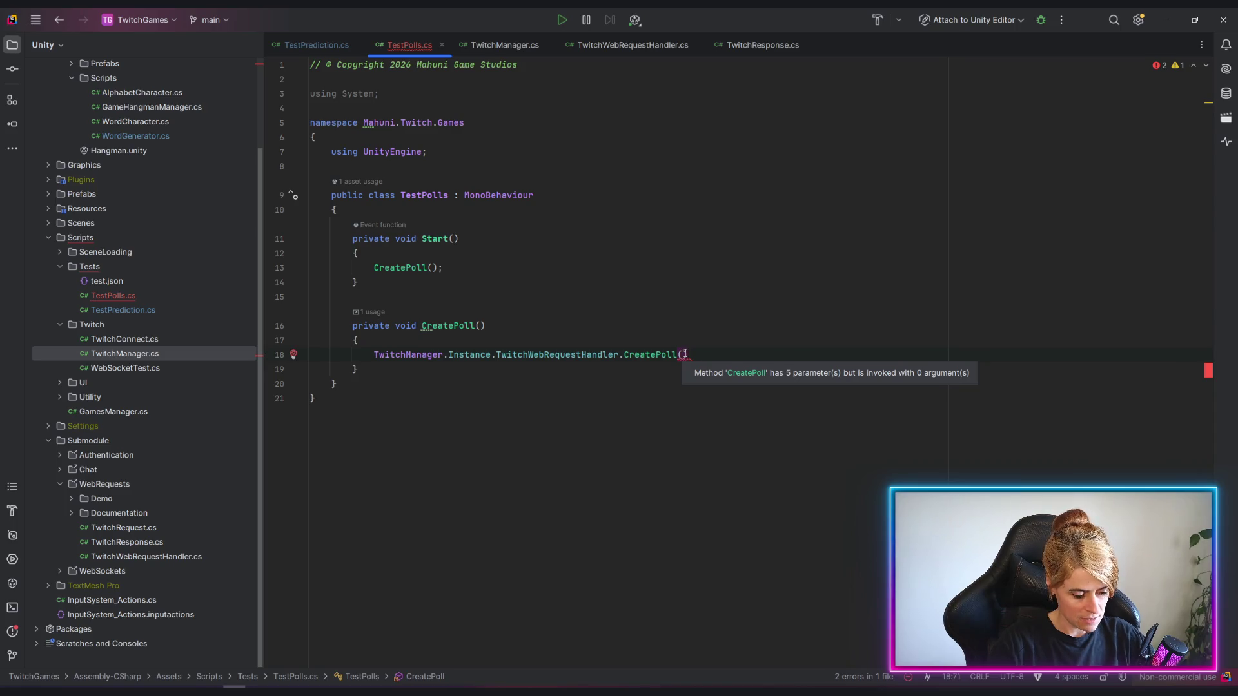
{"action": "type", "text": "\""}
{"action": "type", "text": "Hello World\""}
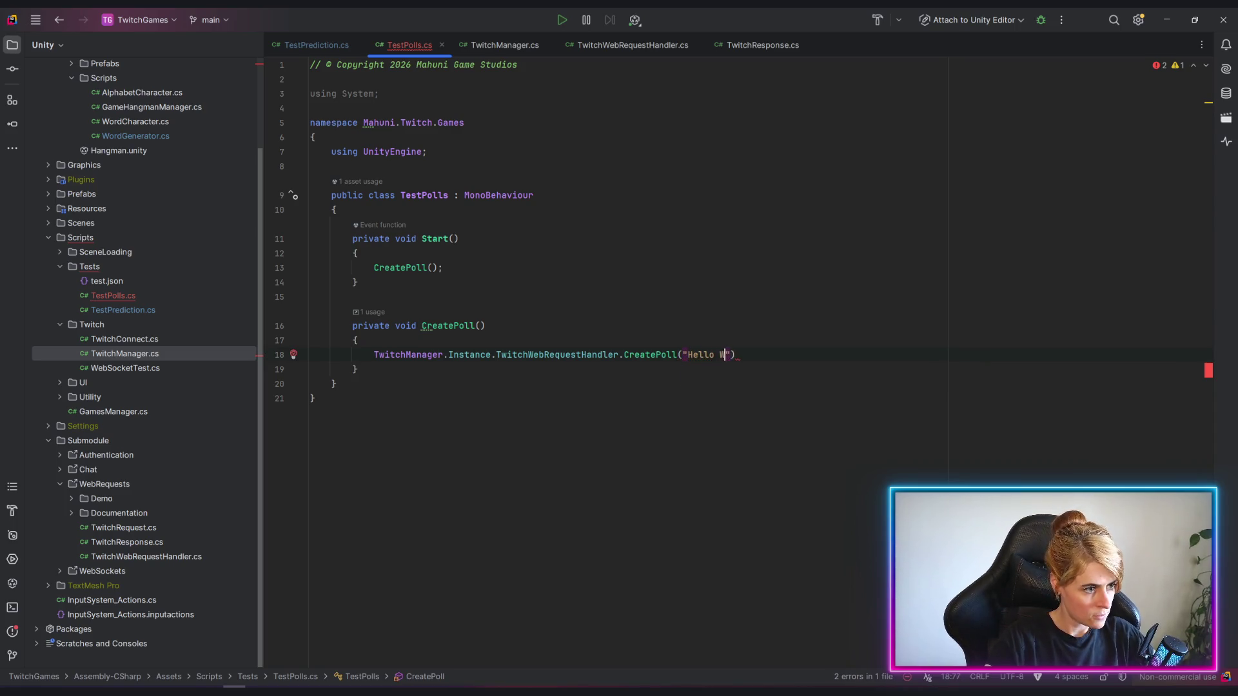
{"action": "type", "text": ","}
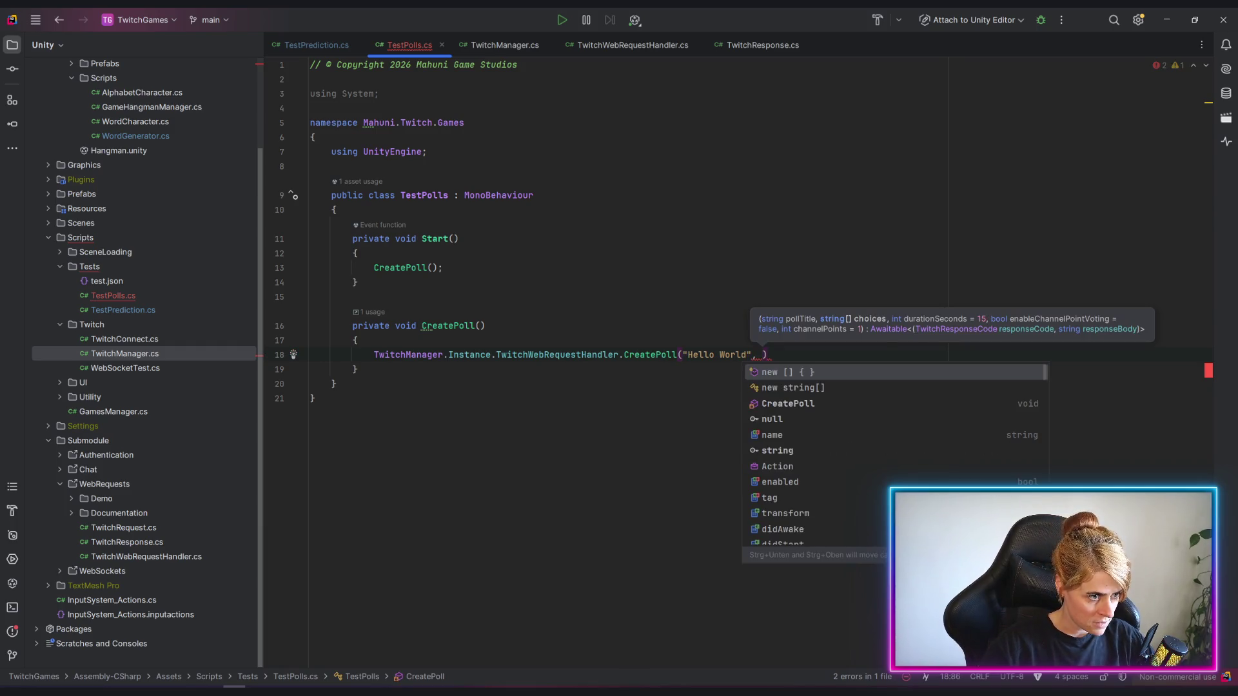
Pass title "Hello World" and choices "Ciao", "Moin" to CreatePoll and begin assigning var response.
{"action": "key", "text": "Tab"}
{"action": "type", "text": "\""}
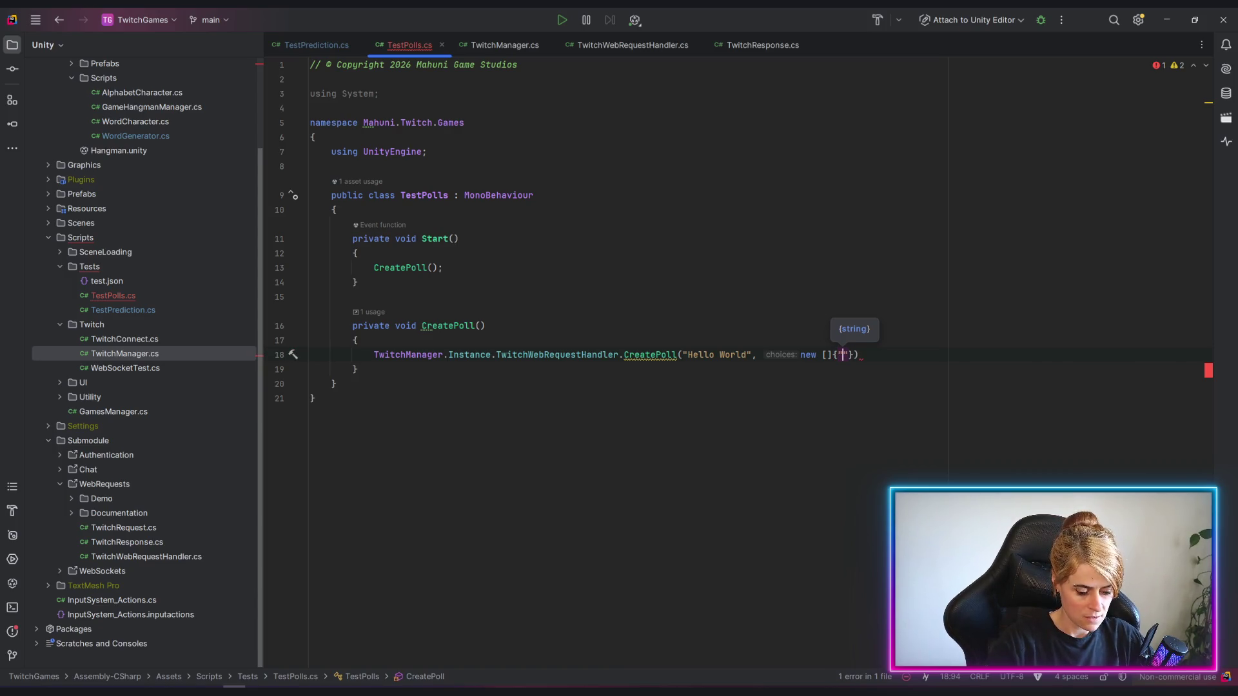
{"action": "type", "text": "Ciao"}
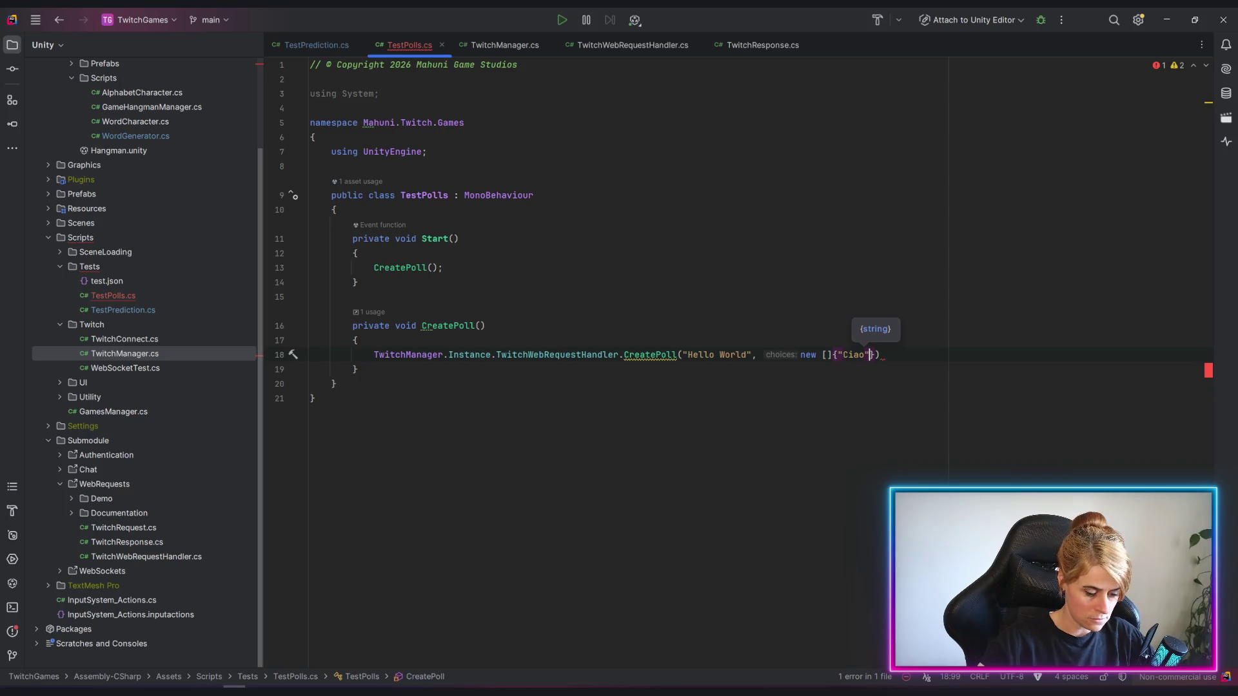
{"action": "type", "text": "\", \""}
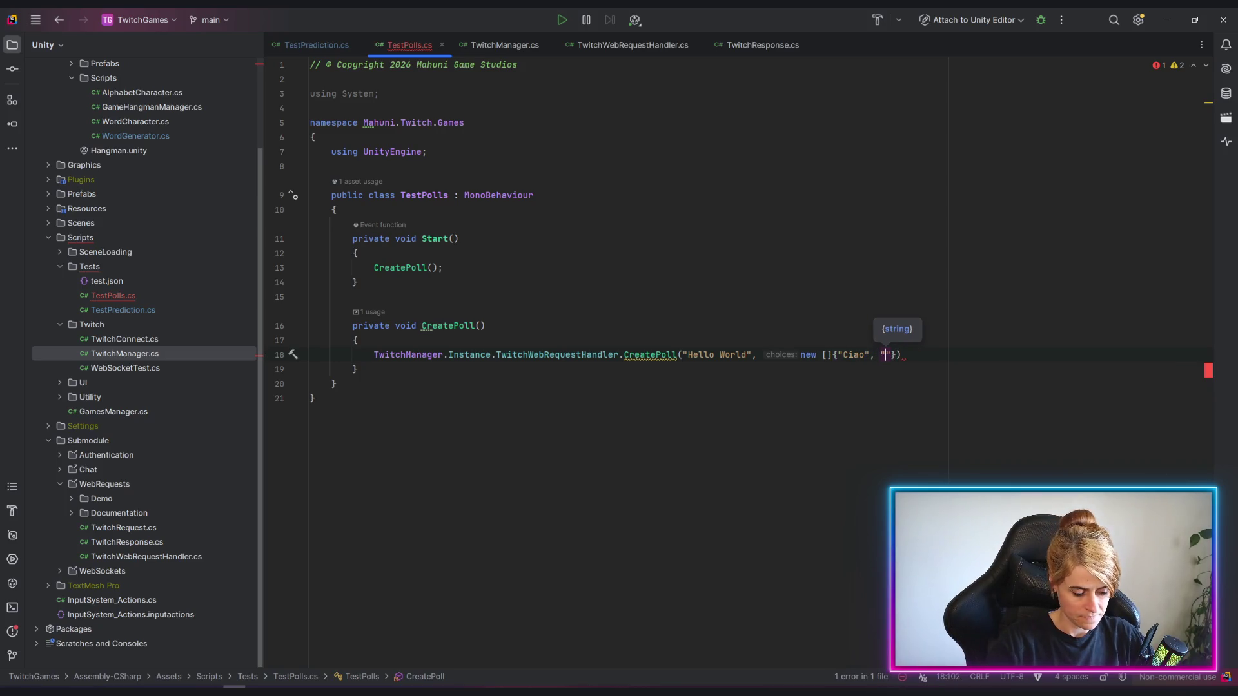
{"action": "type", "text": "Moin"}
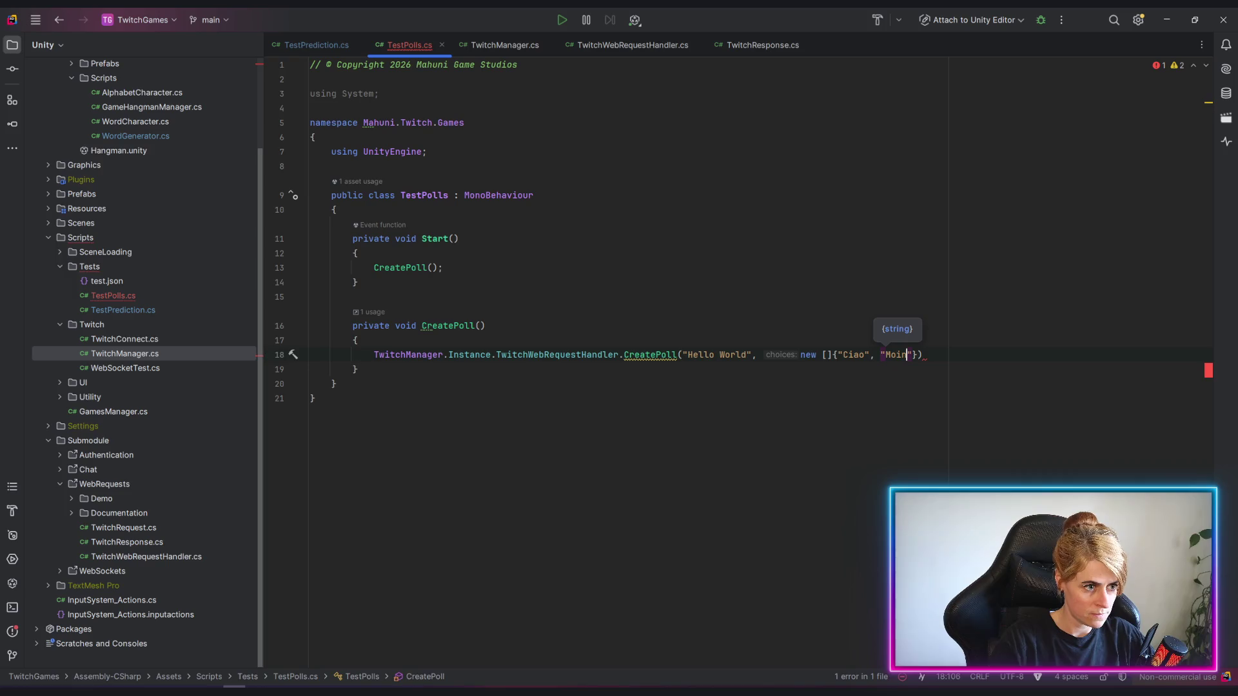
{"action": "key", "text": "End"}
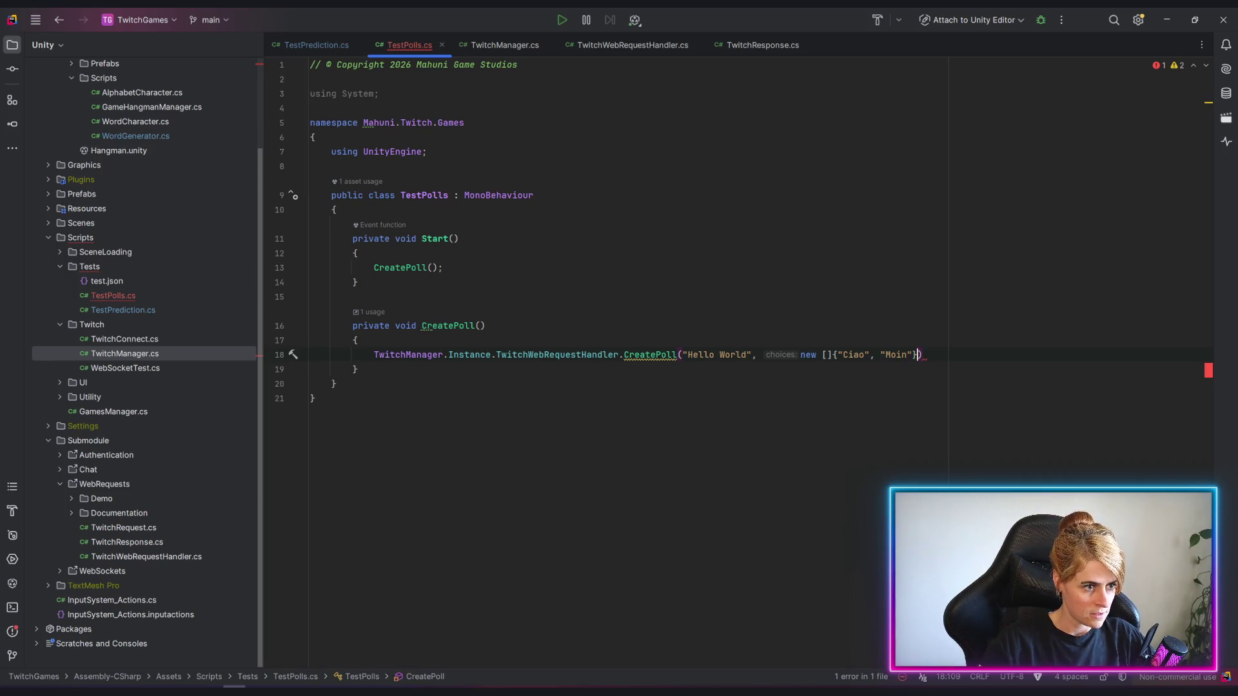
{"action": "type", "text": ");"}
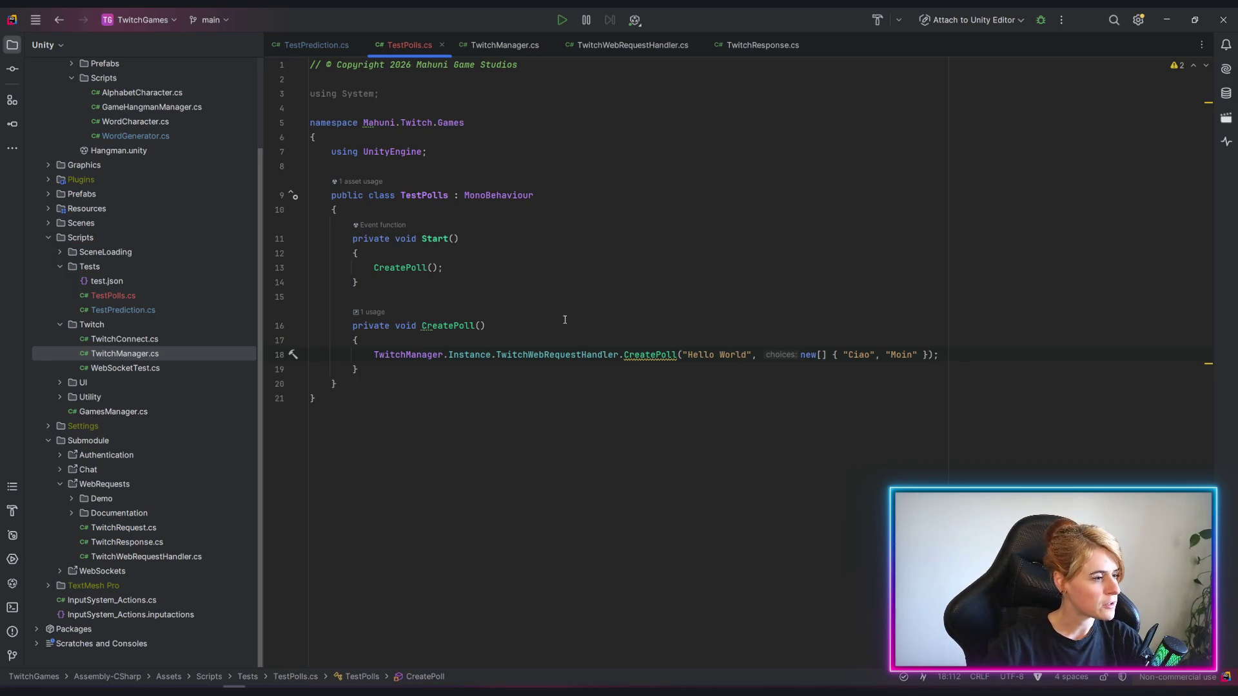
{"action": "key", "text": "Home"}
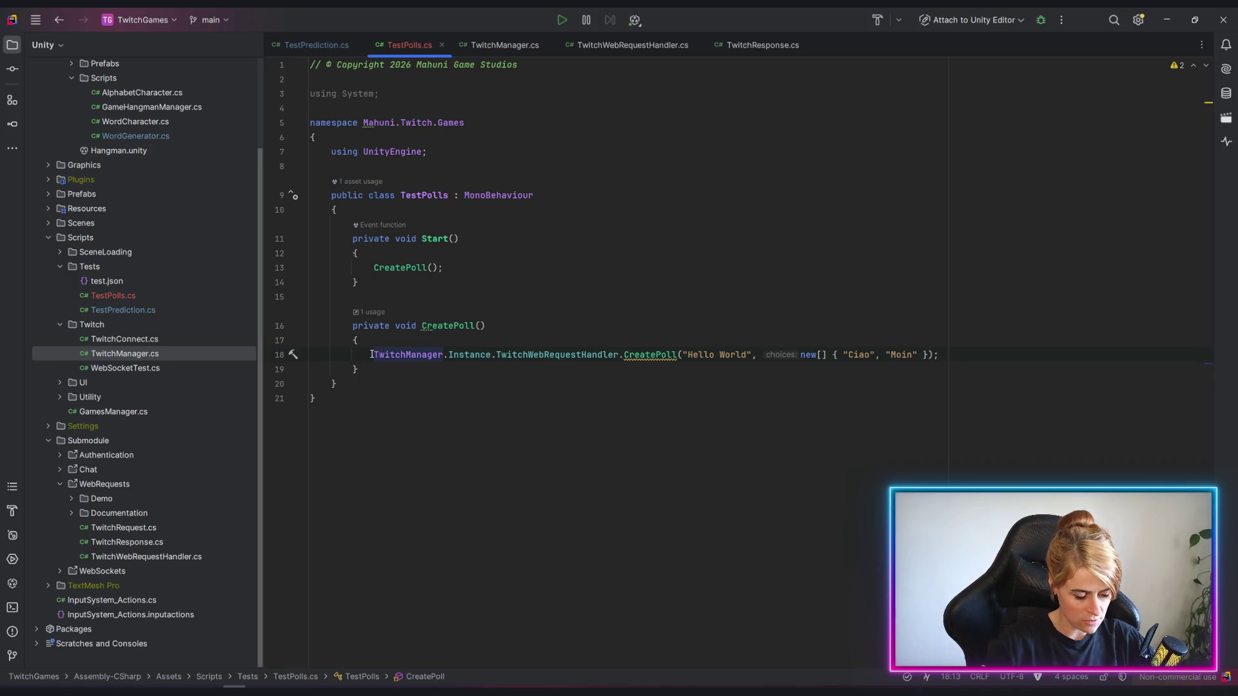
{"action": "type", "text": "var response"}
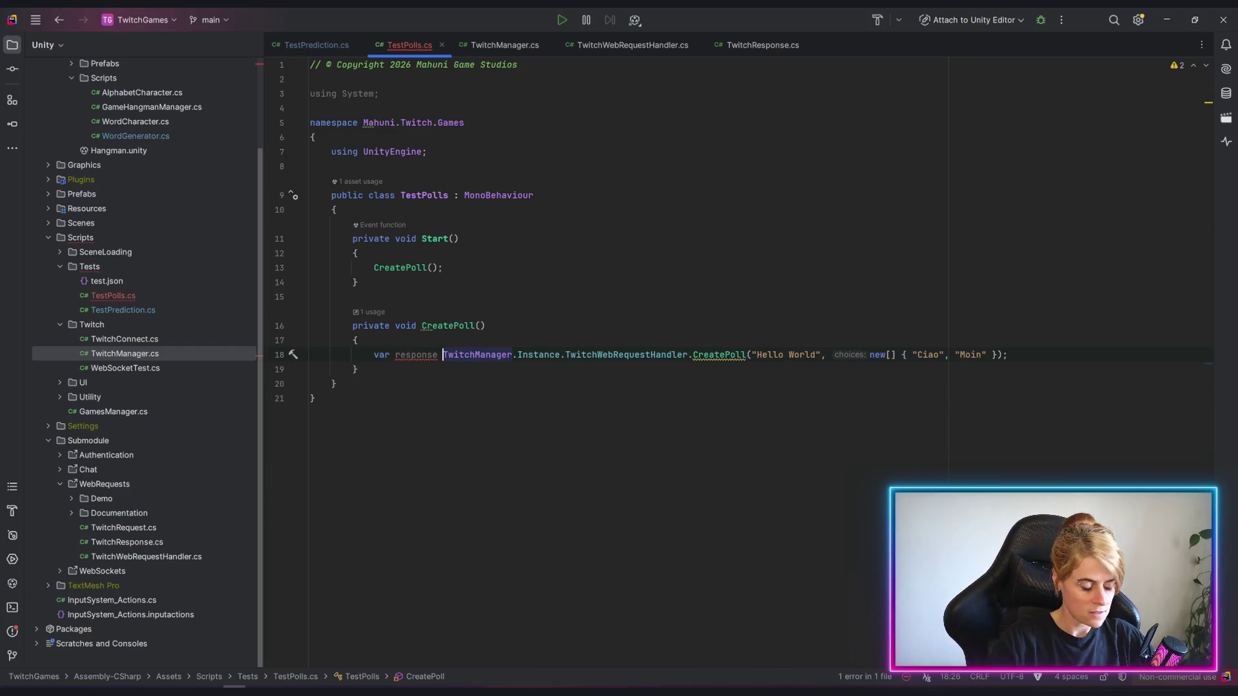
{"action": "type", "text": " ="}
Mark CreatePoll async and give the response line its explicit Awaitable type, starting a line below it.
{"action": "left_click", "coordinate": [394, 325]}
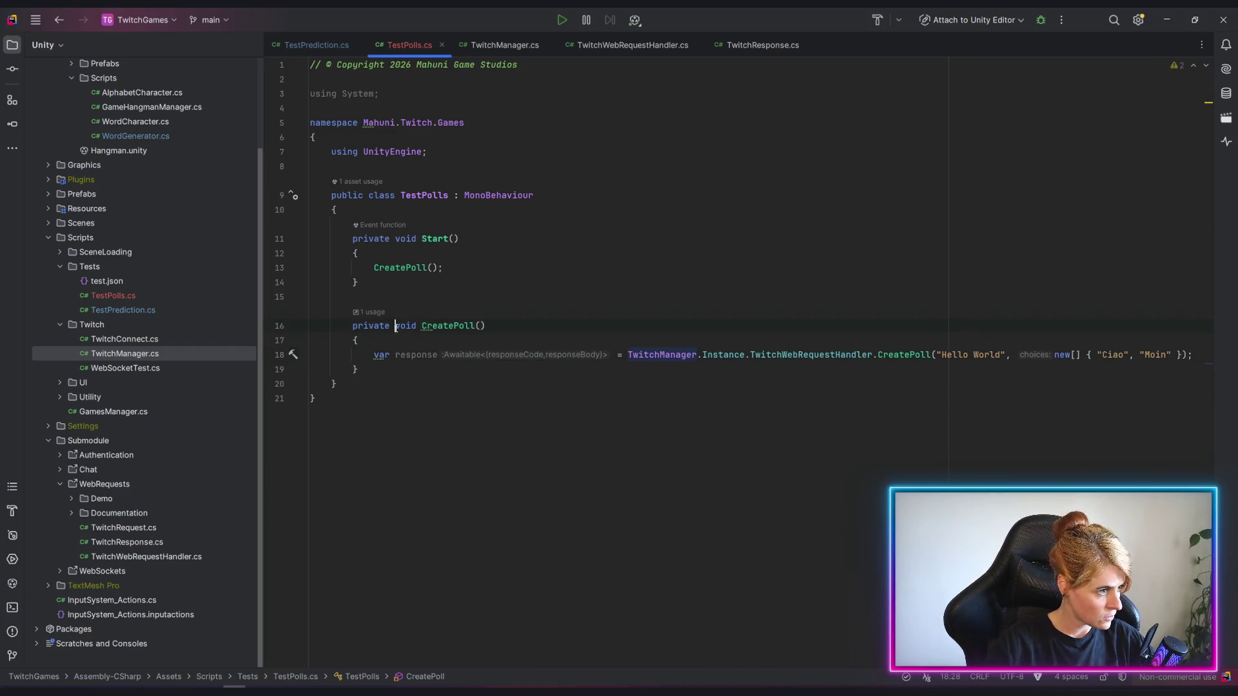
{"action": "type", "text": "asyncvoid"}
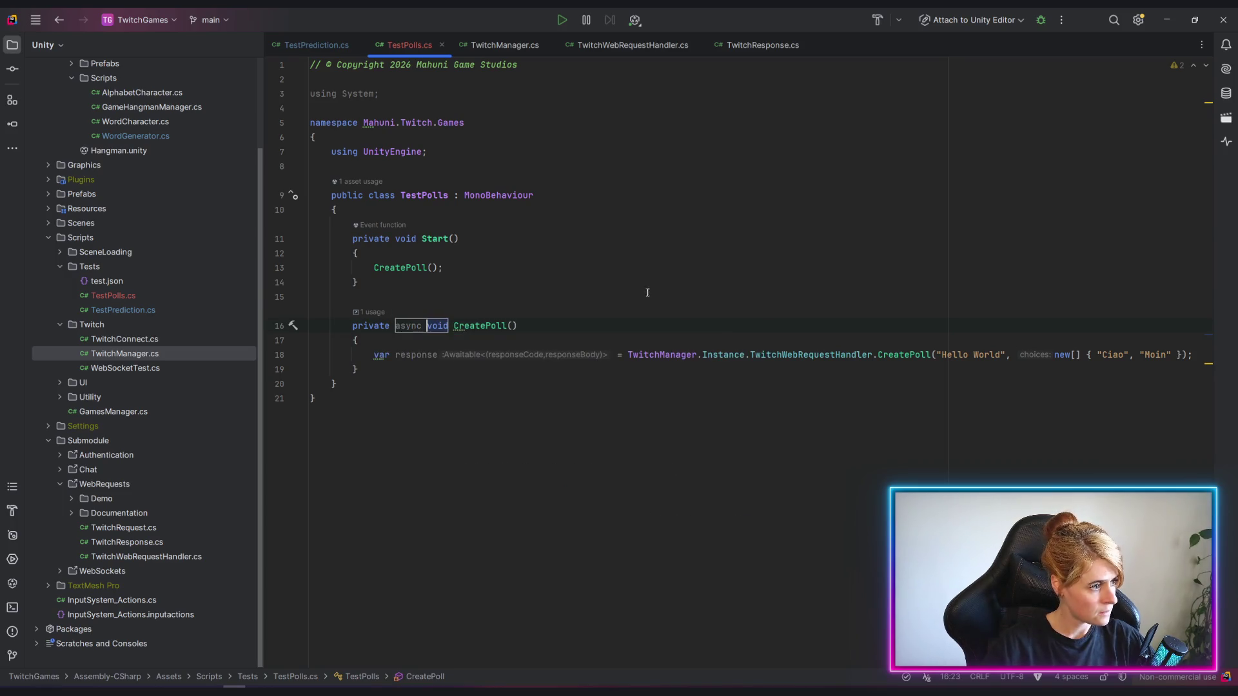
{"action": "left_click", "coordinate": [358, 281]}
{"action": "left_click", "coordinate": [385, 354]}
{"action": "left_click", "coordinate": [295, 355]}
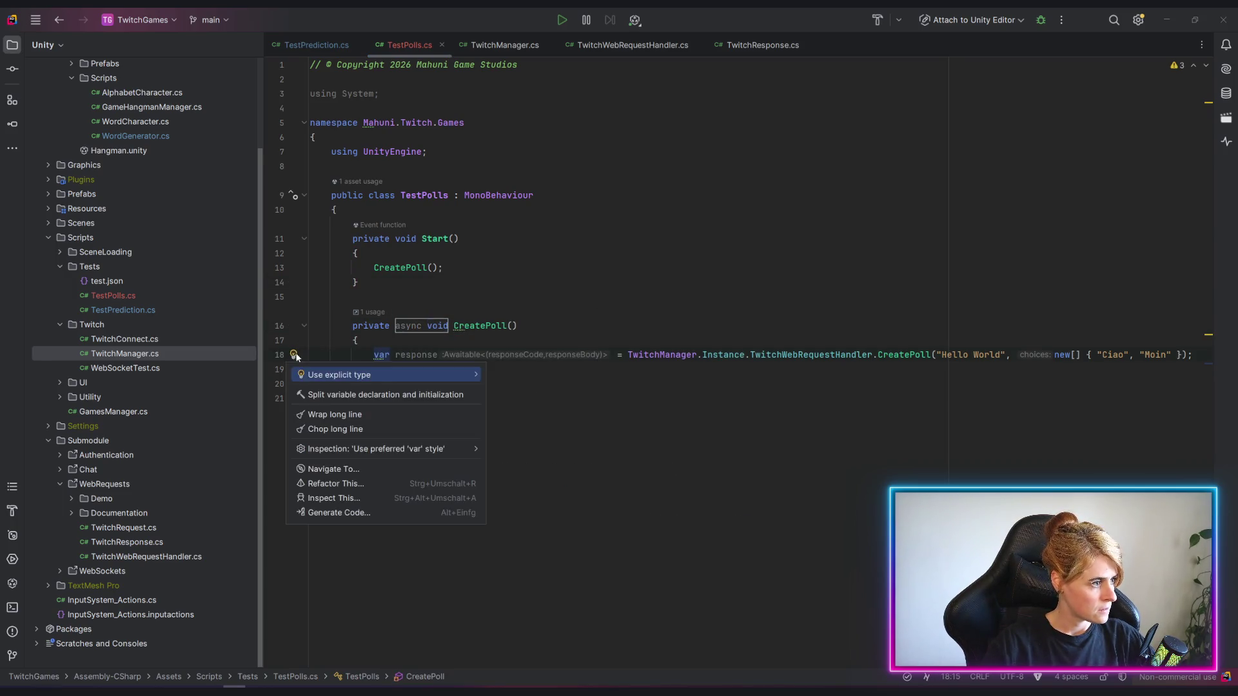
{"action": "left_click", "coordinate": [338, 375]}
{"action": "key", "text": "End"}
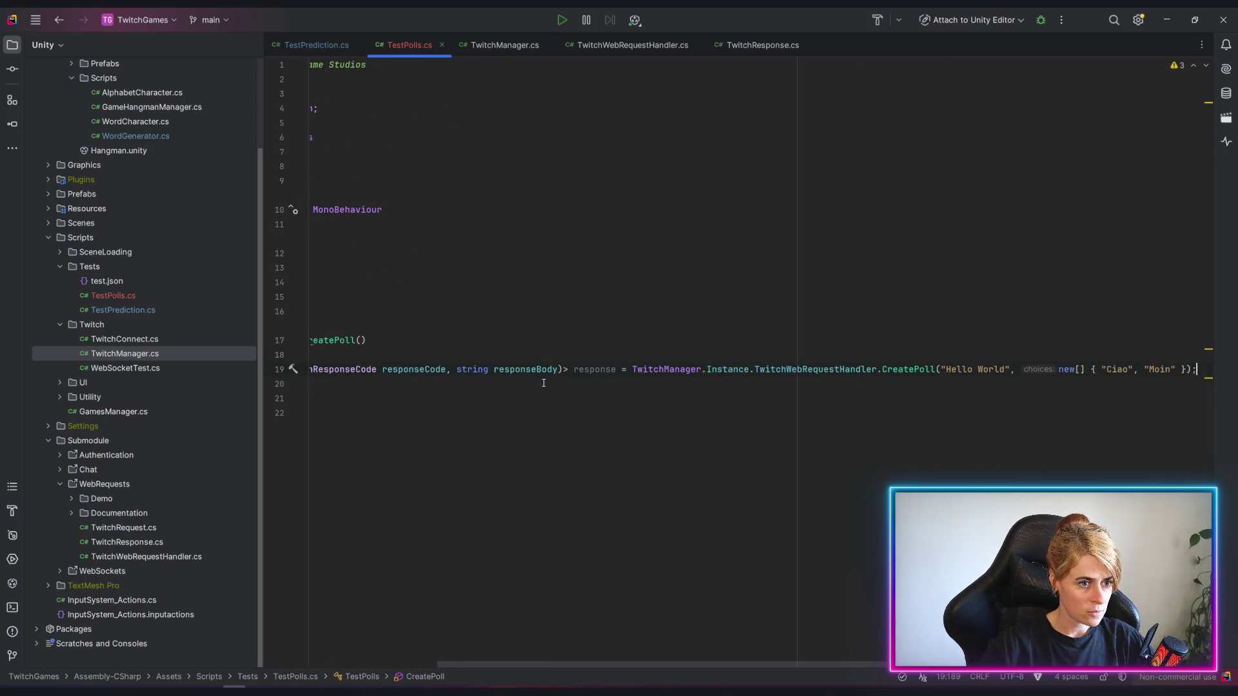
{"action": "key", "text": "Return"}
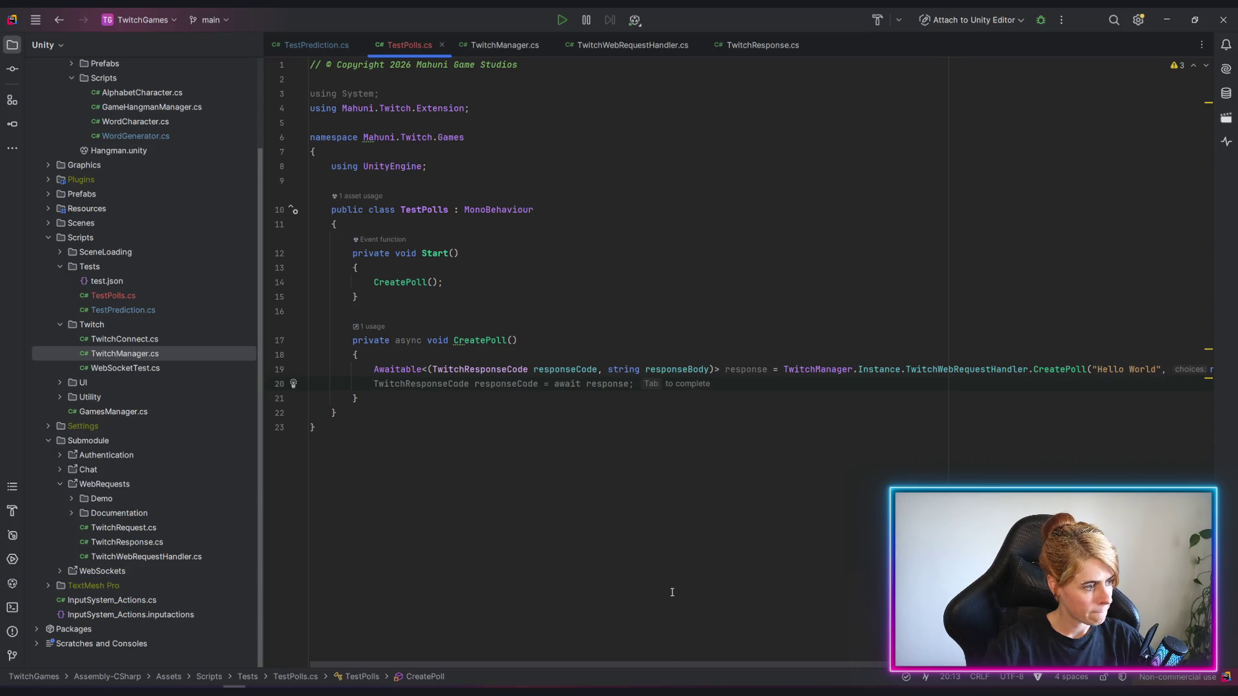
{"action": "type", "text": "Debug.Log("}
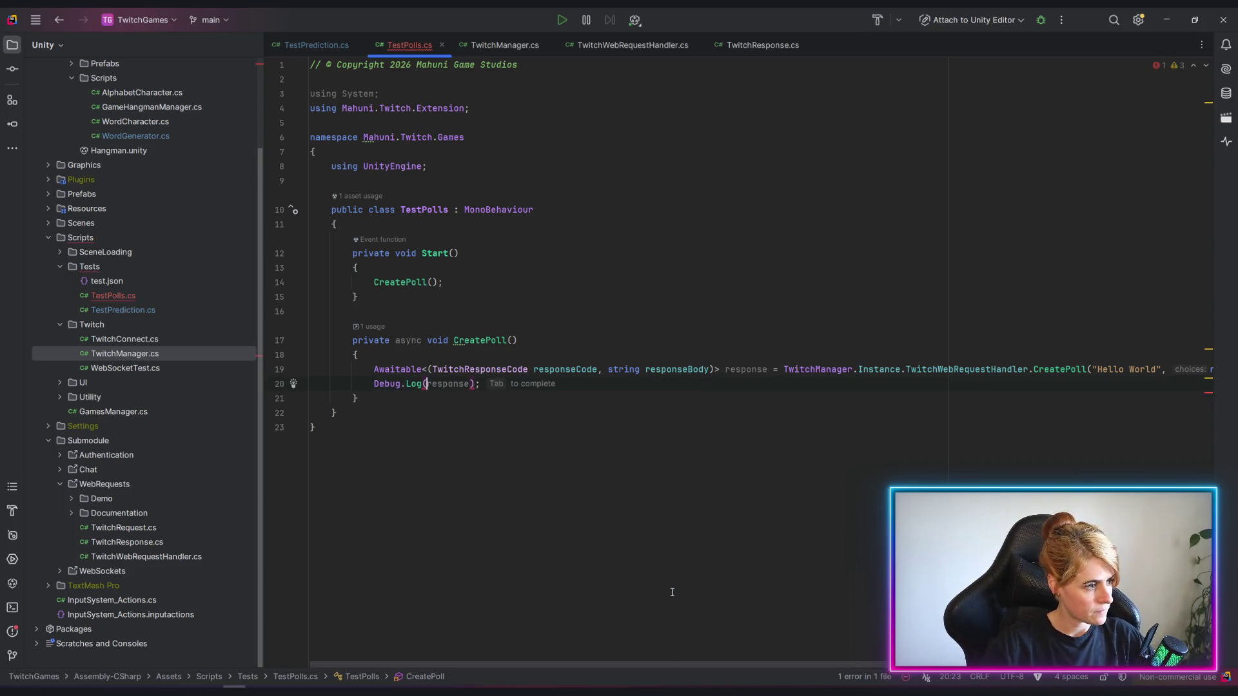
Add a Debug.Log call logging response.responseCode below the poll request.
{"action": "key", "text": "Tab"}
{"action": "type", "text": ".Log("}
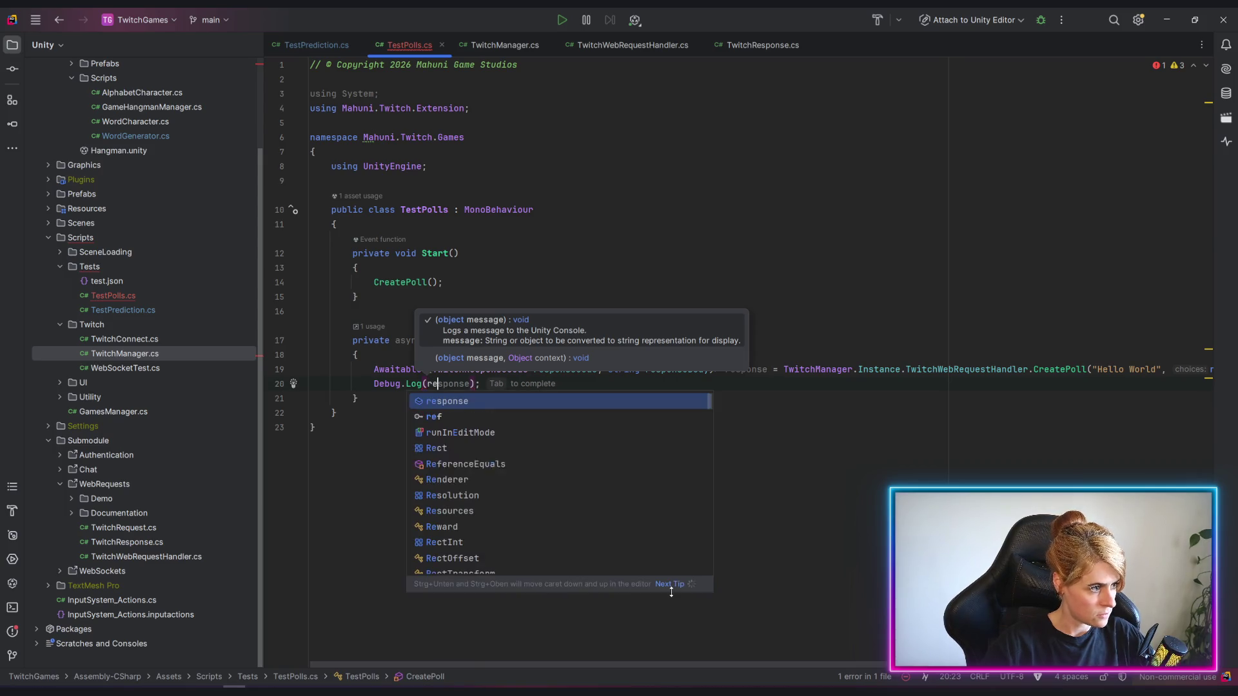
{"action": "type", "text": "re"}
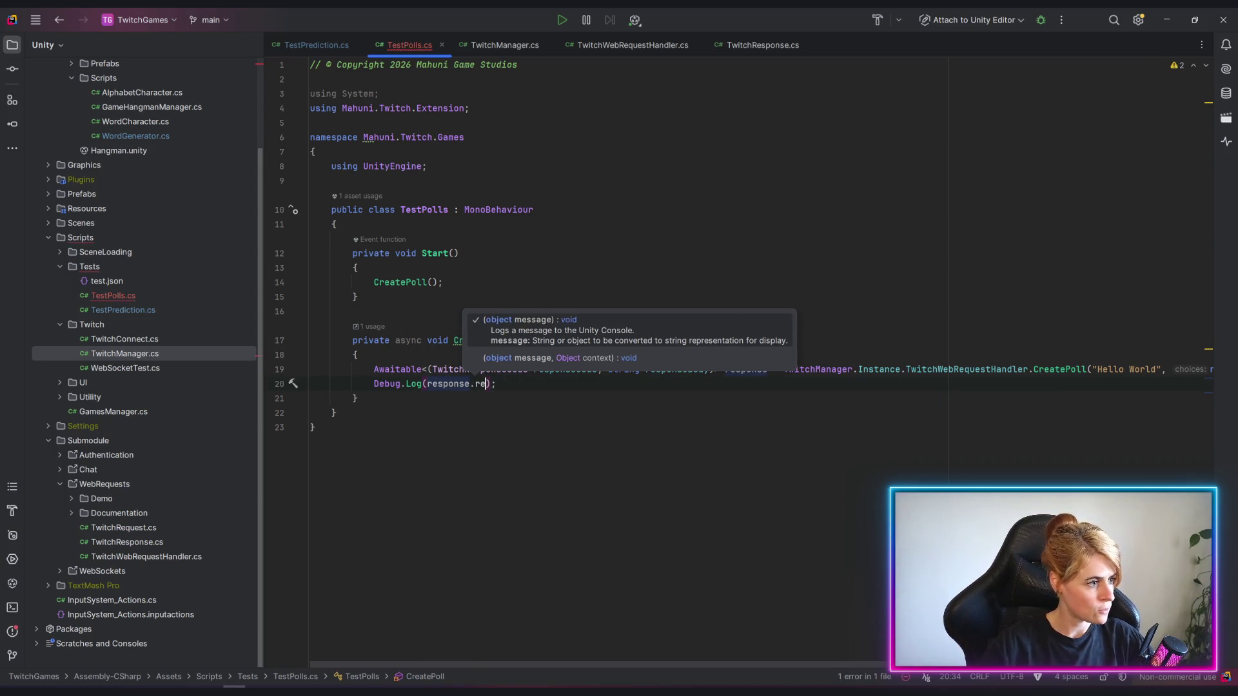
{"action": "key", "text": "BackSpace"}
{"action": "key", "text": "BackSpace"}
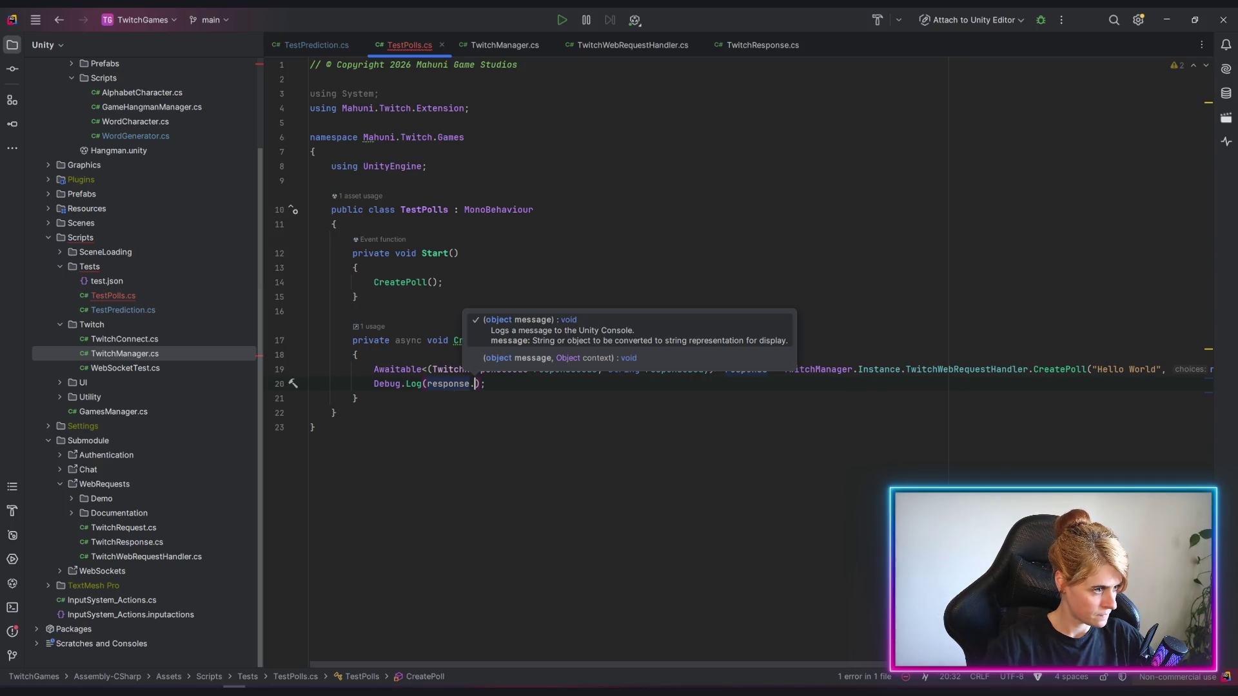
{"action": "key", "text": "ctrl+space"}
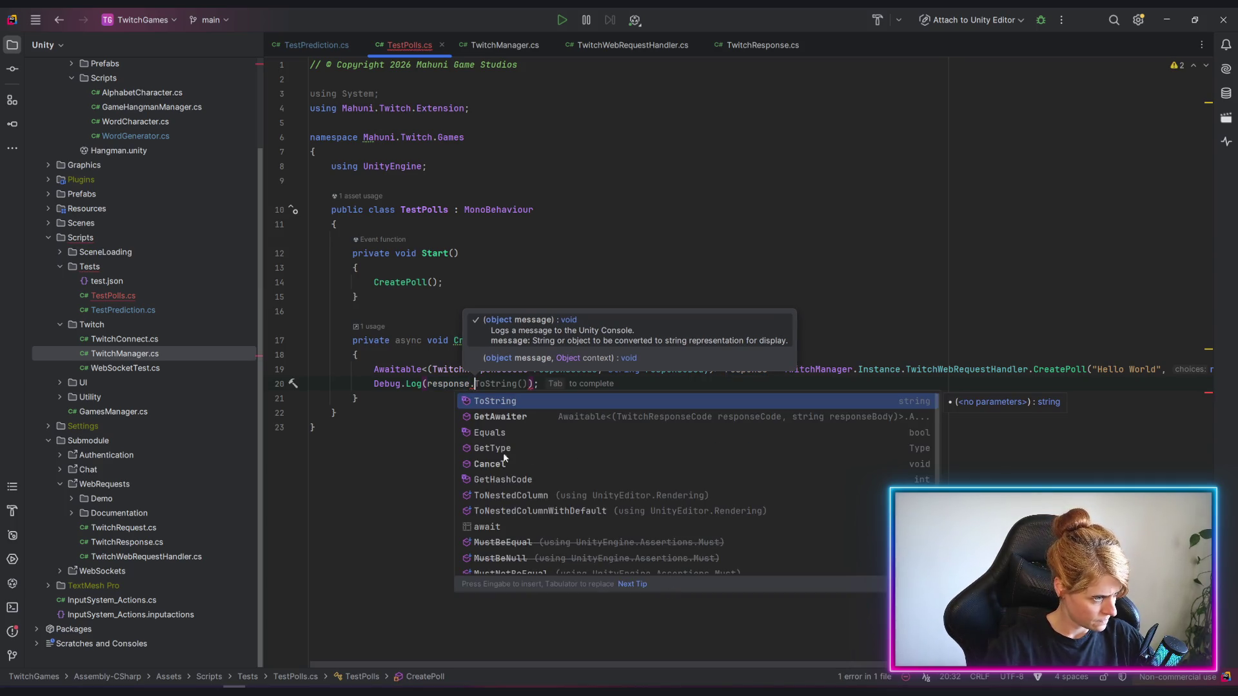
{"action": "left_click", "coordinate": [480, 425]}
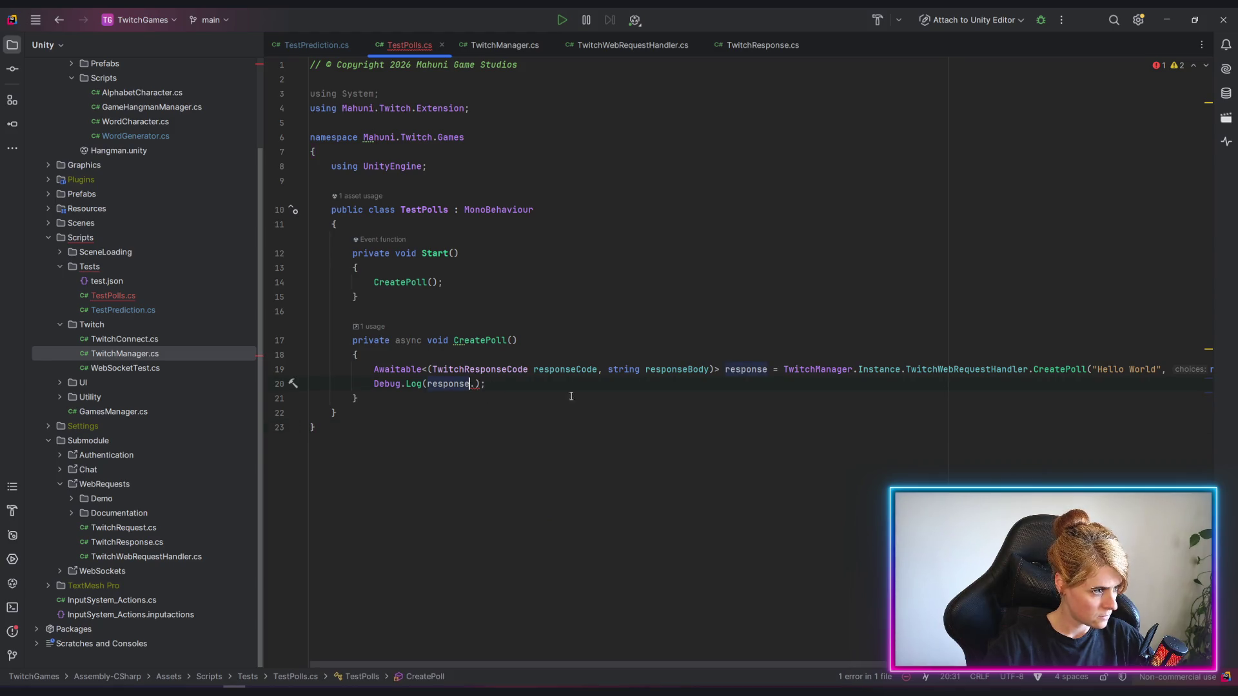
{"action": "left_click", "coordinate": [475, 384]}
{"action": "key", "text": "ctrl+space"}
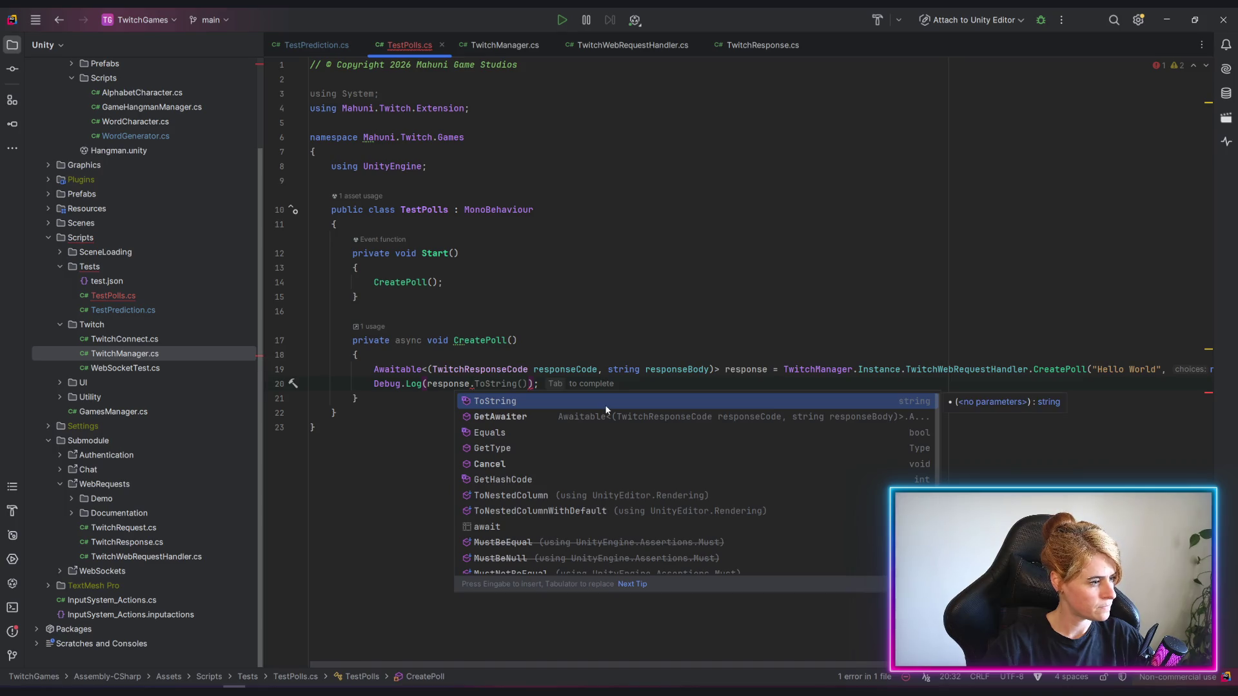
{"action": "type", "text": "respo"}
{"action": "key", "text": "Tab"}
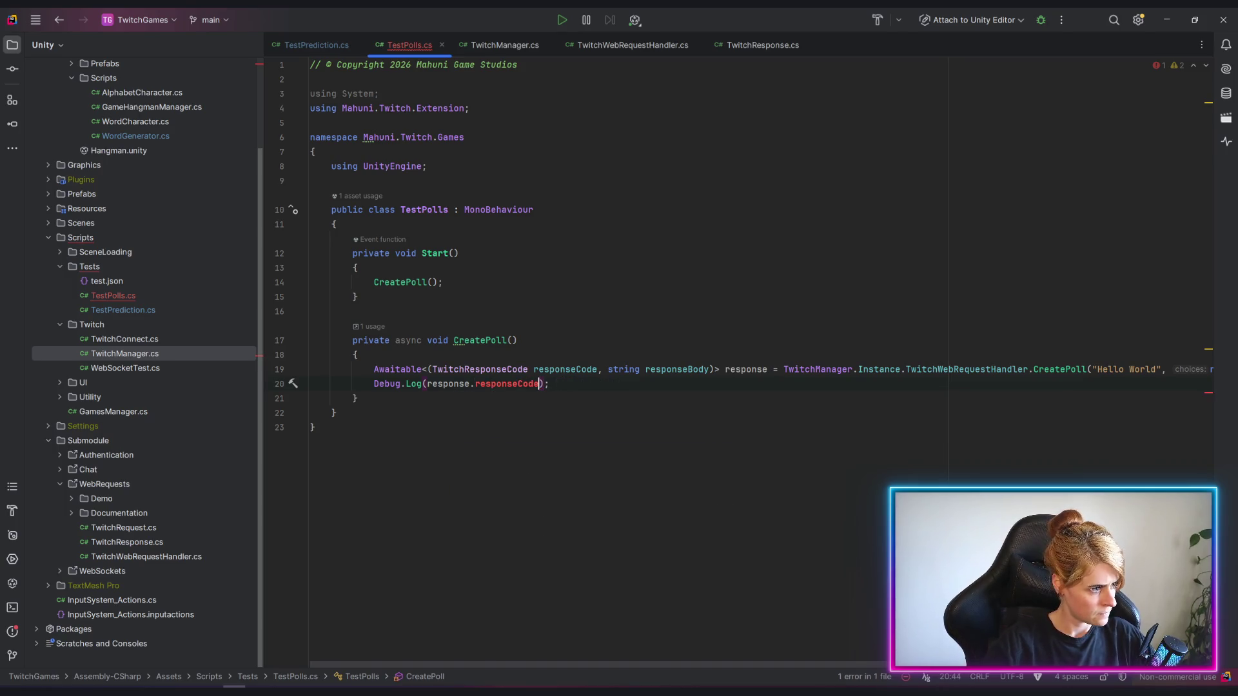
Strip response.responseCode back out of Debug.Log and undo to restore await on the request.
{"action": "double_click", "coordinate": [444, 384]}
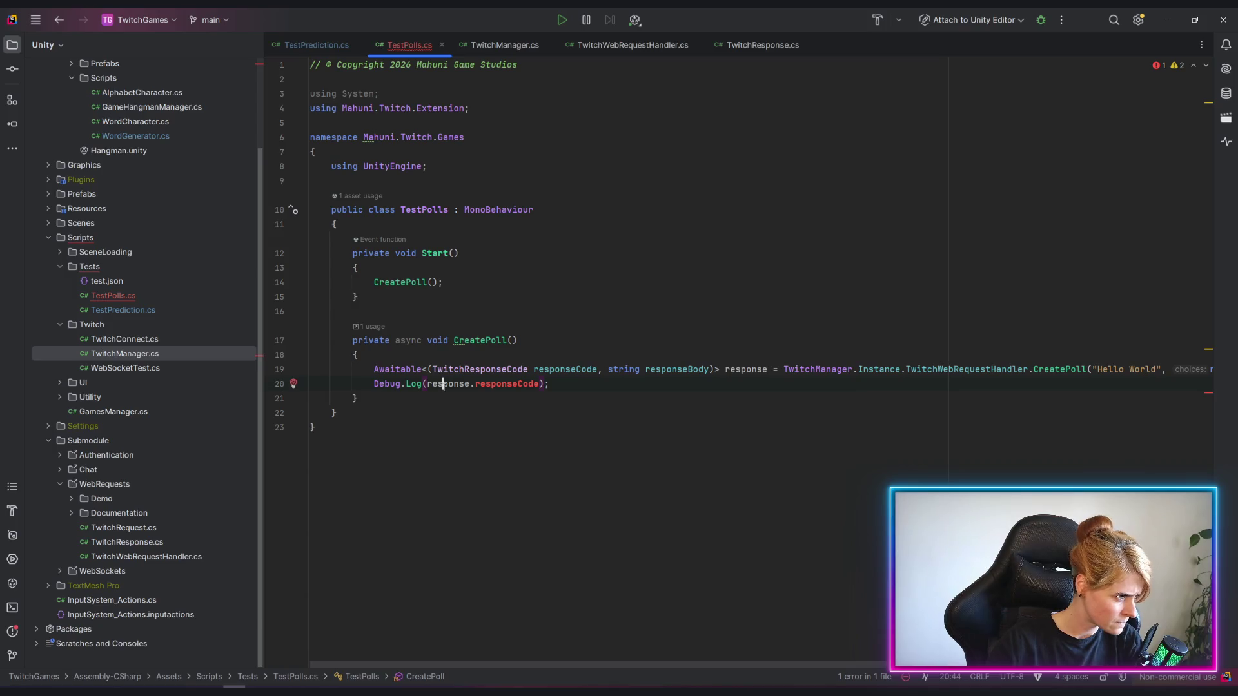
{"action": "key", "text": "BackSpace"}
{"action": "key", "text": "Delete"}
{"action": "left_click", "coordinate": [597, 452]}
{"action": "double_click", "coordinate": [459, 384]}
{"action": "key", "text": "BackSpace"}
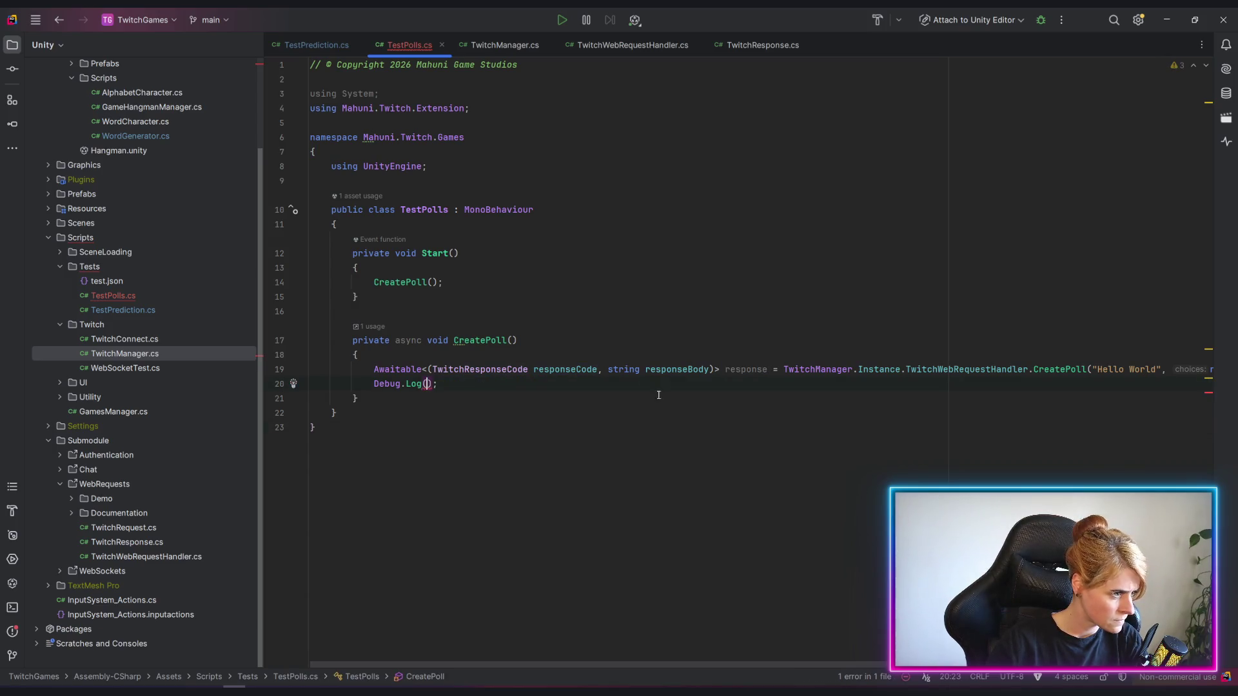
{"action": "left_click_drag", "start_coordinate": [744, 664], "coordinate": [548, 664]}
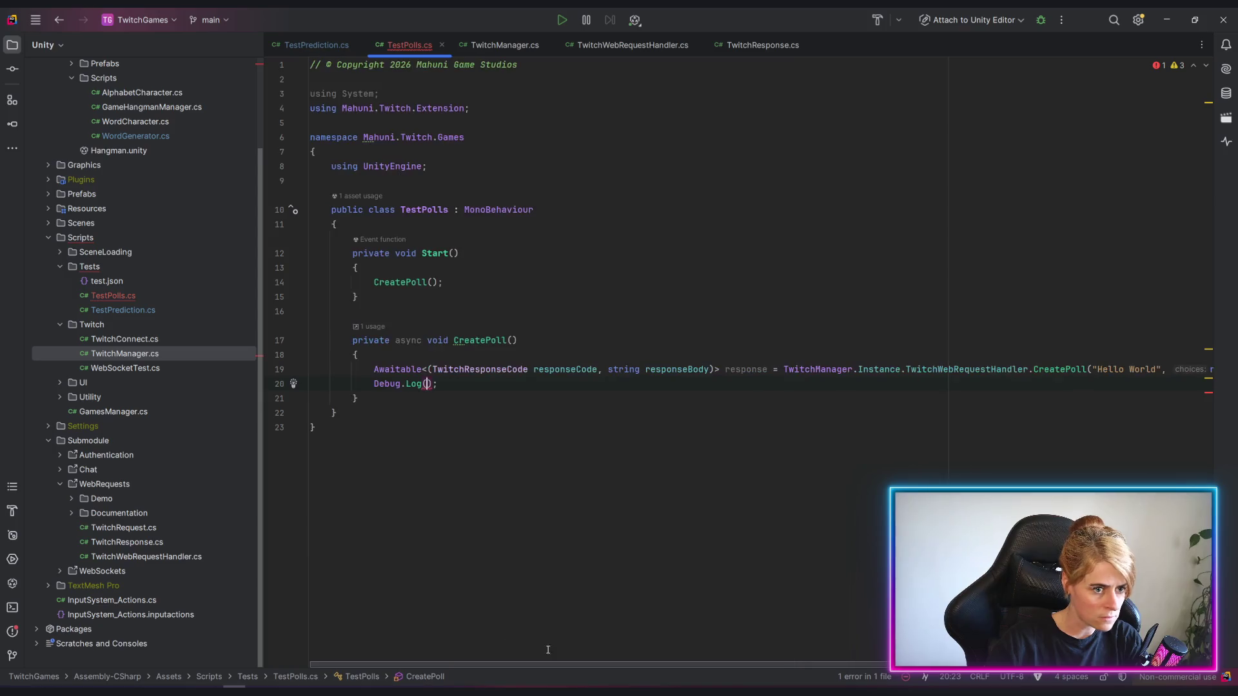
{"action": "left_click", "coordinate": [453, 395]}
{"action": "key", "text": "ctrl+z"}
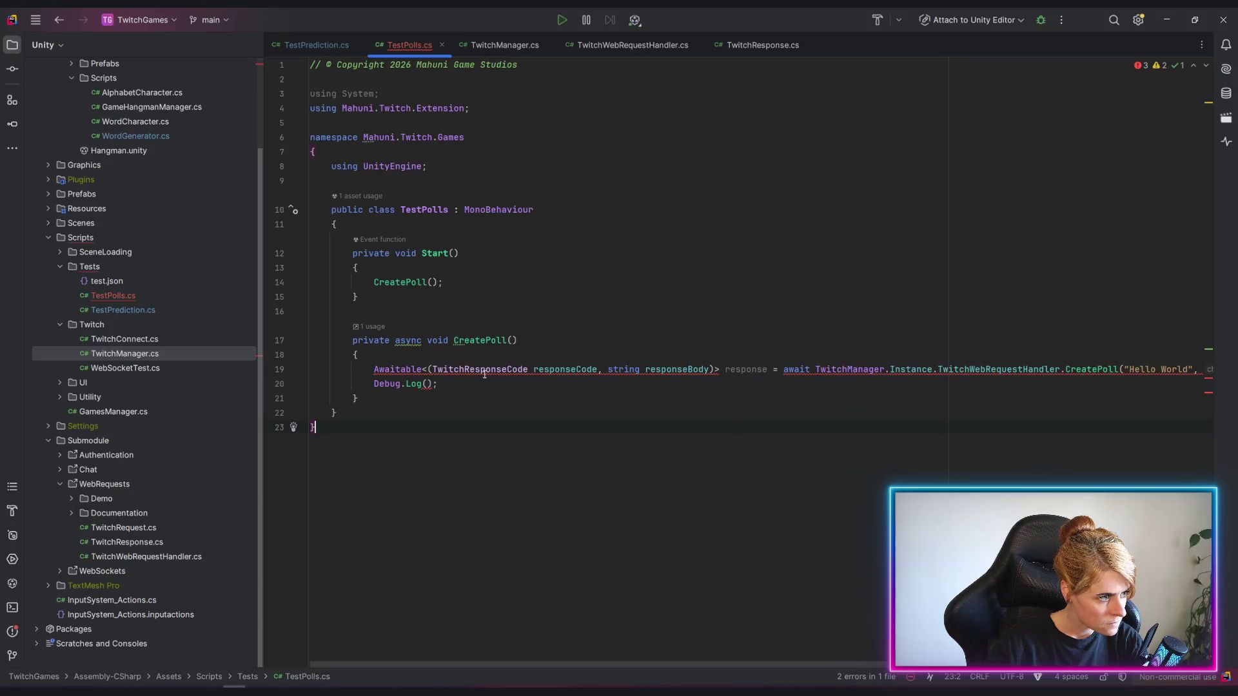
Redeclare response as var, then apply the explicit (responseCode, responseBody) tuple type.
{"action": "key", "text": "ctrl+z"}
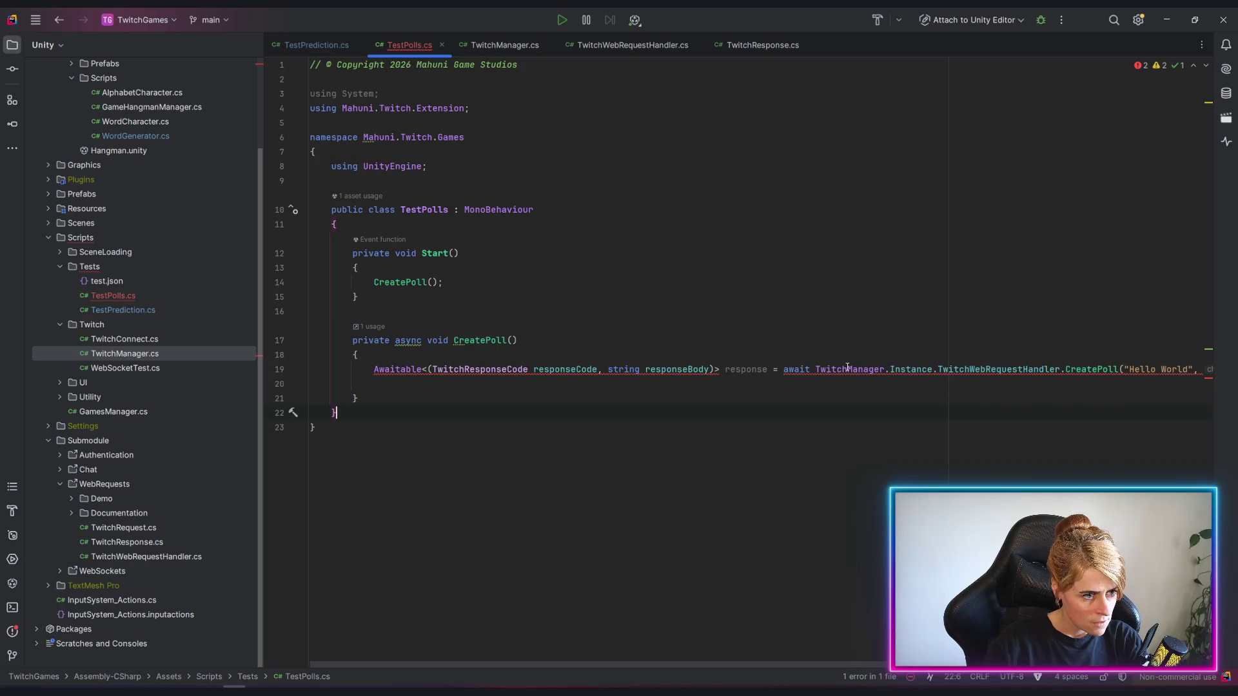
{"action": "mouse_move", "coordinate": [849, 370]}
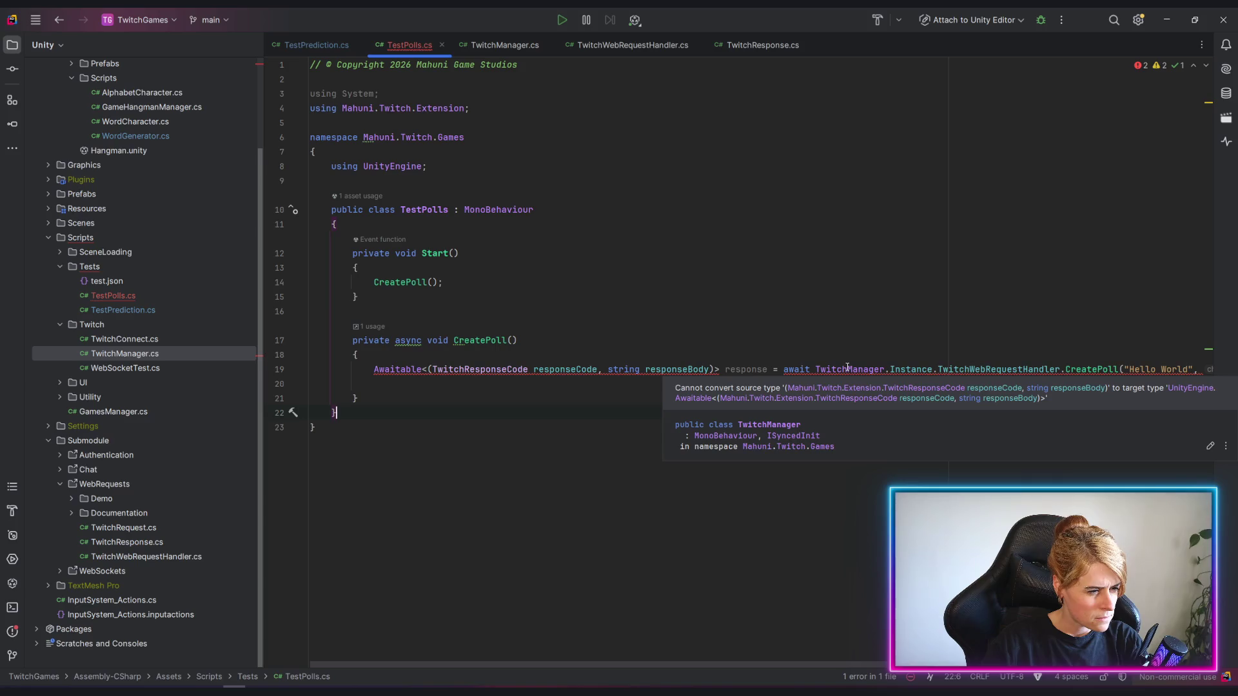
{"action": "left_click_drag", "start_coordinate": [374, 369], "coordinate": [719, 369]}
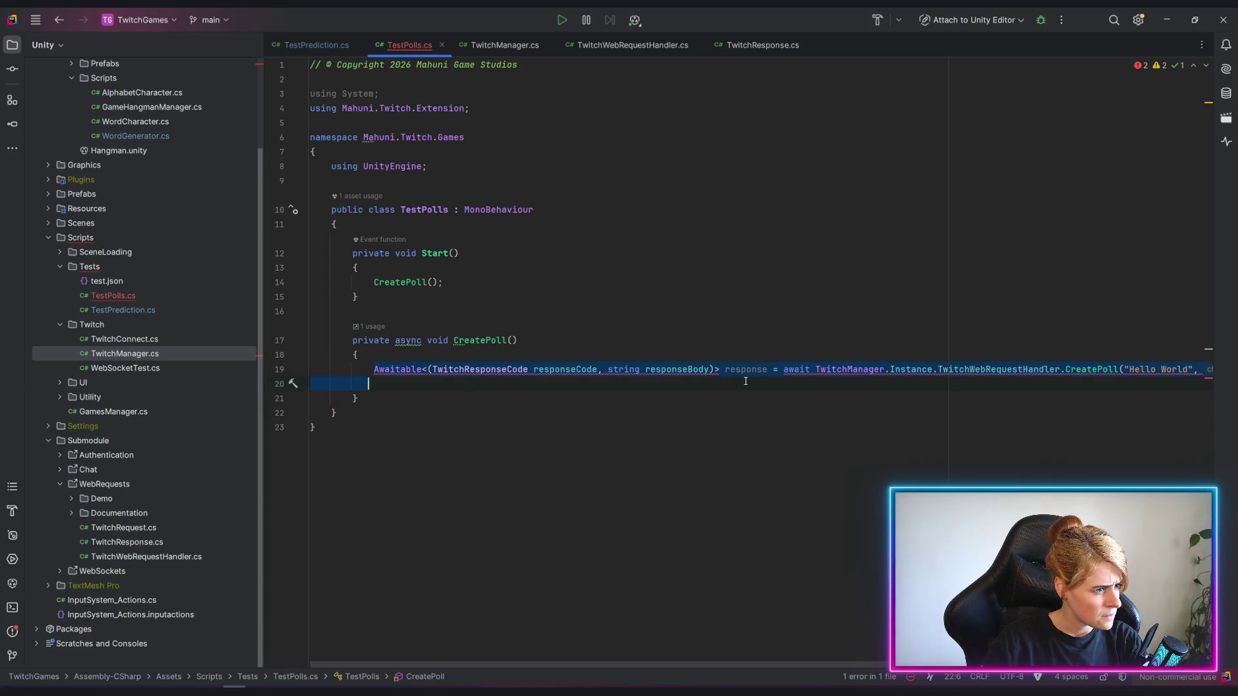
{"action": "type", "text": "var"}
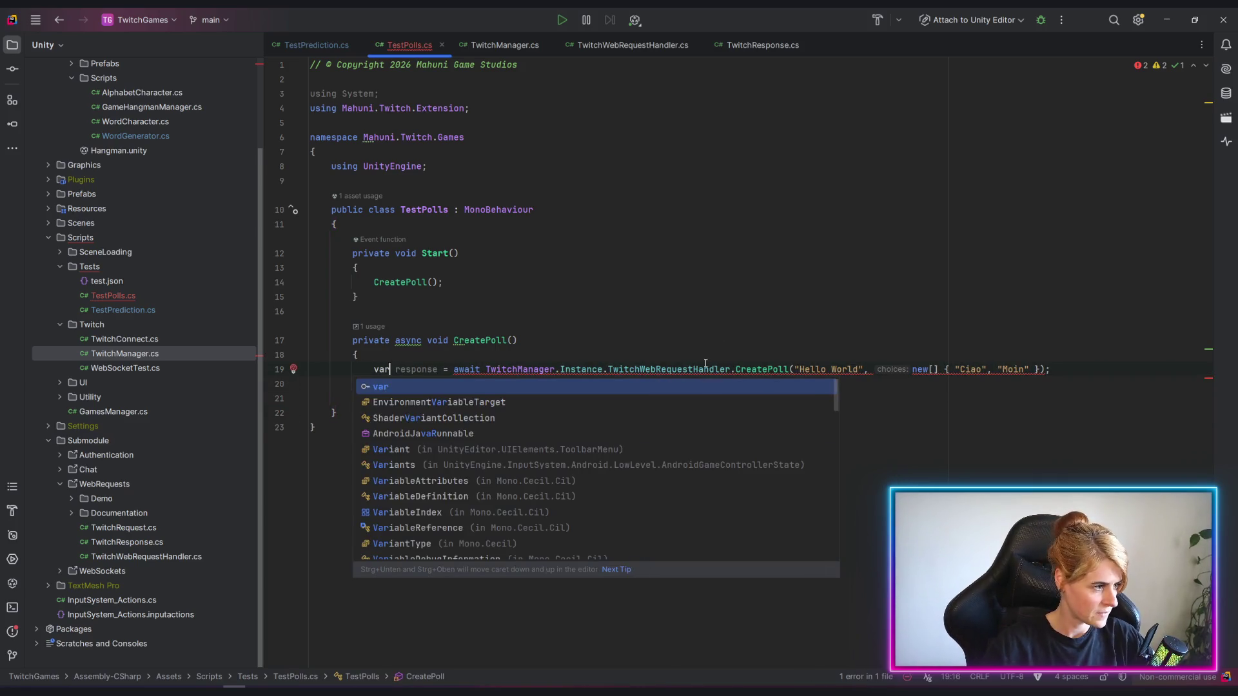
{"action": "key", "text": "ctrl+s"}
{"action": "double_click", "coordinate": [376, 369]}
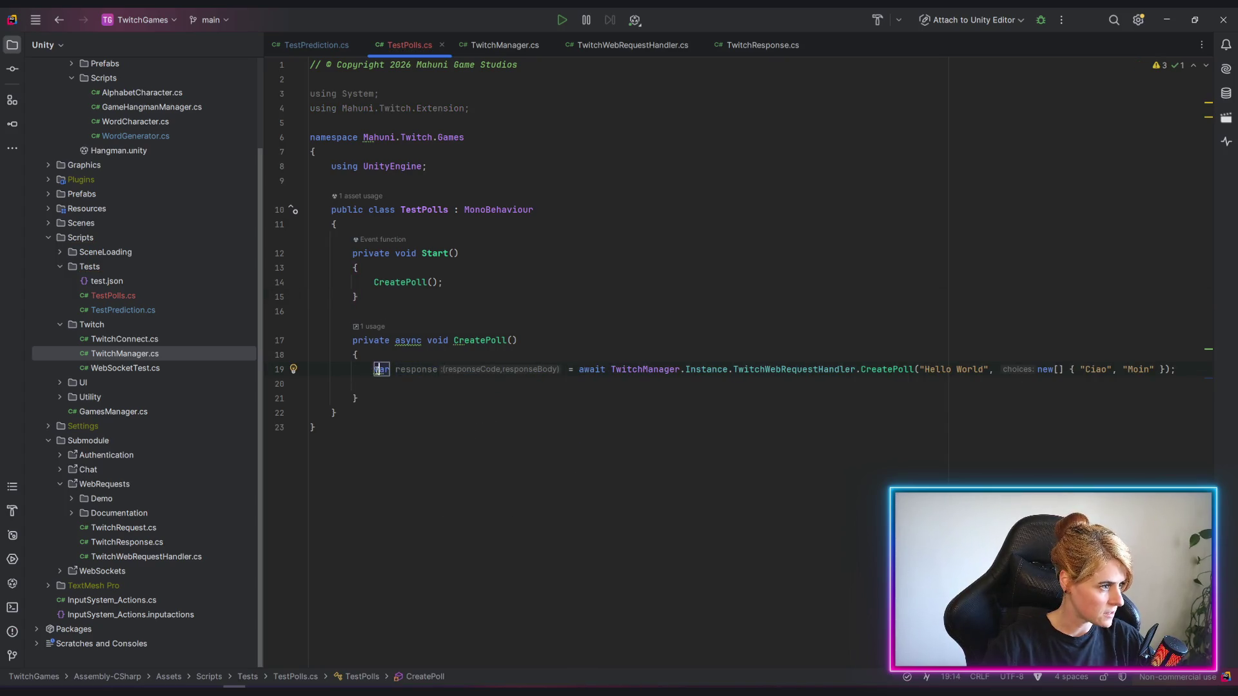
{"action": "key", "text": "alt+Return"}
{"action": "key", "text": "Return"}
Log response.responseCode in Debug.Log and reformat the whole file.
{"action": "left_click", "coordinate": [412, 385]}
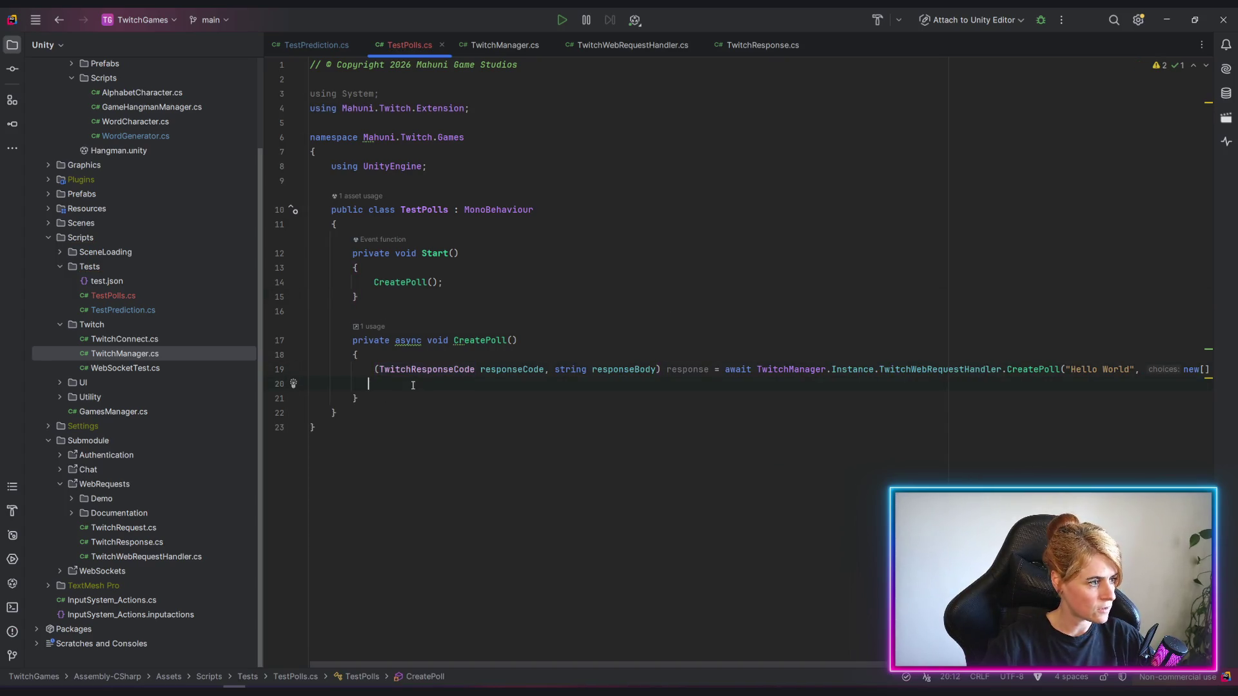
{"action": "type", "text": "Debug.Log"}
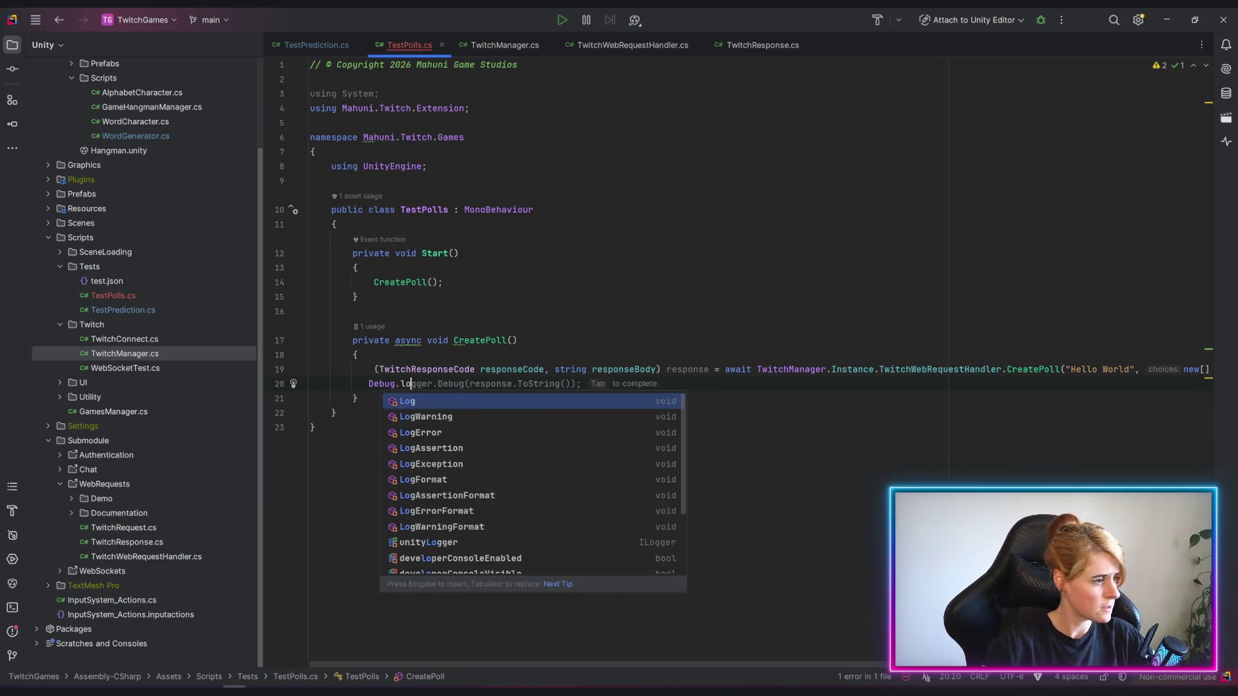
{"action": "key", "text": "Return"}
{"action": "type", "text": "response"}
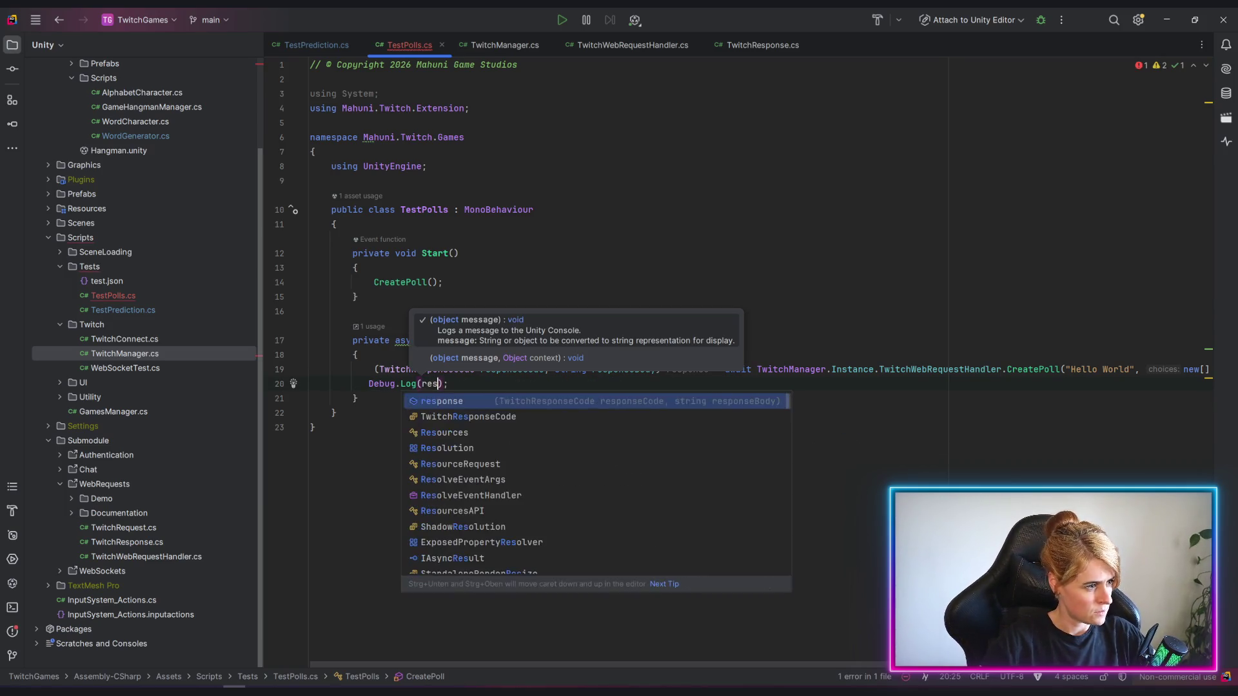
{"action": "type", "text": ".re"}
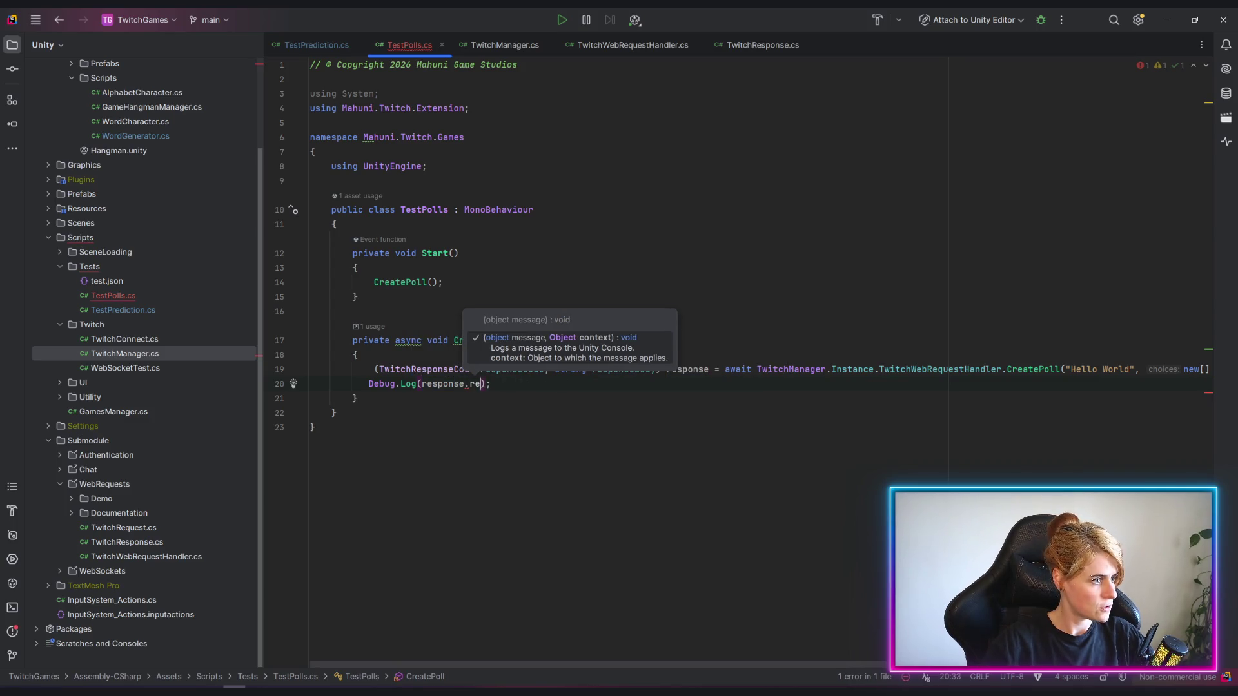
{"action": "key", "text": "Return"}
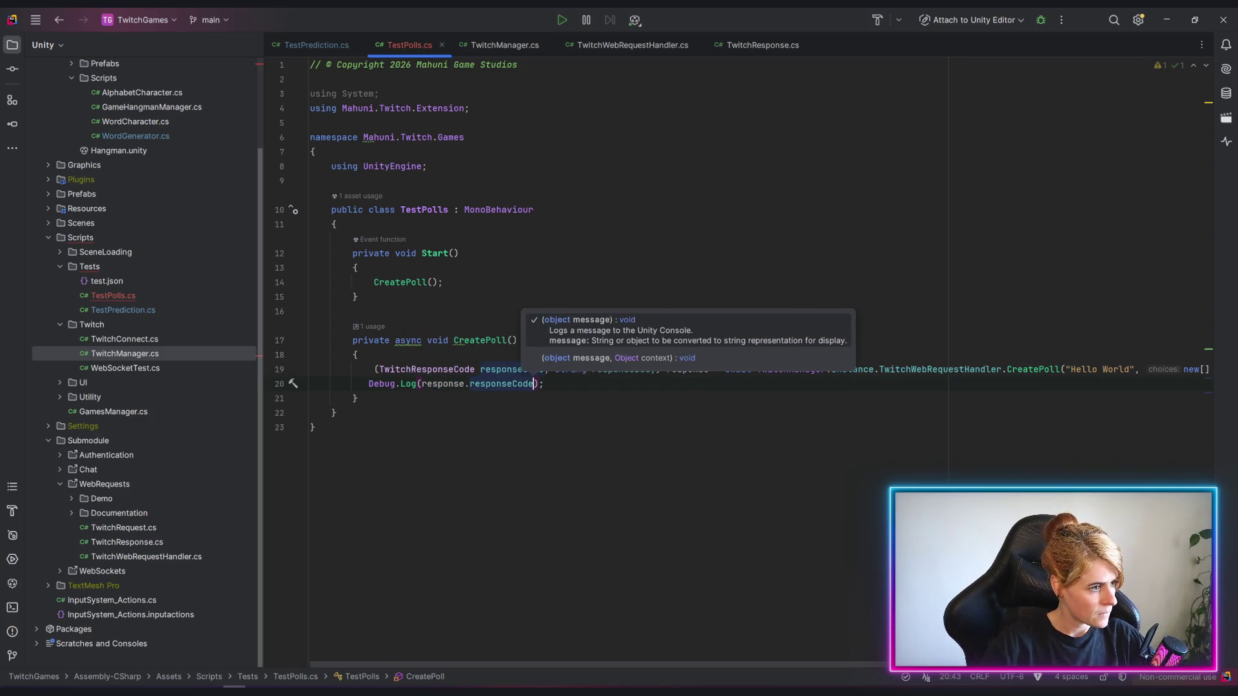
{"action": "key", "text": "End"}
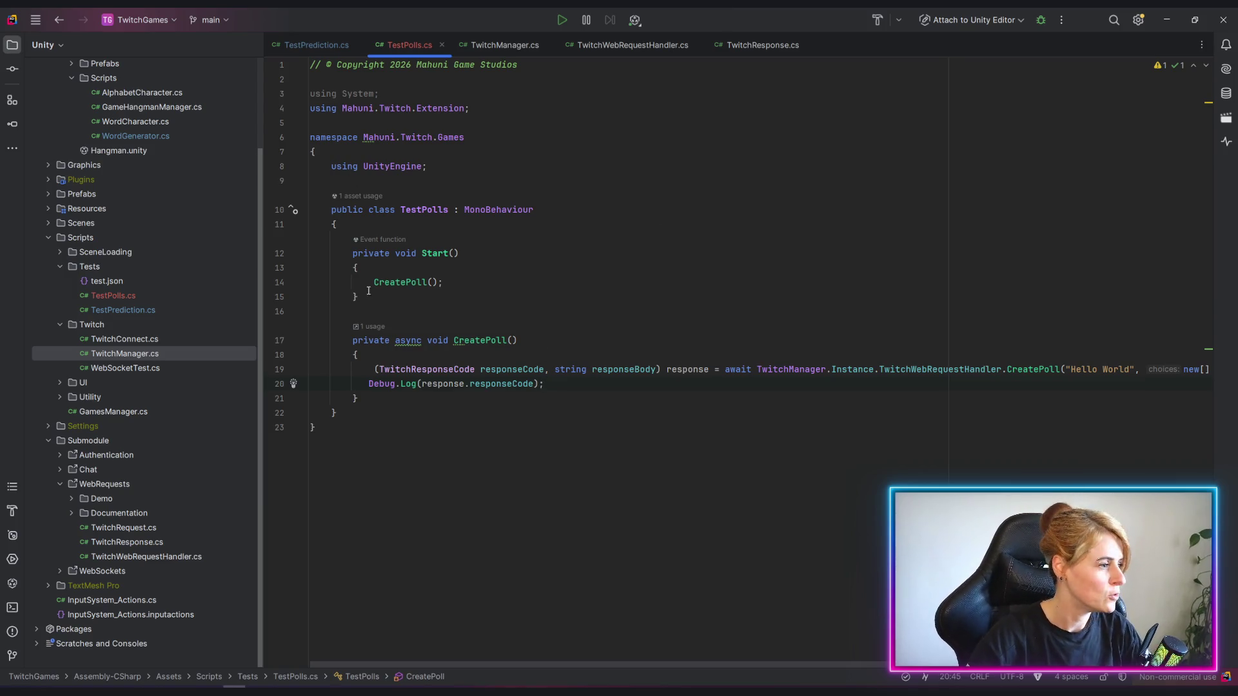
{"action": "key", "text": "ctrl+a"}
{"action": "key", "text": "ctrl+alt+l"}
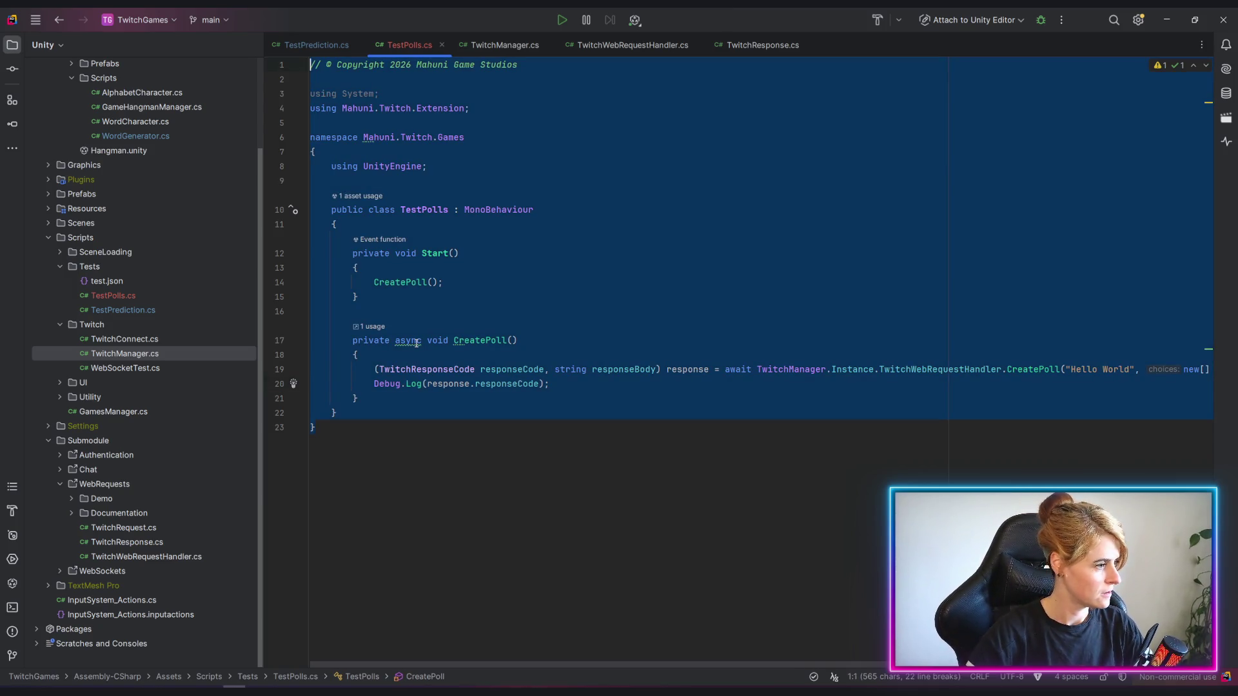
{"action": "left_click", "coordinate": [501, 442]}
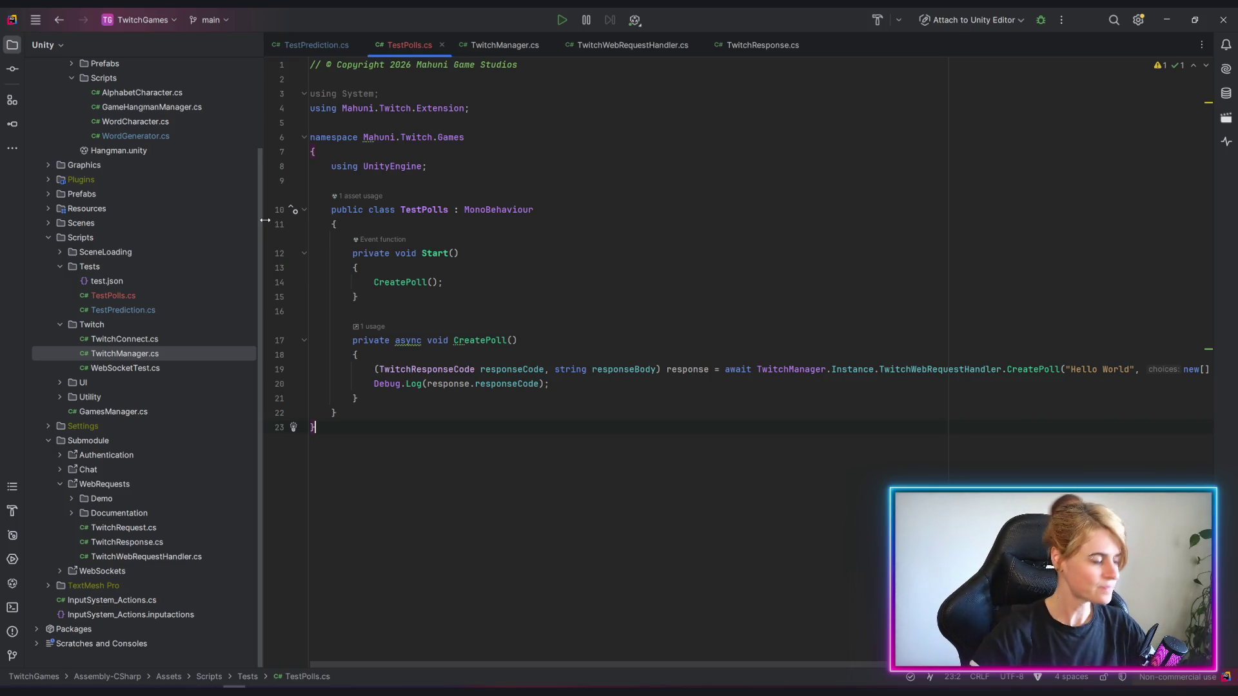
{"action": "left_click", "coordinate": [574, 383]}
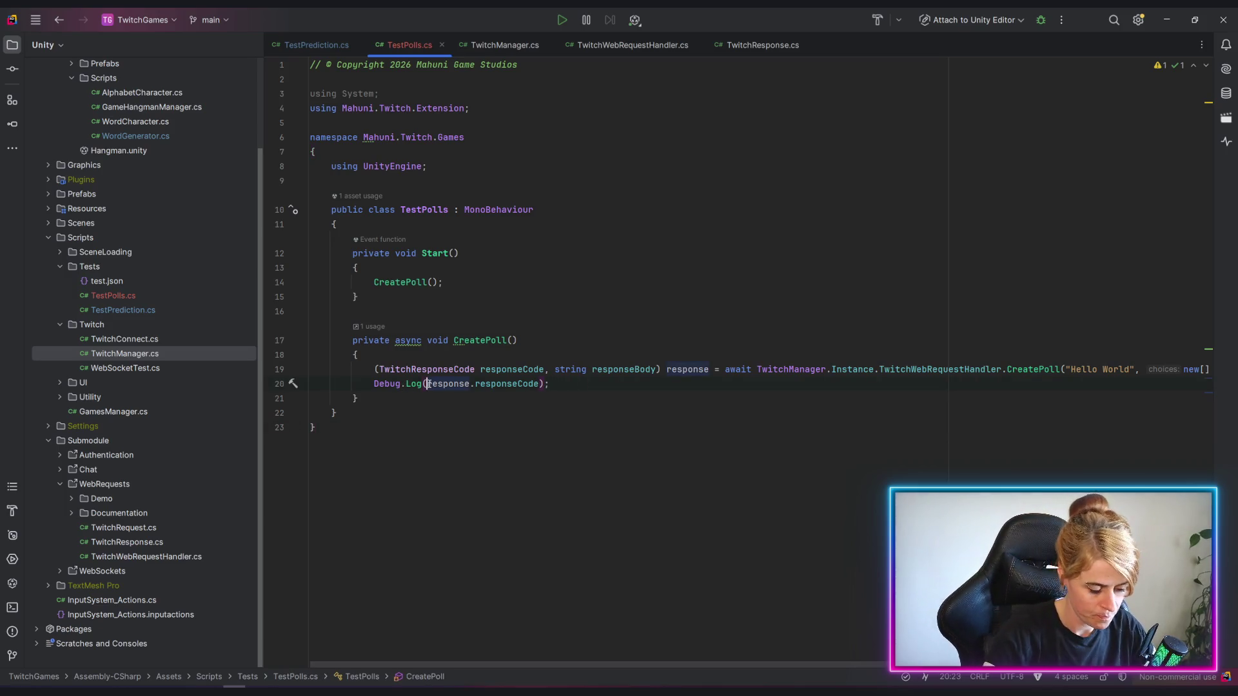
{"action": "type", "text": "$\""}
{"action": "type", "text": "{"}
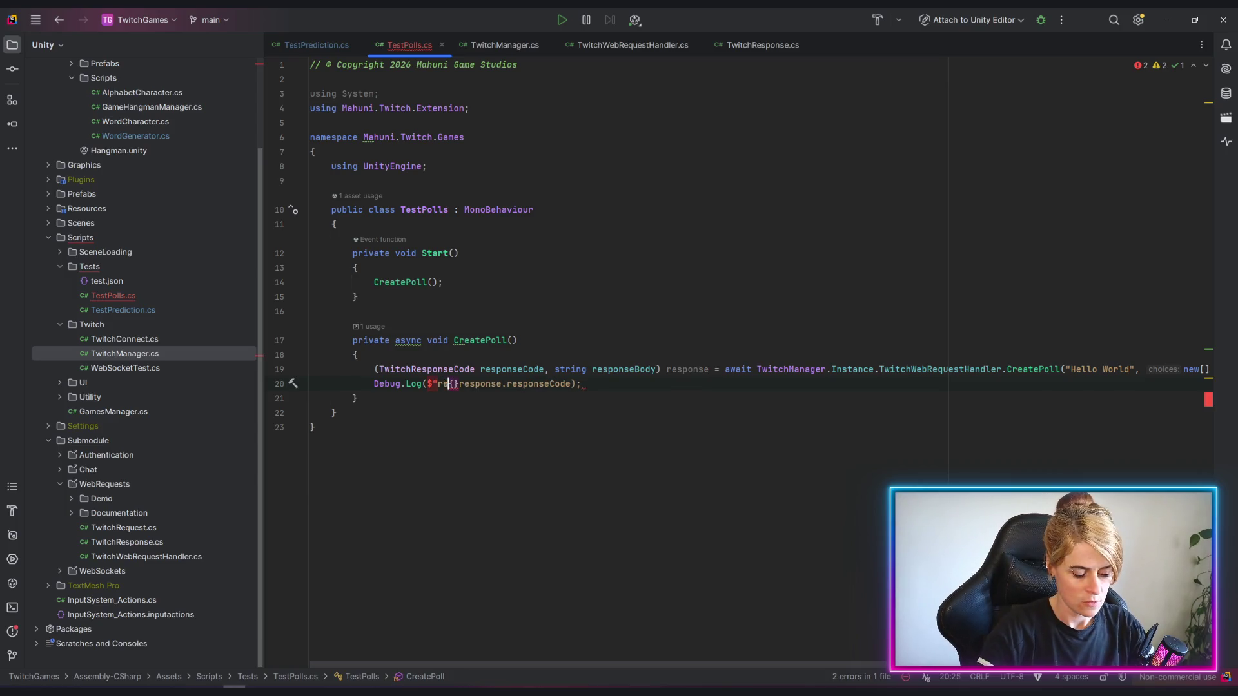
{"action": "type", "text": "response:"}
Log an interpolated string with response.responseCode and response.responseBody, then return to Unity.
{"action": "key", "text": "End"}
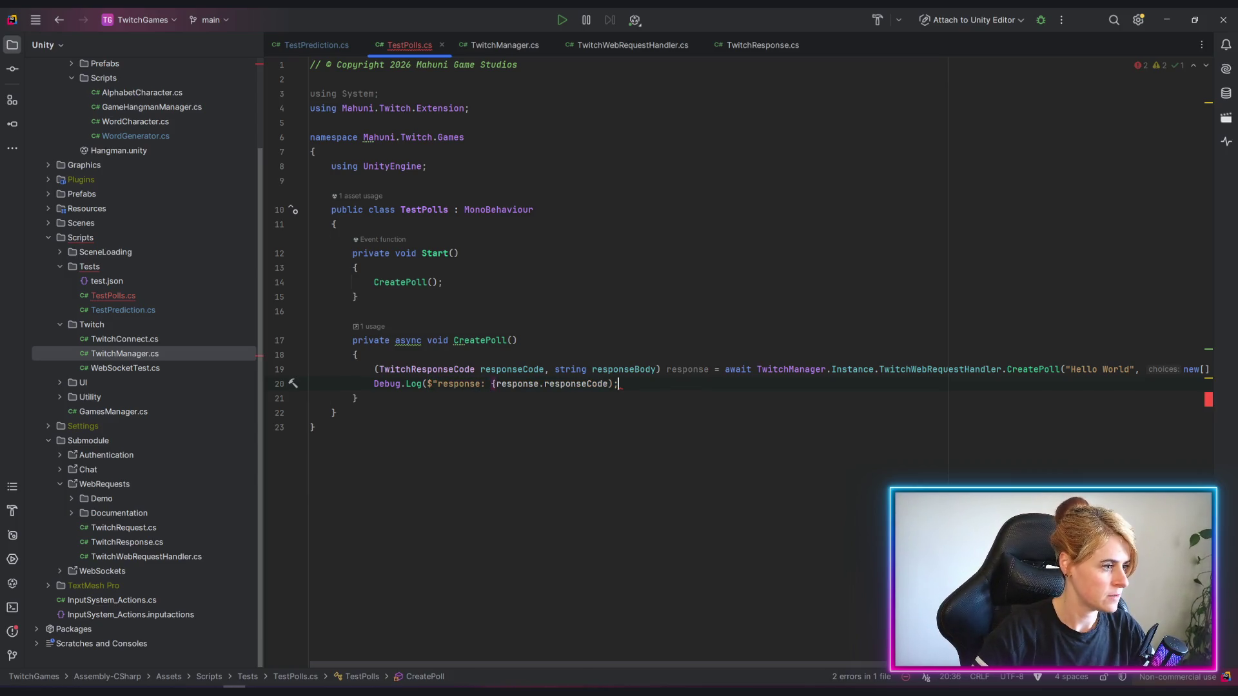
{"action": "key", "text": "Left"}
{"action": "key", "text": "Left"}
{"action": "type", "text": "}\""}
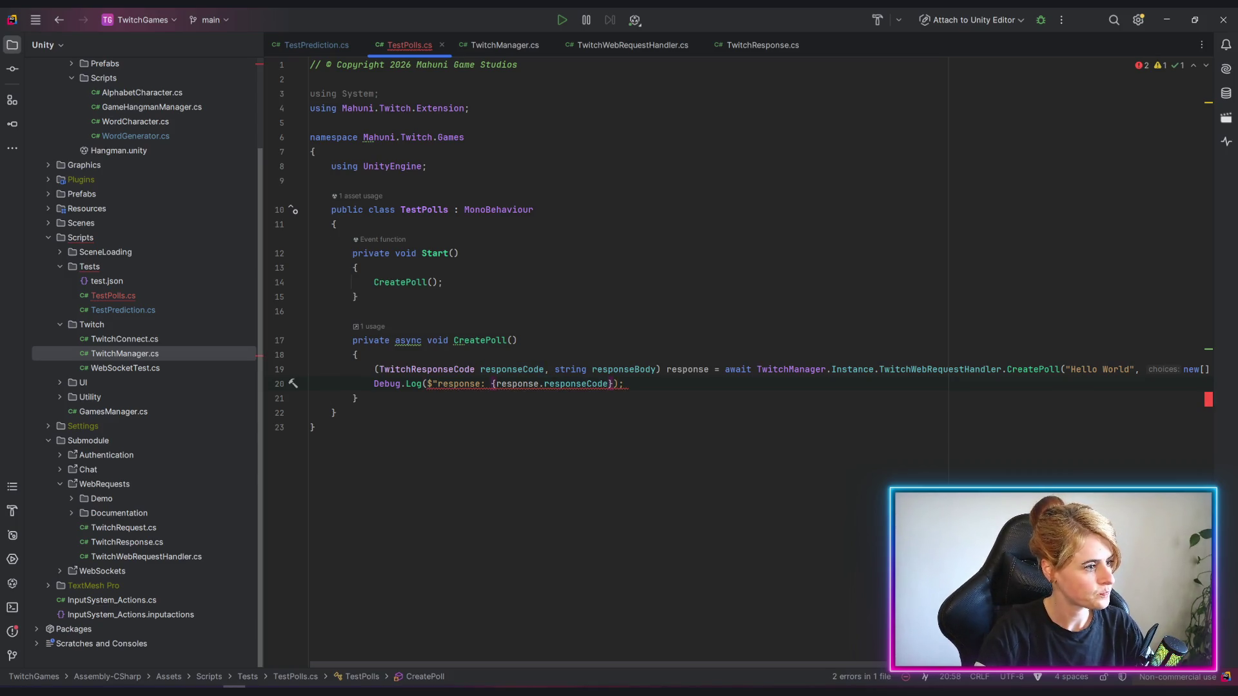
{"action": "type", "text": ", "}
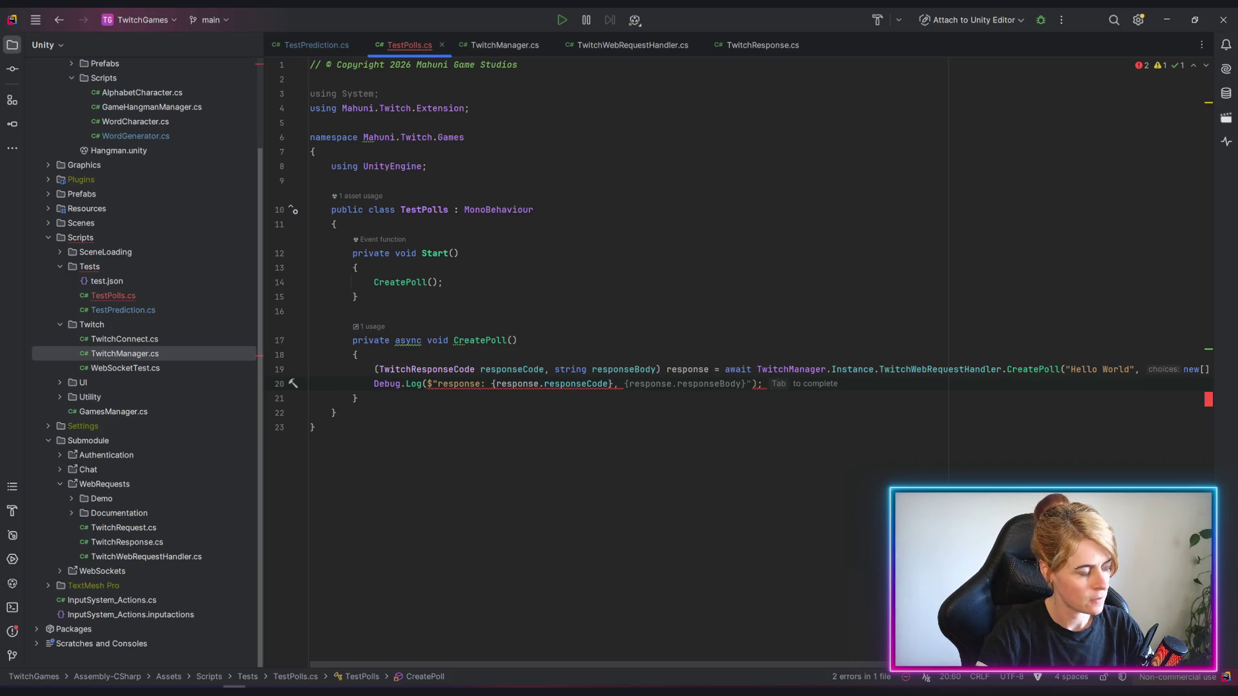
{"action": "type", "text": "title:"}
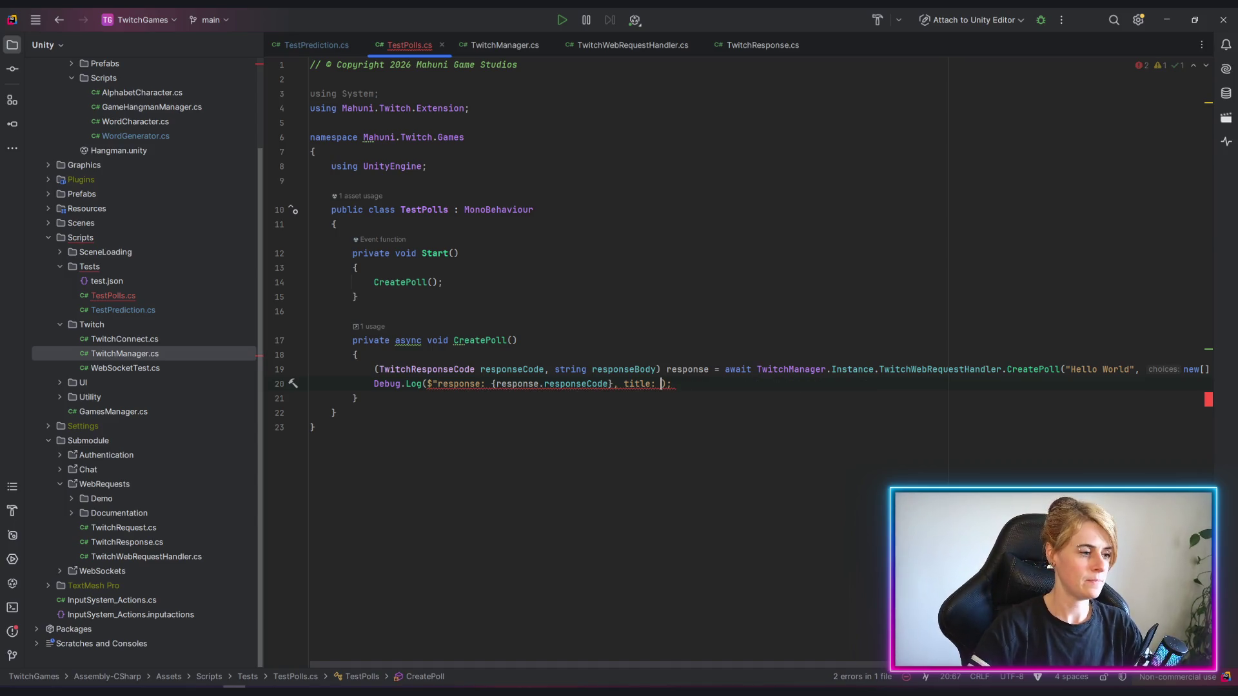
{"action": "key", "text": "BackSpace"}
{"action": "key", "text": "BackSpace"}
{"action": "key", "text": "BackSpace"}
{"action": "key", "text": "BackSpace"}
{"action": "key", "text": "BackSpace"}
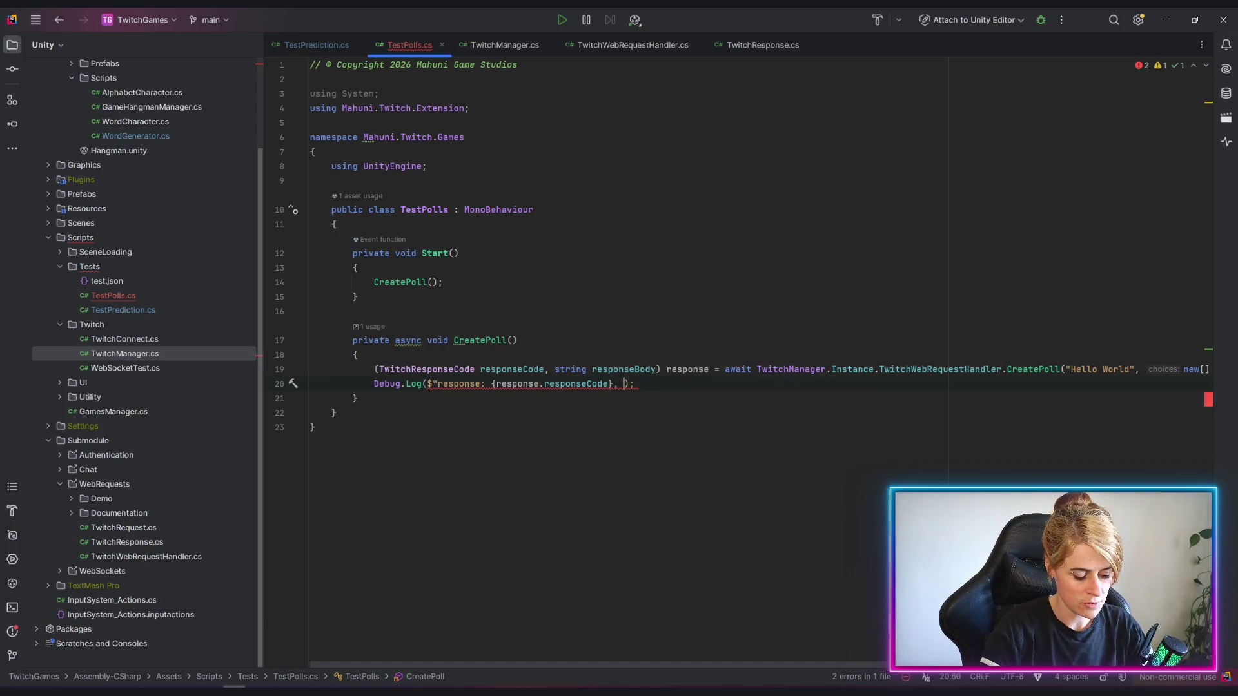
{"action": "type", "text": "body"}
{"action": "key", "text": "Tab"}
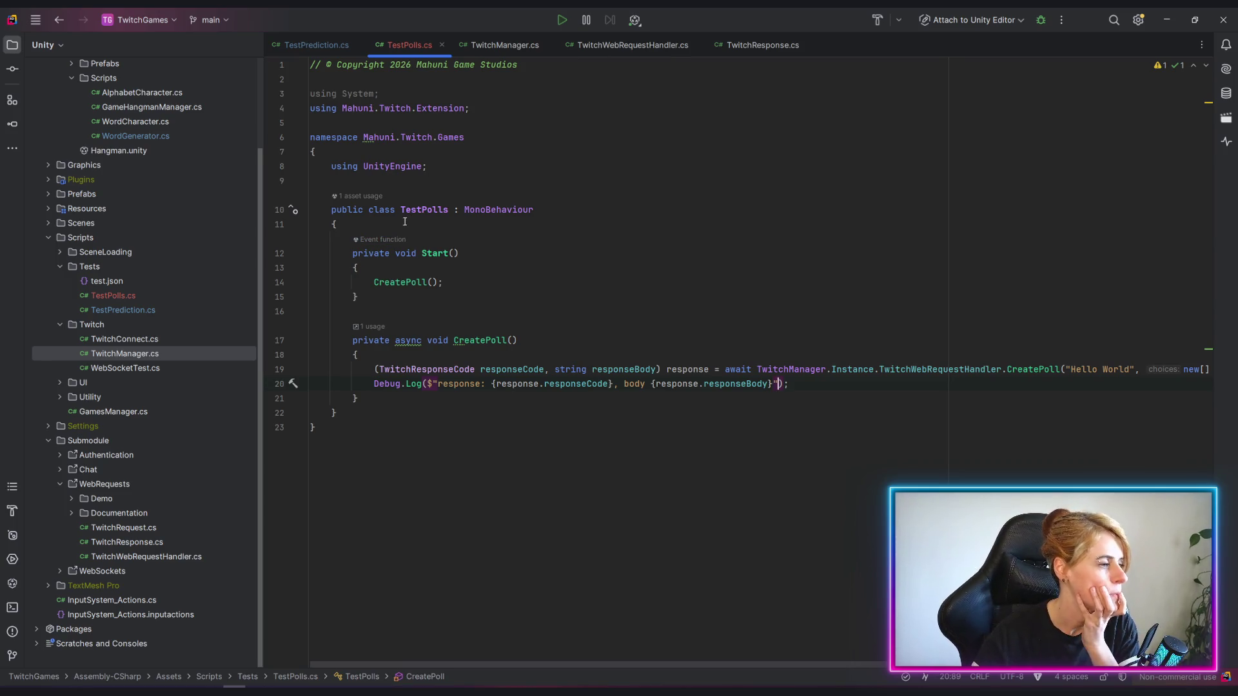
{"action": "left_click", "coordinate": [521, 435]}
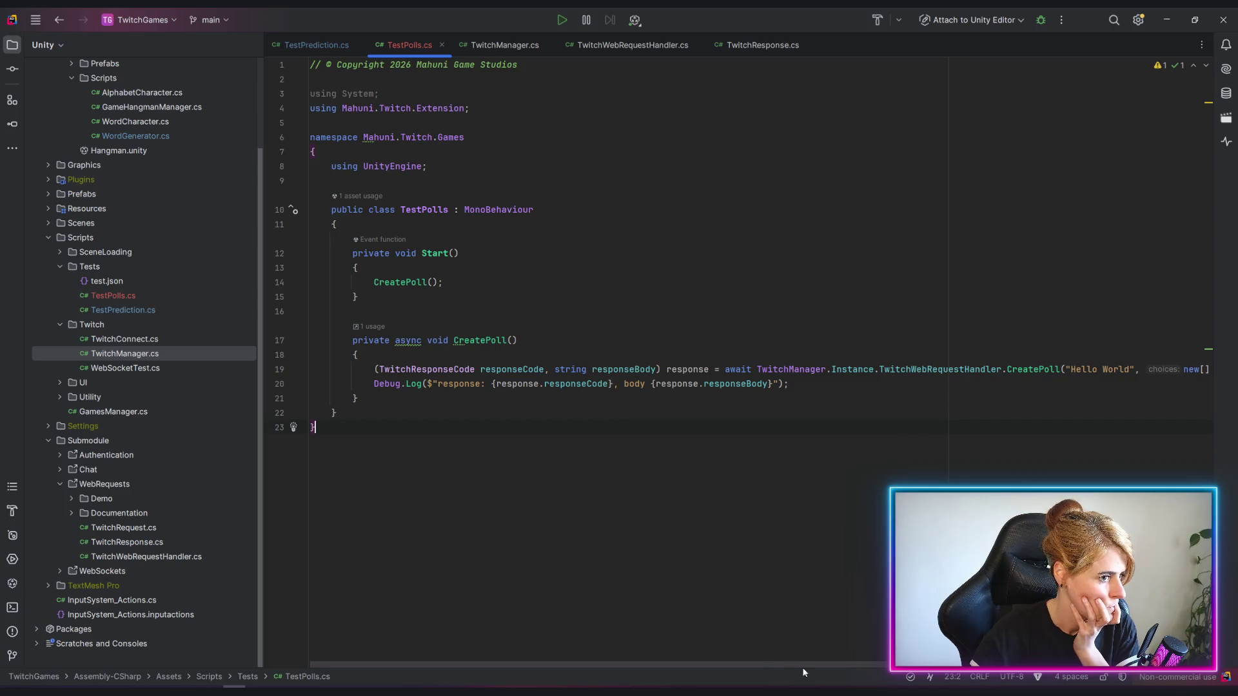
{"action": "mouse_move", "coordinate": [752, 666]}
{"action": "left_mouse_down"}
{"action": "mouse_move", "coordinate": [868, 665]}
{"action": "mouse_move", "coordinate": [485, 665]}
{"action": "left_mouse_up"}
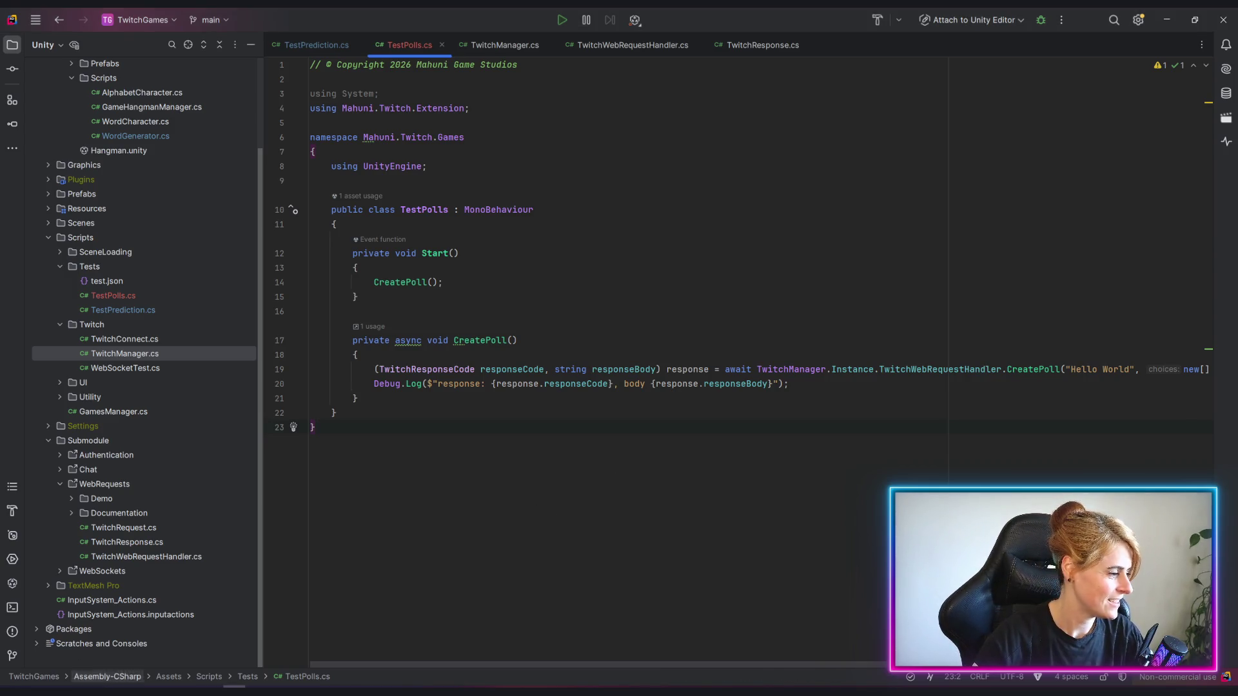
{"action": "key", "text": "alt+Tab"}
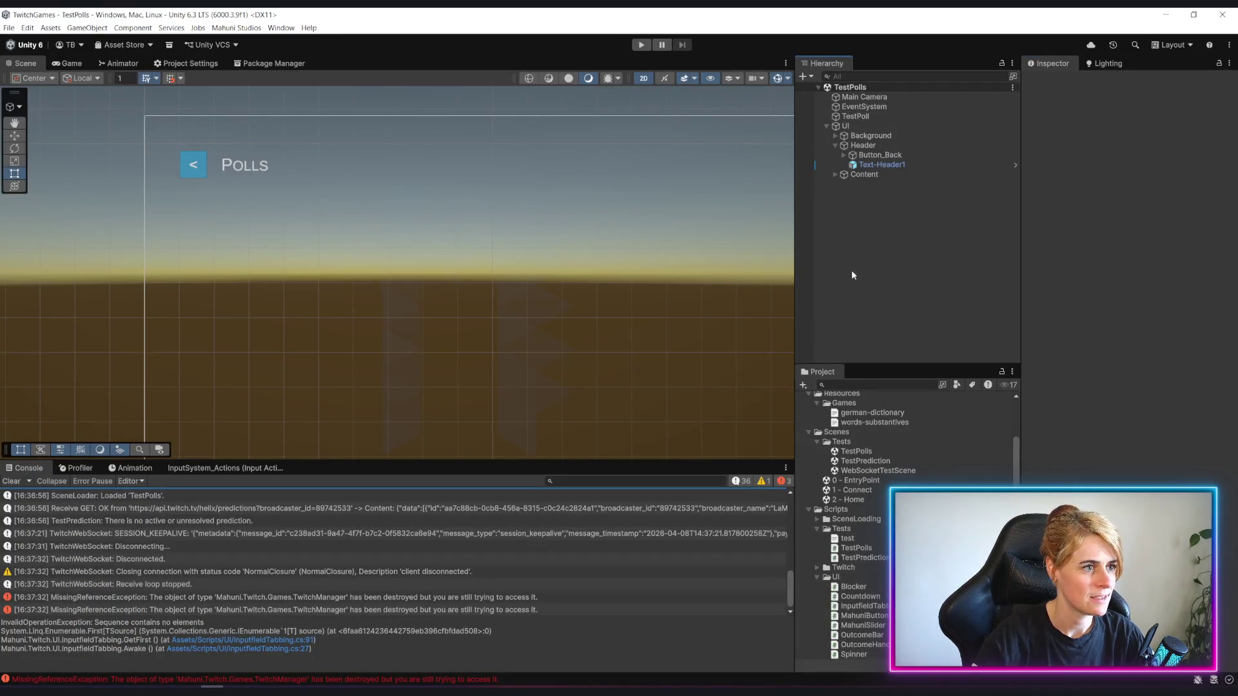
Select the TestPoll object and start the game in play mode.
{"action": "left_click", "coordinate": [855, 117]}
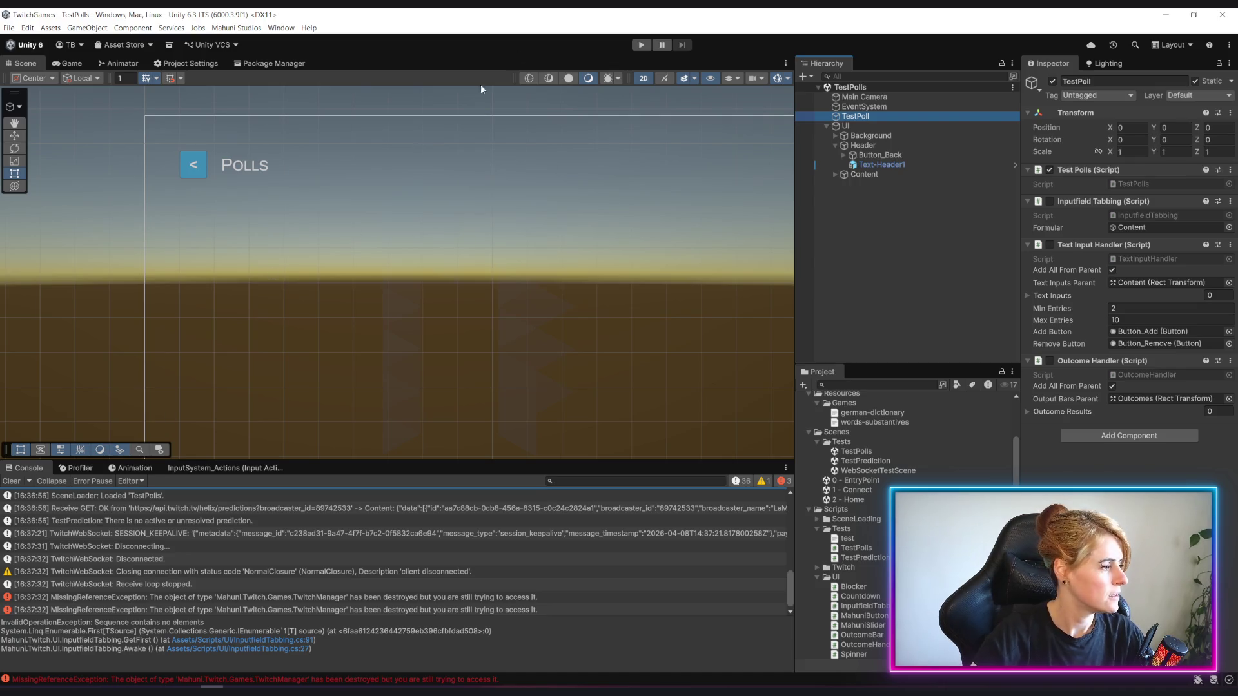
{"action": "left_click", "coordinate": [642, 45]}
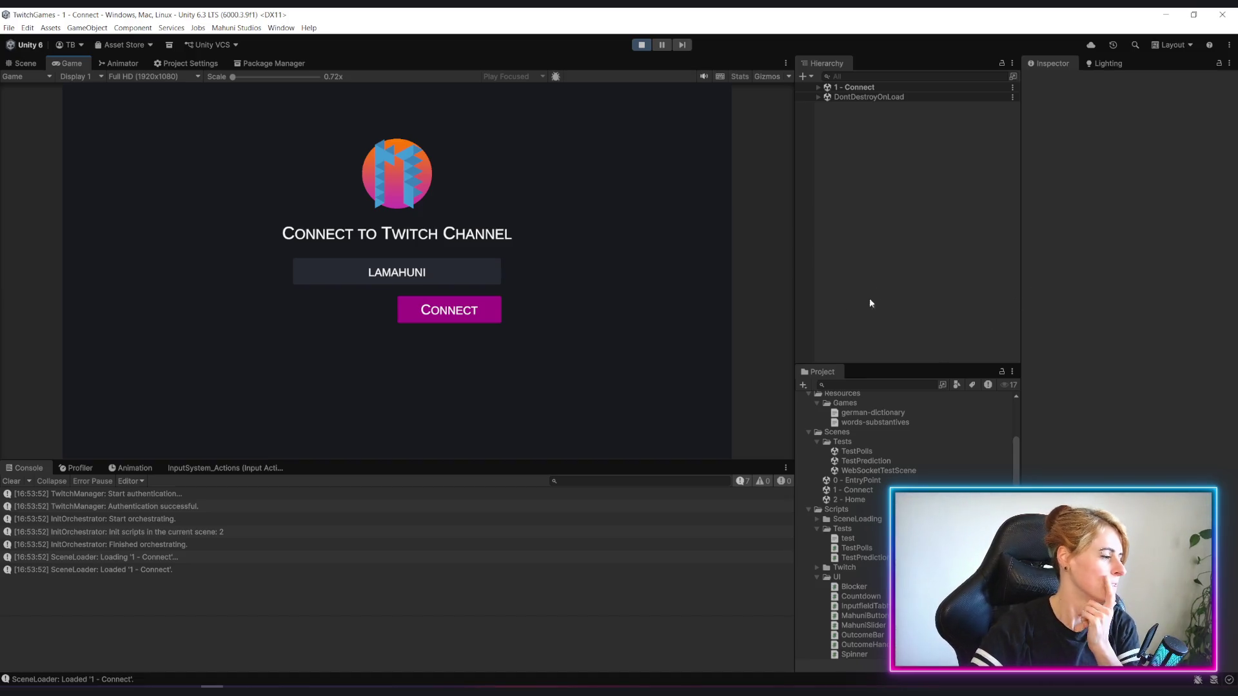
Connect to the Twitch channel and enter the Polls screen to send the Hello World poll.
{"action": "left_click", "coordinate": [449, 309]}
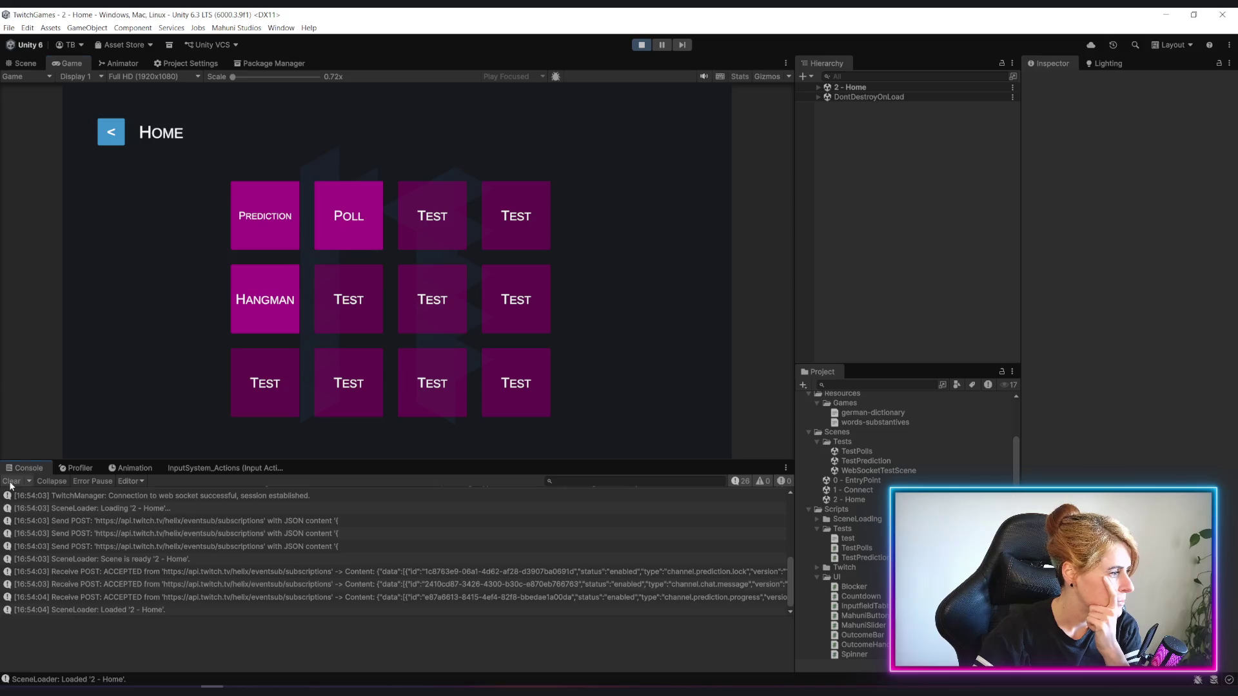
{"action": "left_click", "coordinate": [348, 242]}
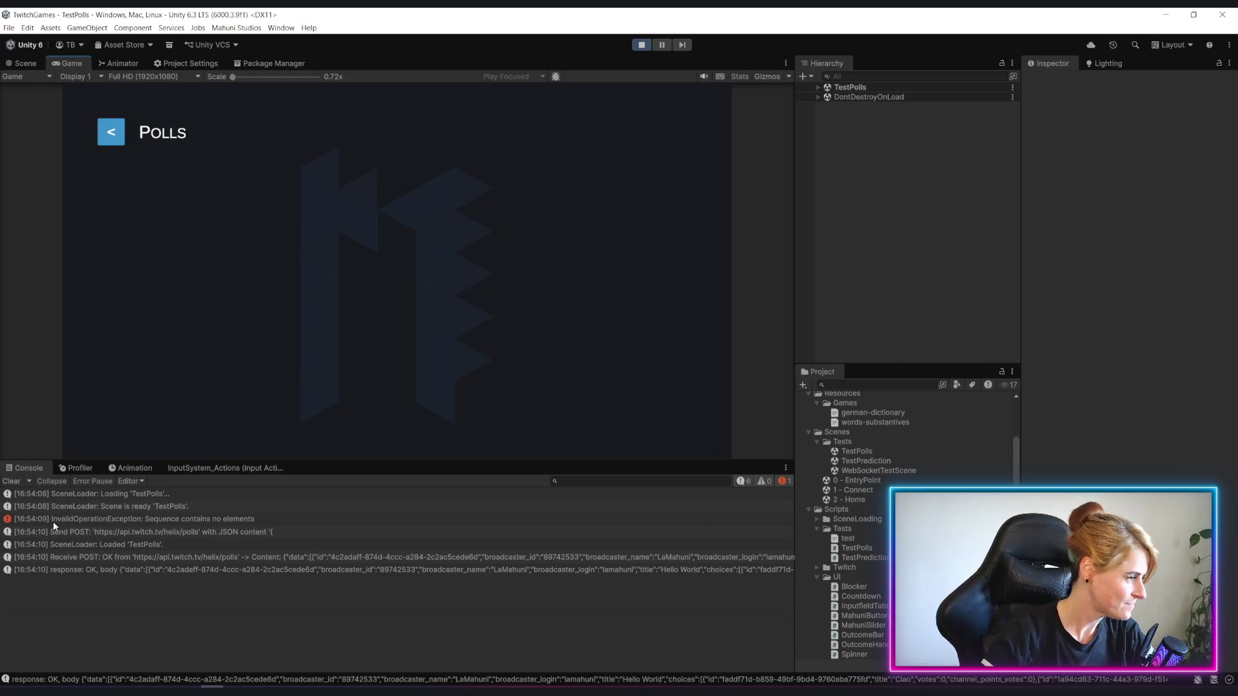
Read the InvalidOperationException and OK poll response in the console, then jump to the failing script line.
{"action": "left_click", "coordinate": [221, 521]}
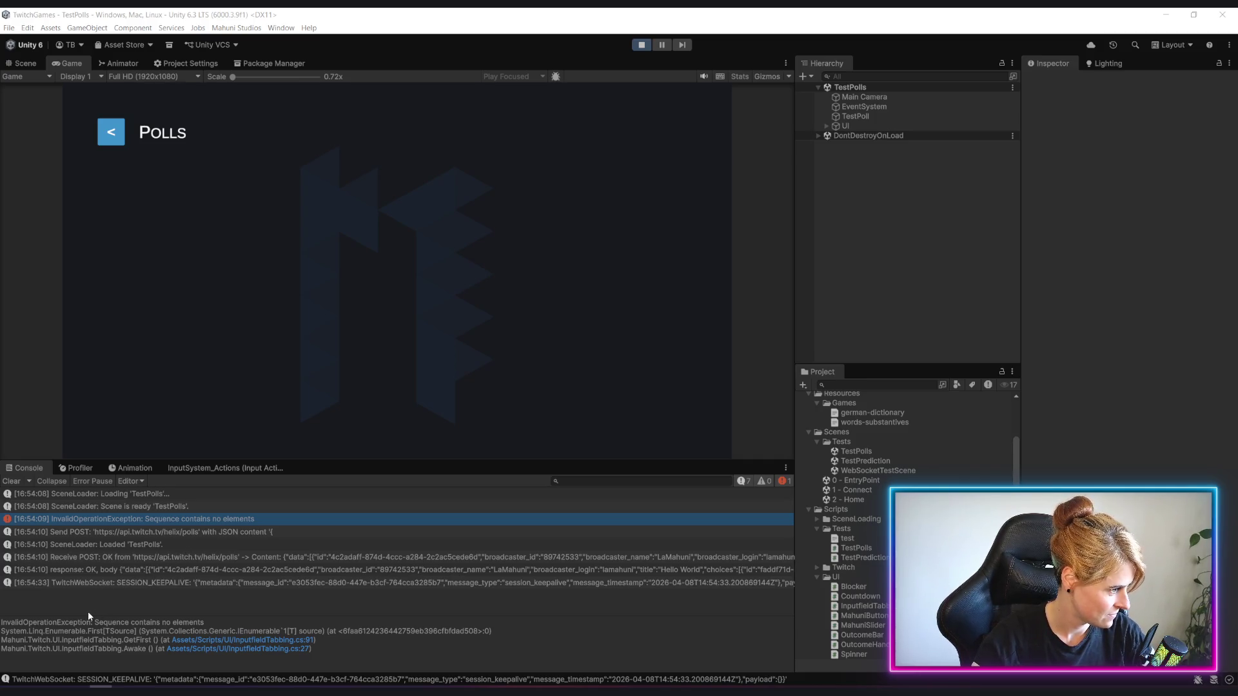
{"action": "left_click", "coordinate": [97, 570]}
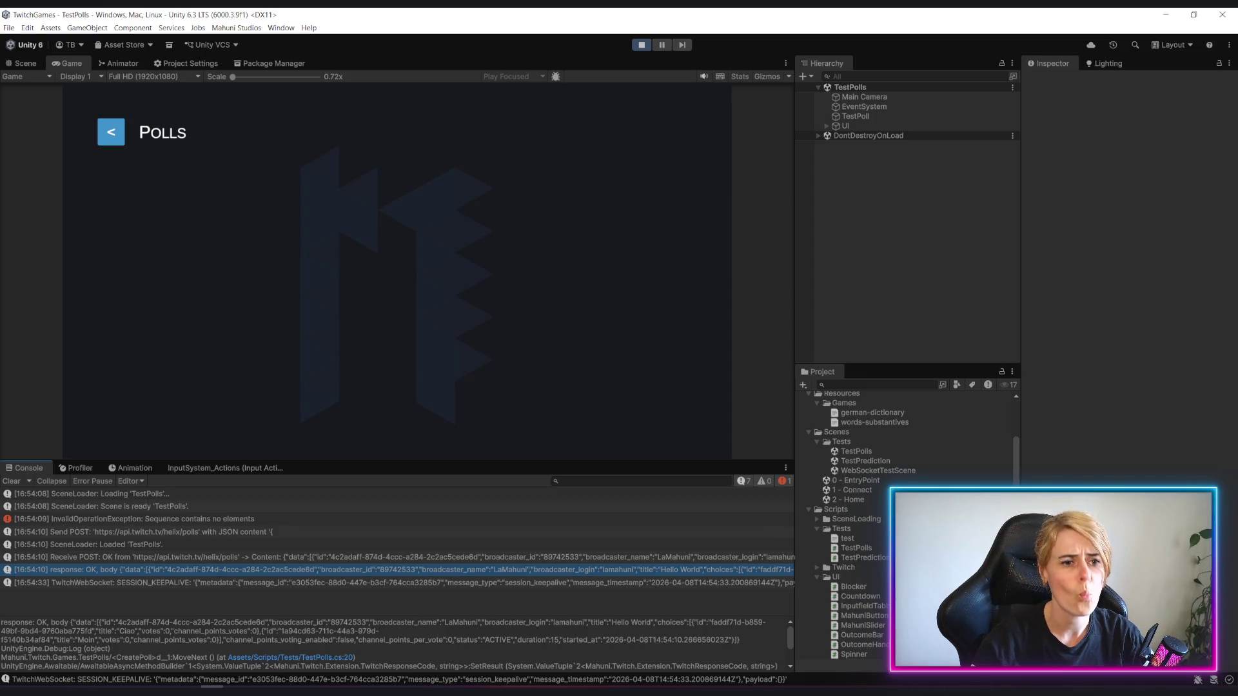
{"action": "double_click", "coordinate": [182, 520]}
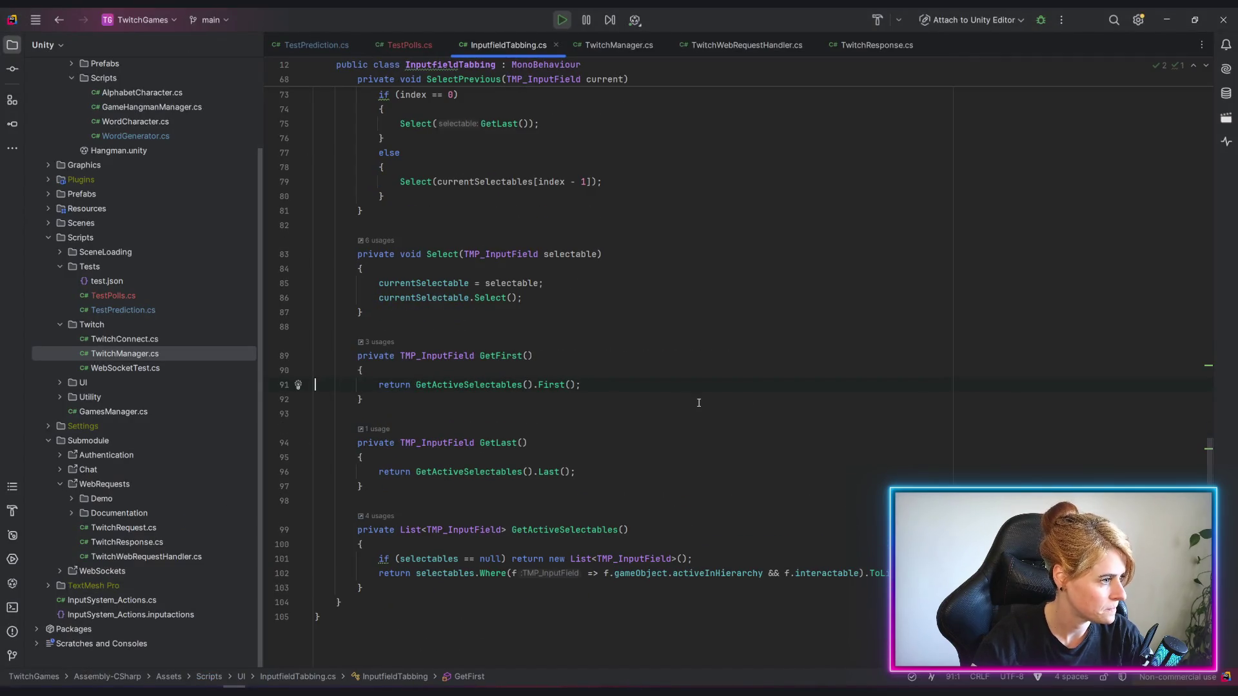
Change First() to FirstOrDefault() in GetFirst on line 91 of InputfieldTabbing.
{"action": "left_click", "coordinate": [538, 386]}
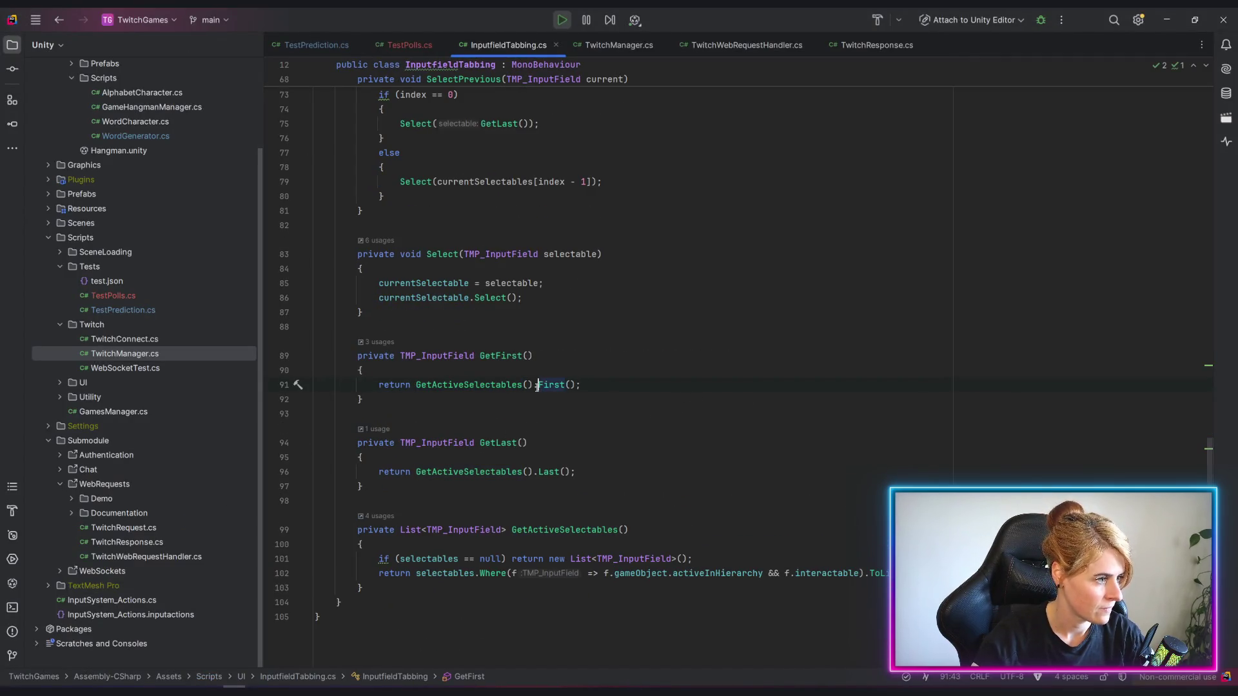
{"action": "type", "text": "OrDefault"}
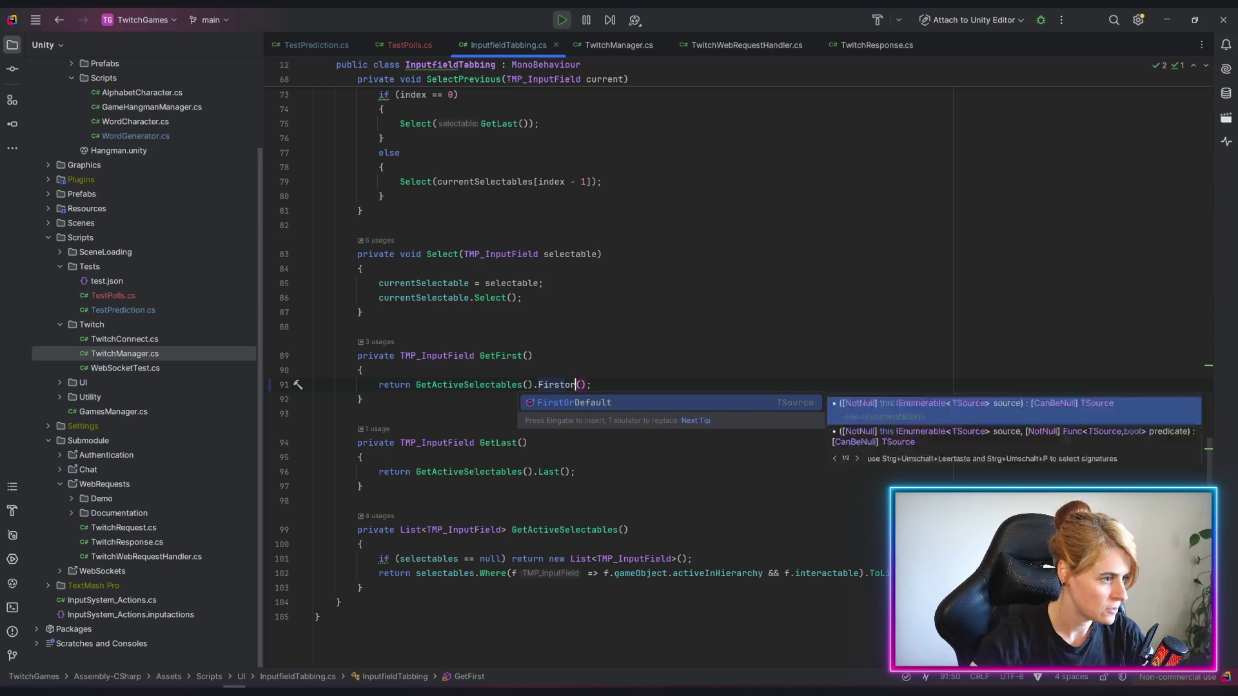
{"action": "key", "text": "Tab"}
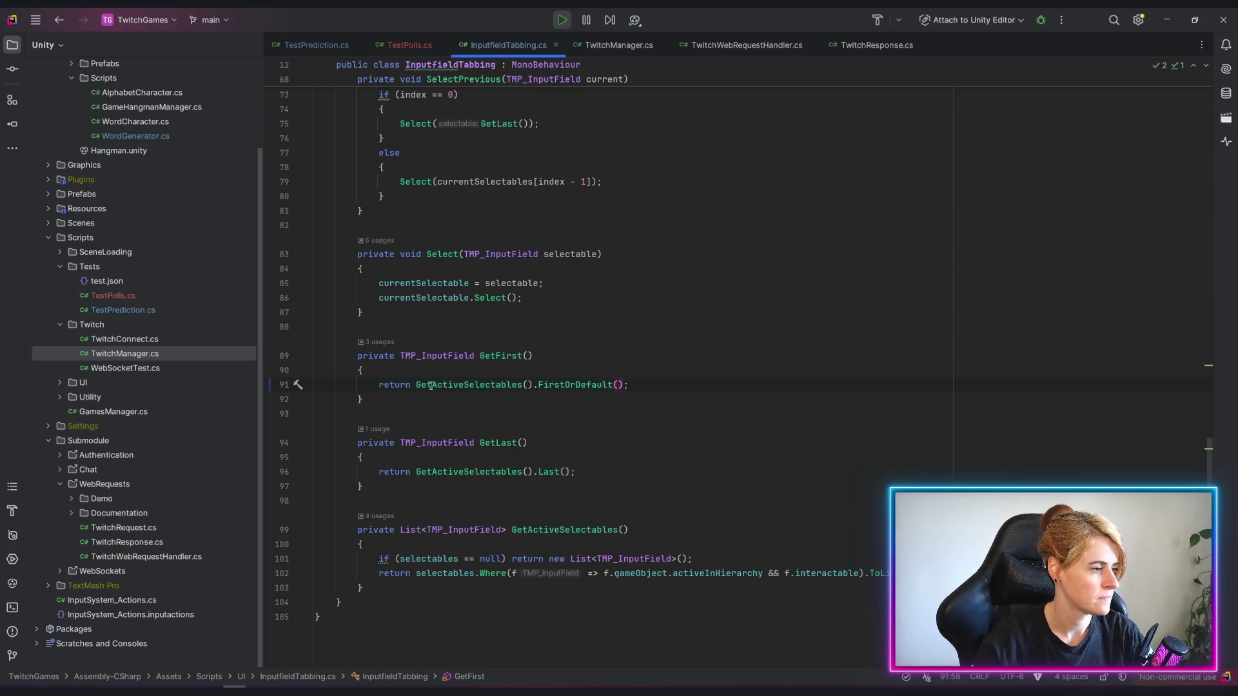
{"action": "left_click", "coordinate": [448, 385]}
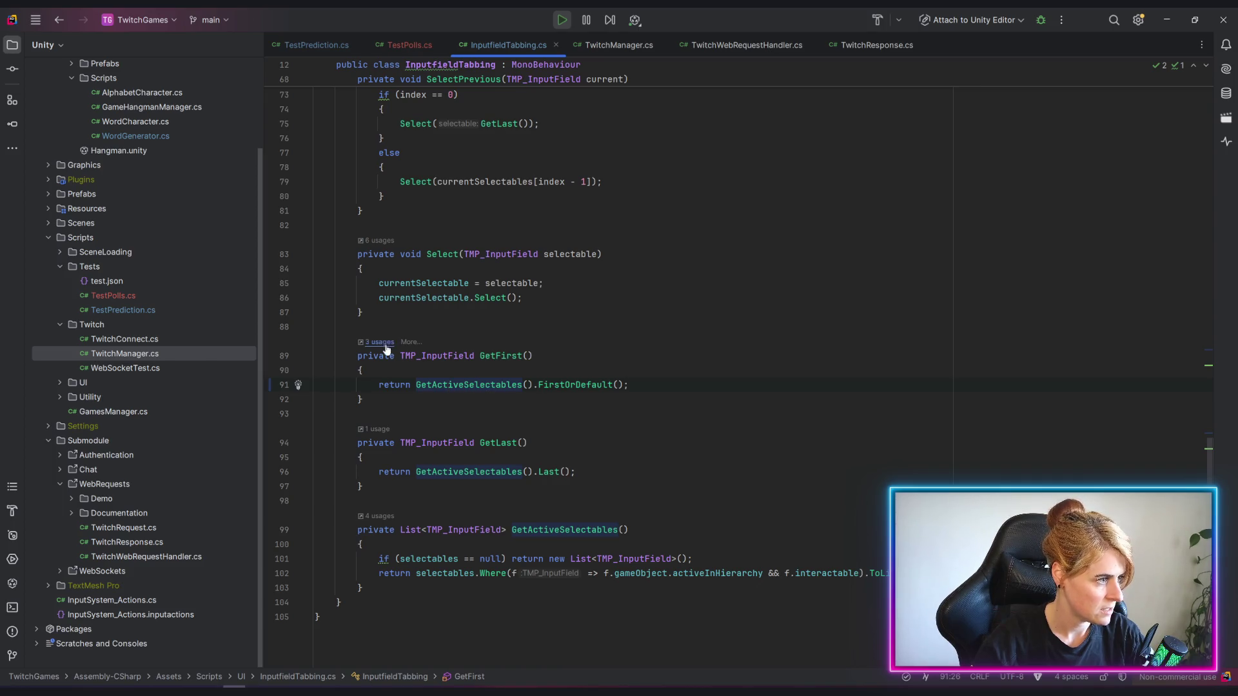
{"action": "key", "text": "alt+Tab"}
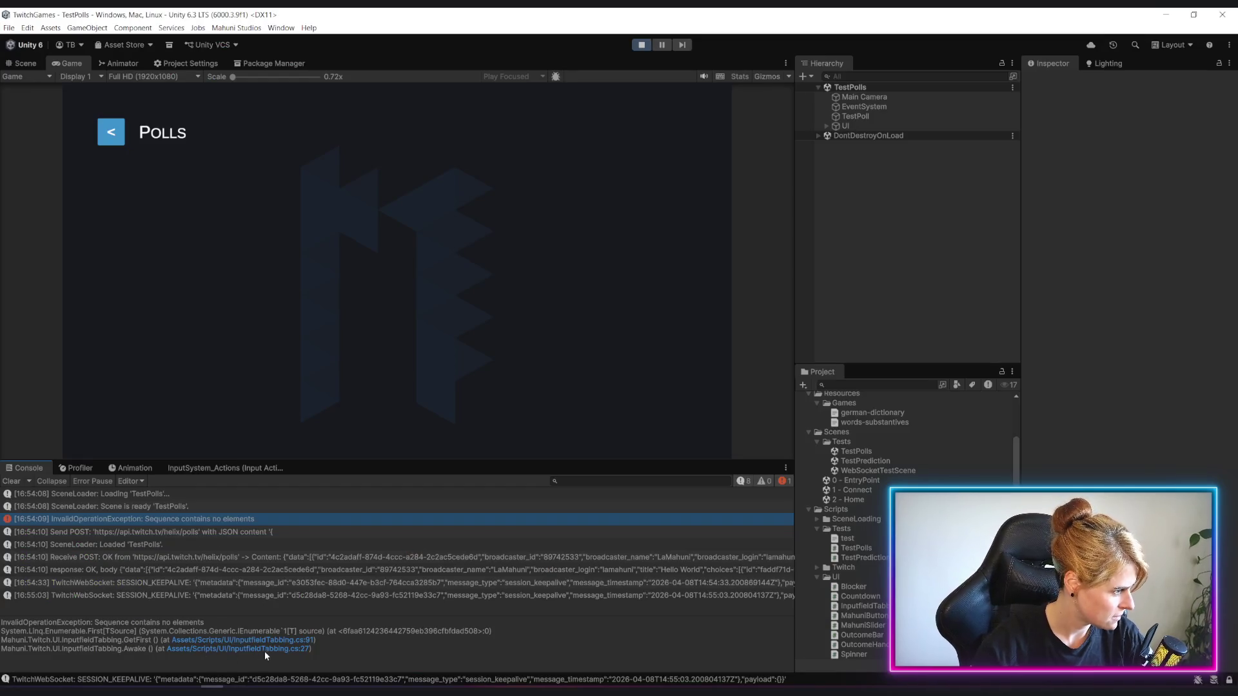
Trace the Awake stack-trace line through the Any() check into GetFirst, then return to Unity.
{"action": "left_click", "coordinate": [301, 650]}
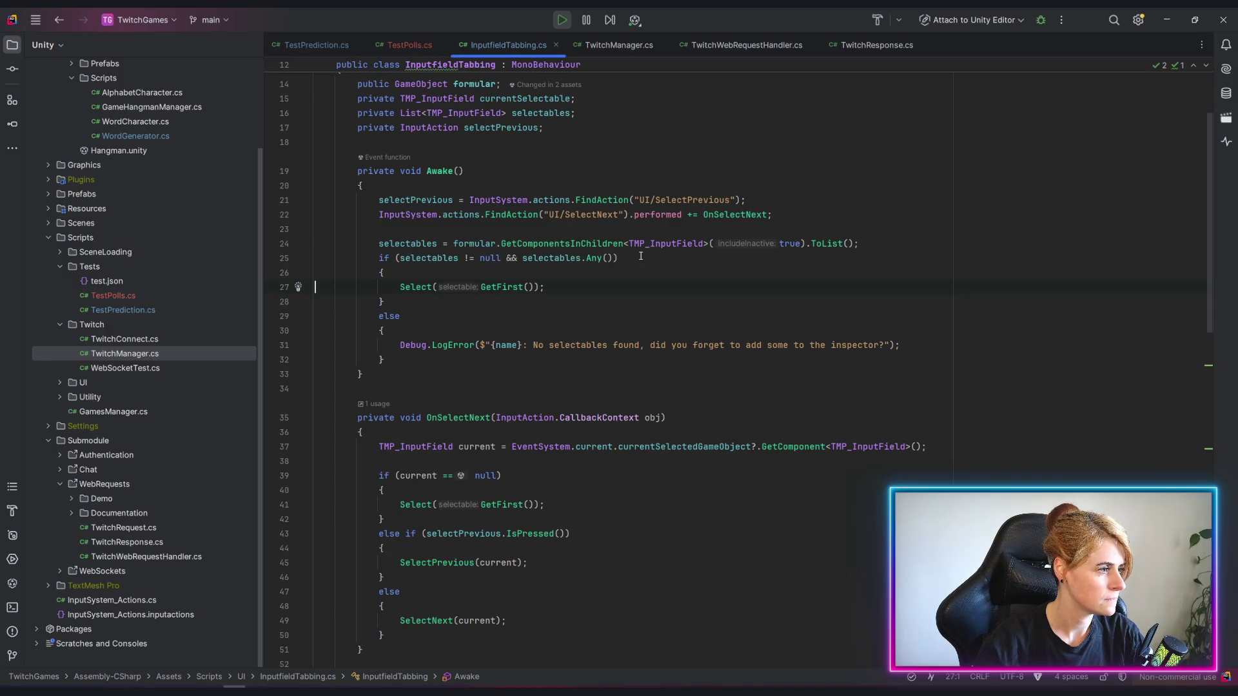
{"action": "left_click", "coordinate": [613, 259]}
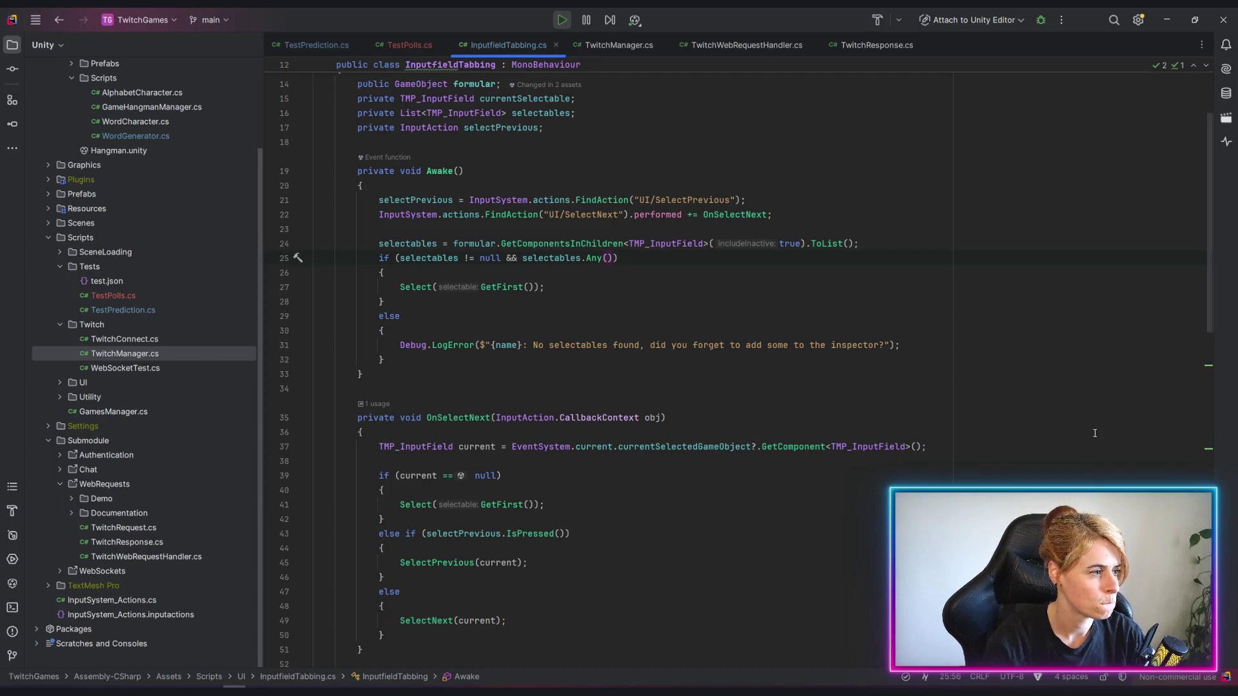
{"action": "left_click", "coordinate": [504, 286]}
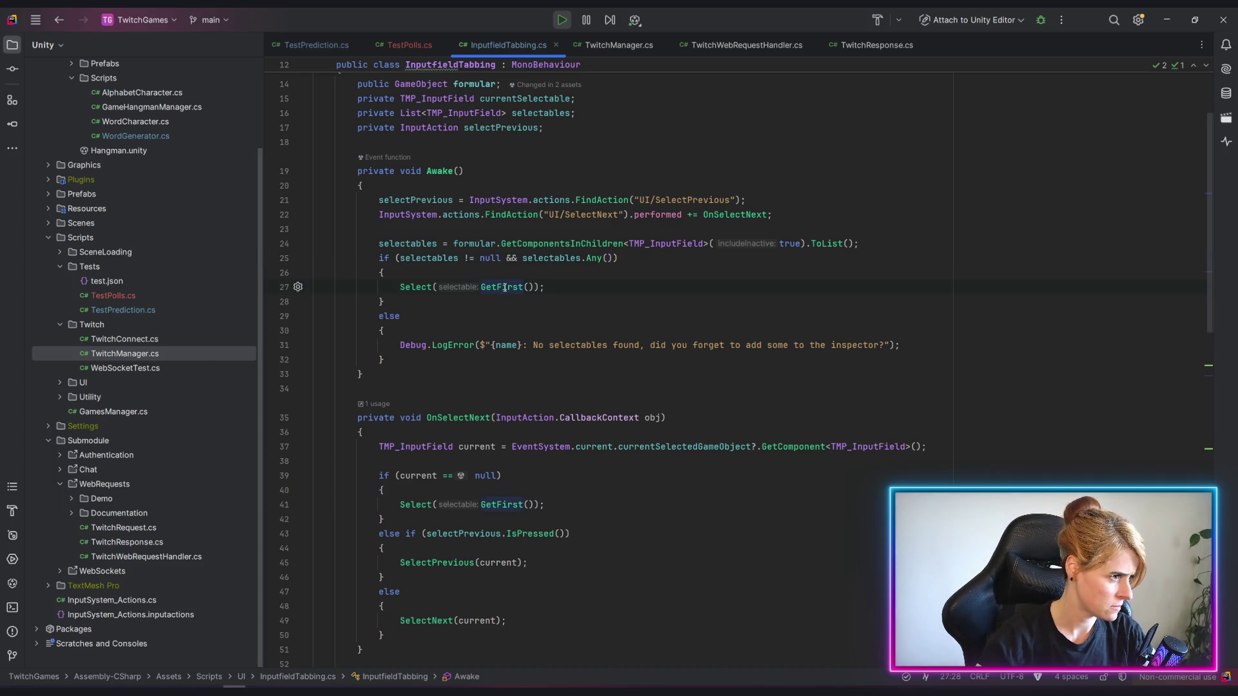
{"action": "left_click", "coordinate": [504, 286], "text": "ctrl"}
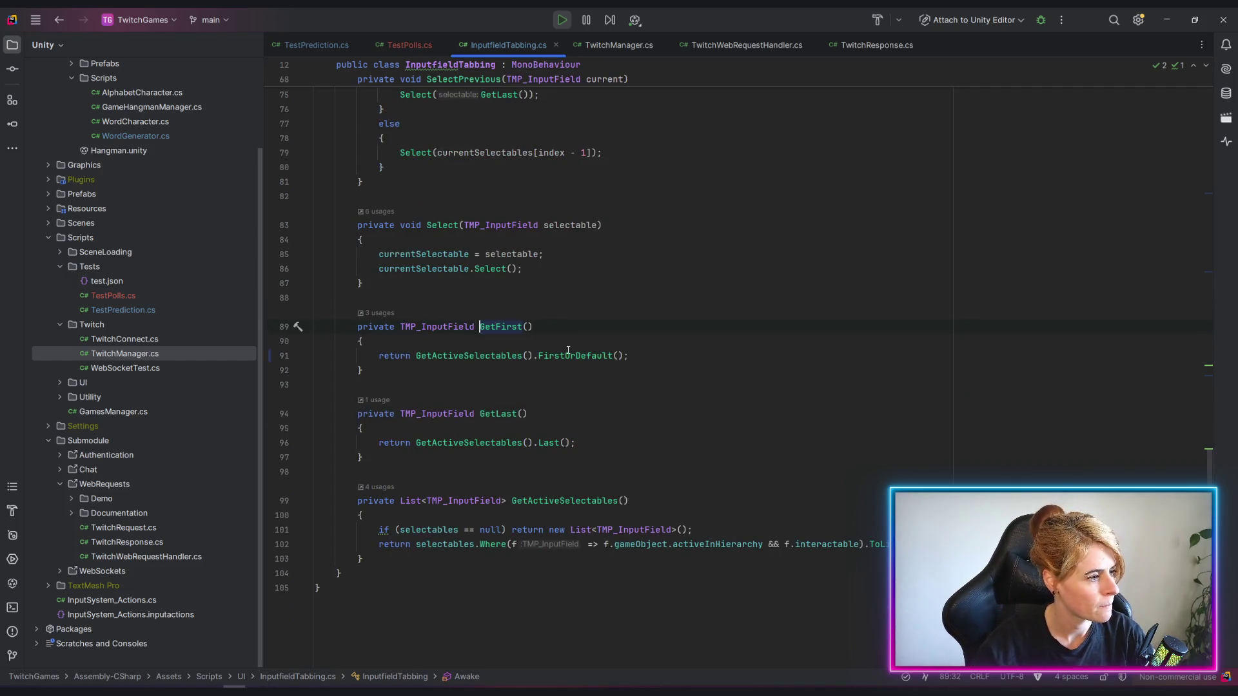
{"action": "left_click", "coordinate": [497, 356]}
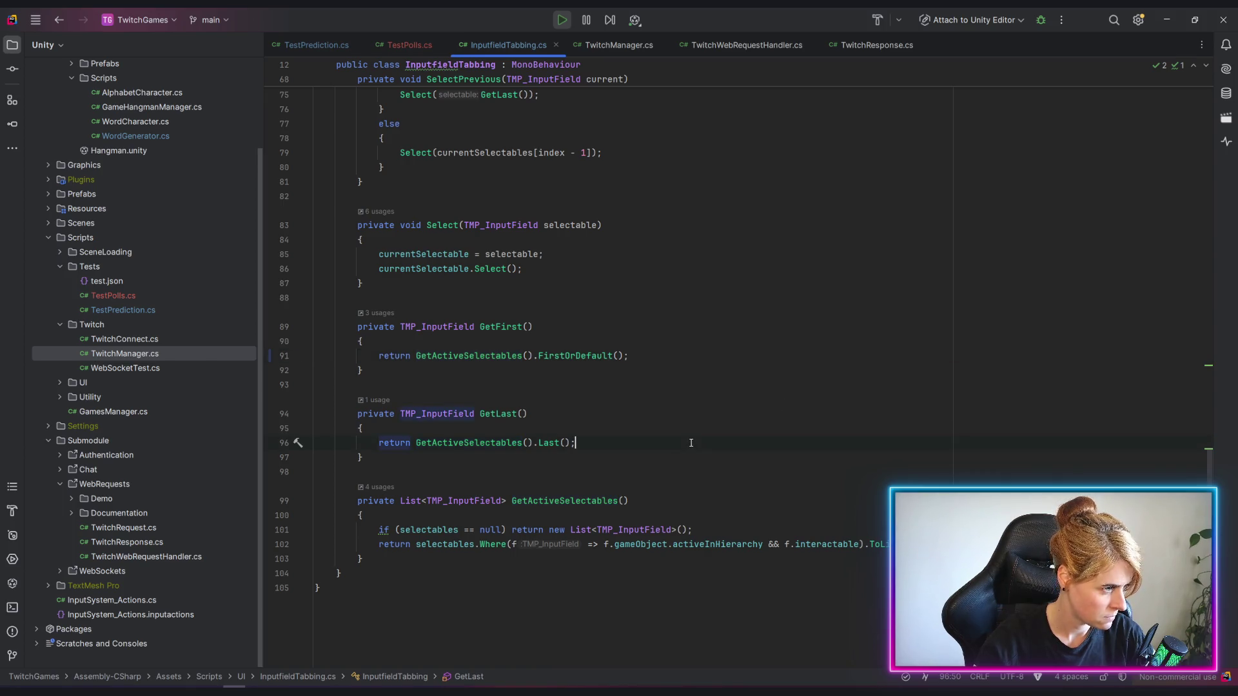
{"action": "key", "text": "ctrl+alt+Left"}
{"action": "key", "text": "alt+Tab"}
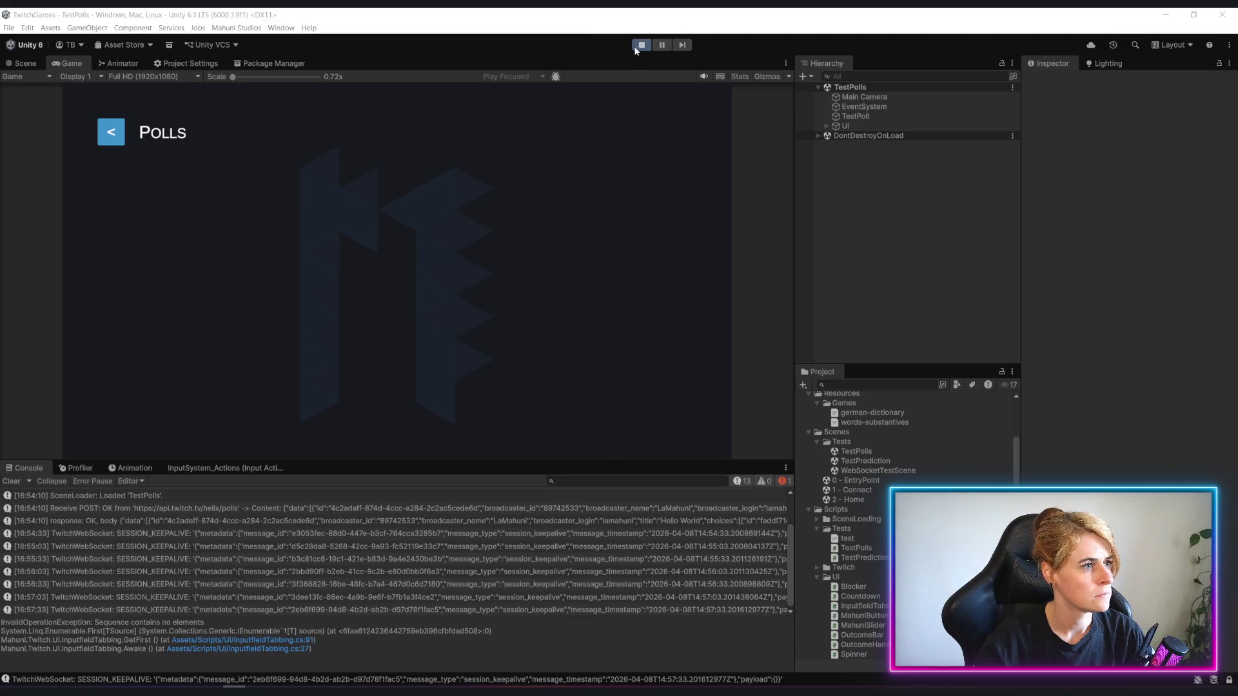
Stop play mode, clear the Hierarchy selection and start the game again.
{"action": "left_click", "coordinate": [639, 46]}
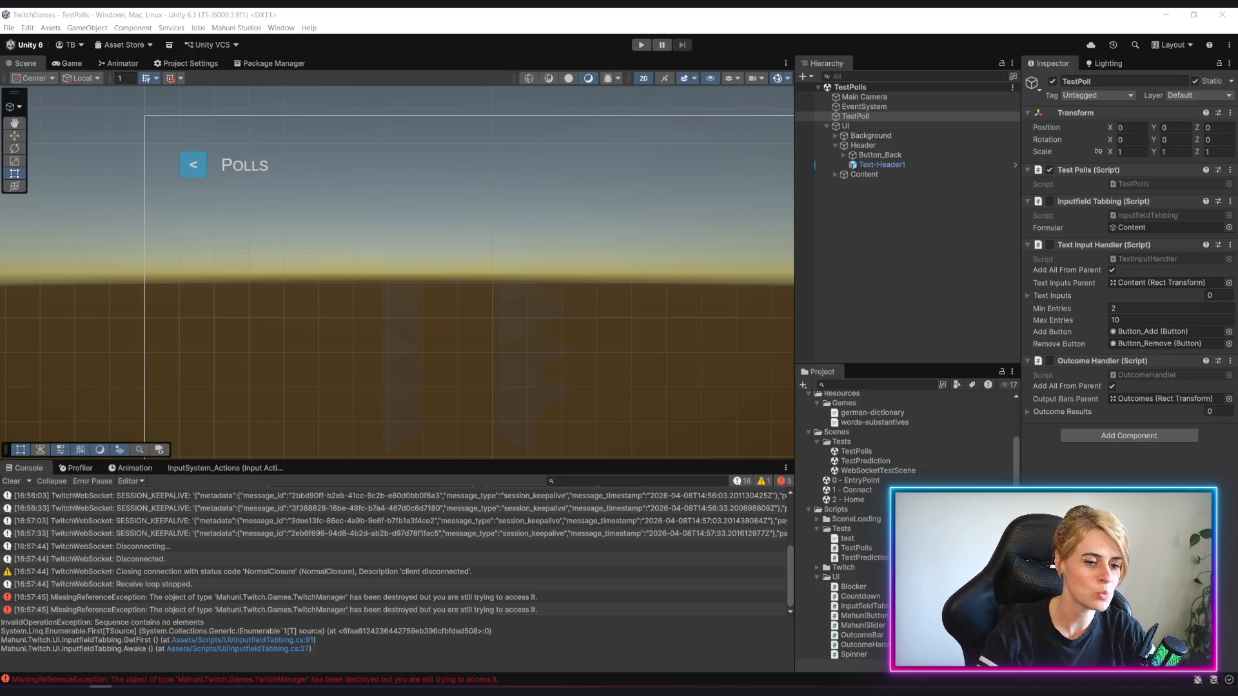
{"action": "left_click", "coordinate": [946, 306]}
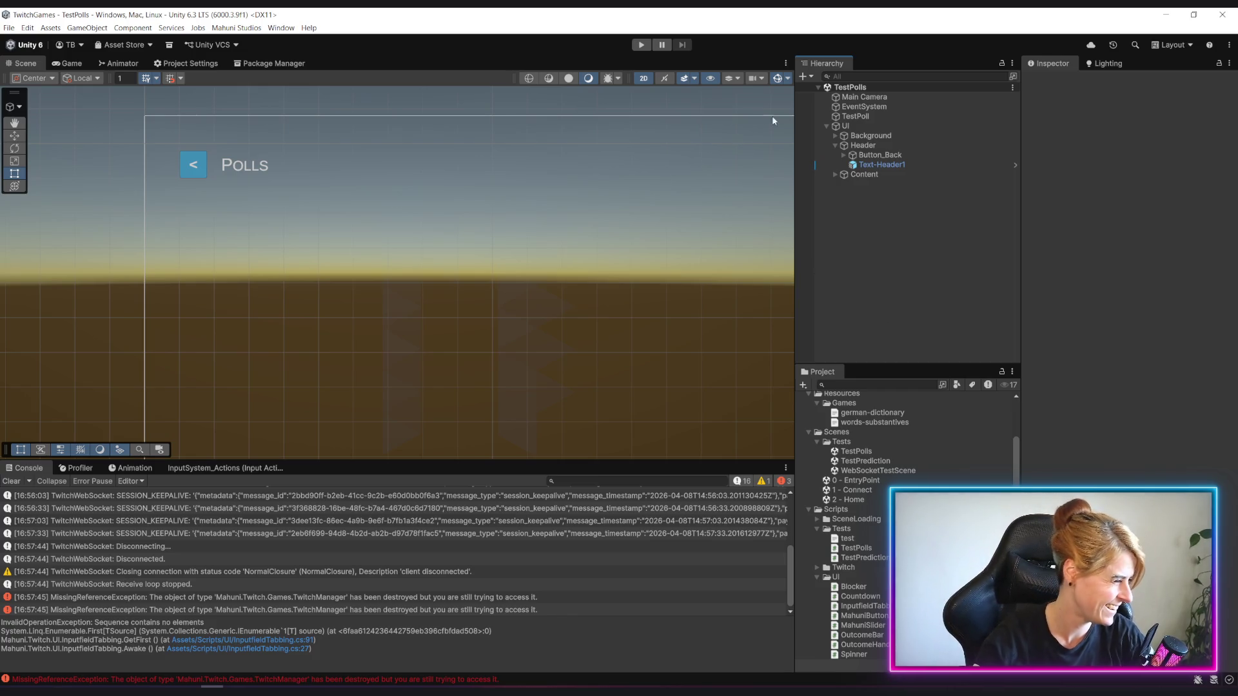
{"action": "left_click", "coordinate": [638, 44]}
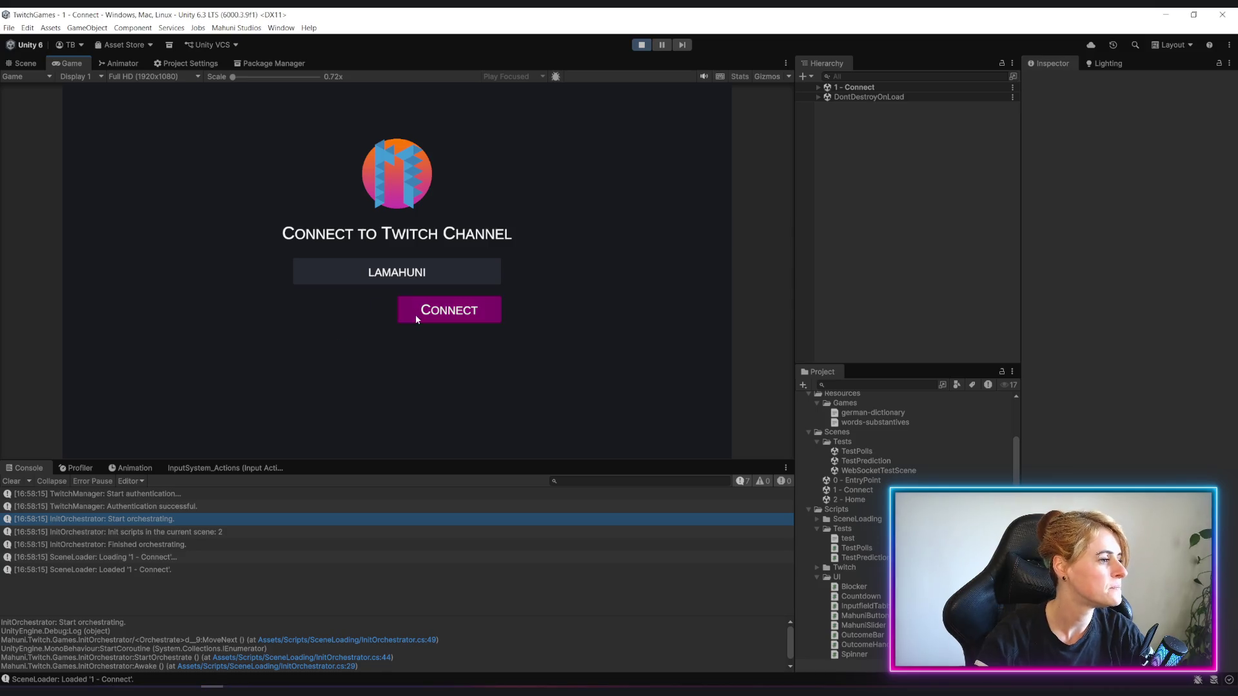
Connect to the channel, clear the console and enter the Polls screen to resend the poll.
{"action": "left_click", "coordinate": [415, 315]}
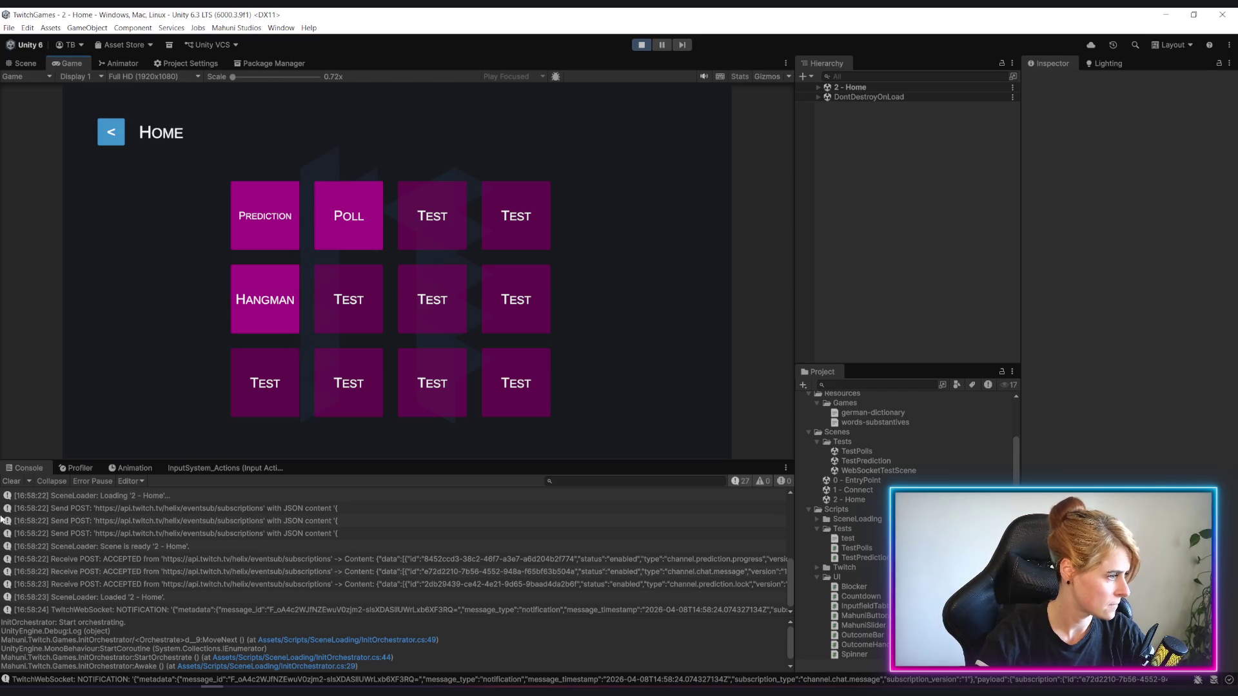
{"action": "left_click", "coordinate": [10, 480]}
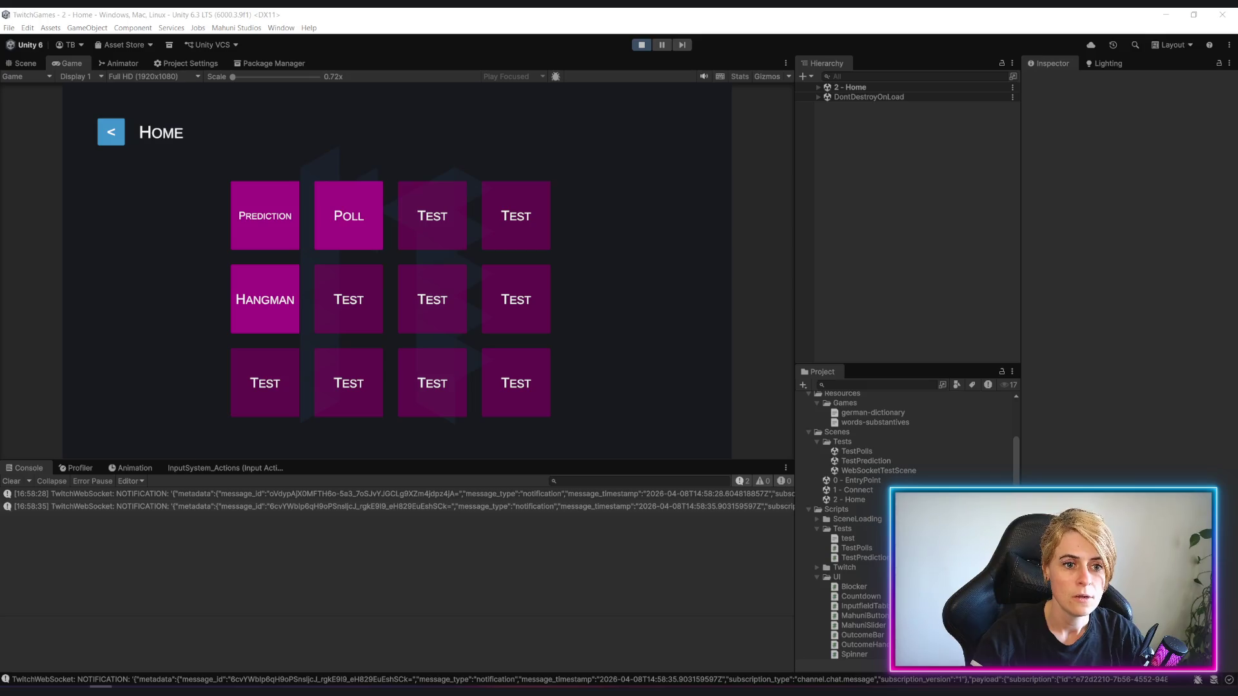
{"action": "left_click", "coordinate": [349, 216]}
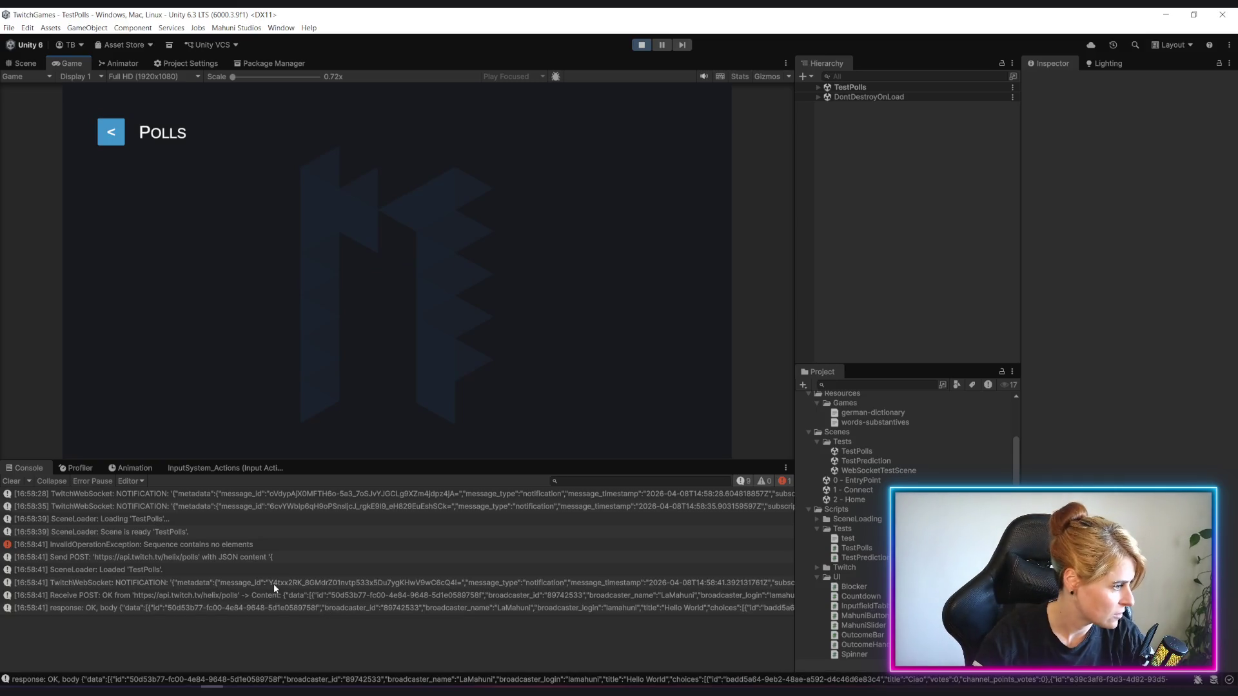
Inspect the recurring InvalidOperationException and jump to InputfieldTabbing line 93.
{"action": "left_click", "coordinate": [158, 544]}
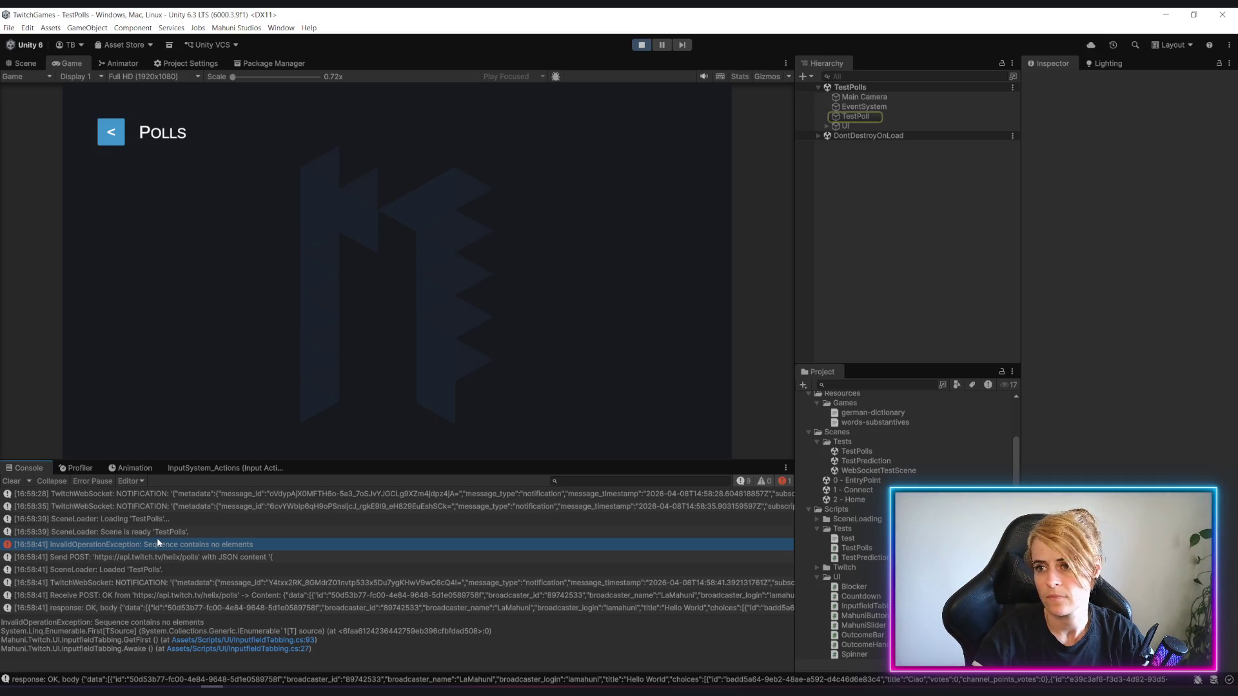
{"action": "left_click", "coordinate": [302, 639]}
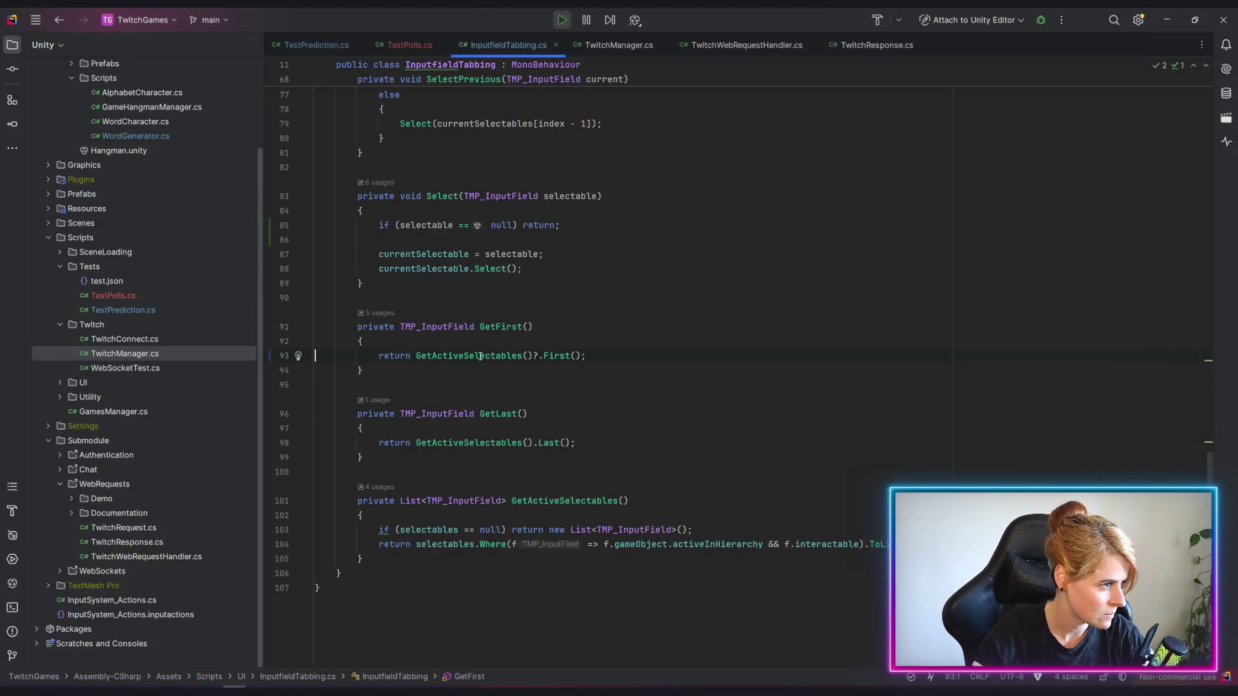
Remove the stray question mark before First on line 93 and check the null check on line 103.
{"action": "left_click", "coordinate": [481, 356]}
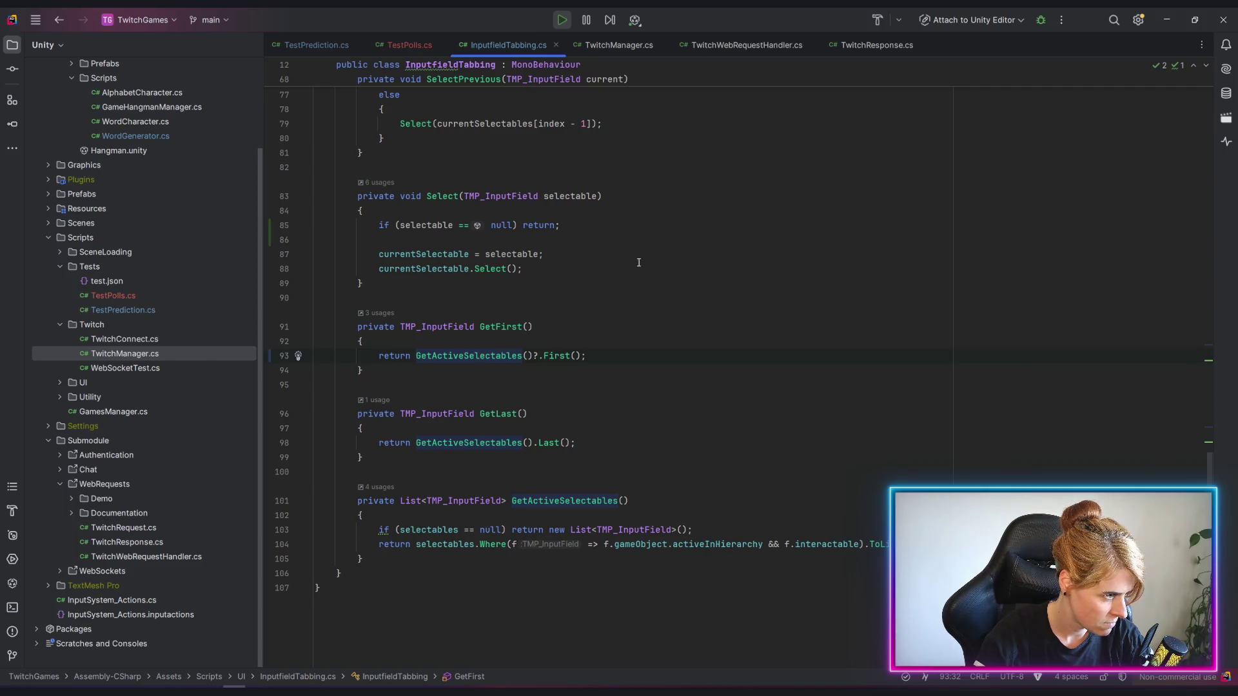
{"action": "left_click", "coordinate": [531, 356]}
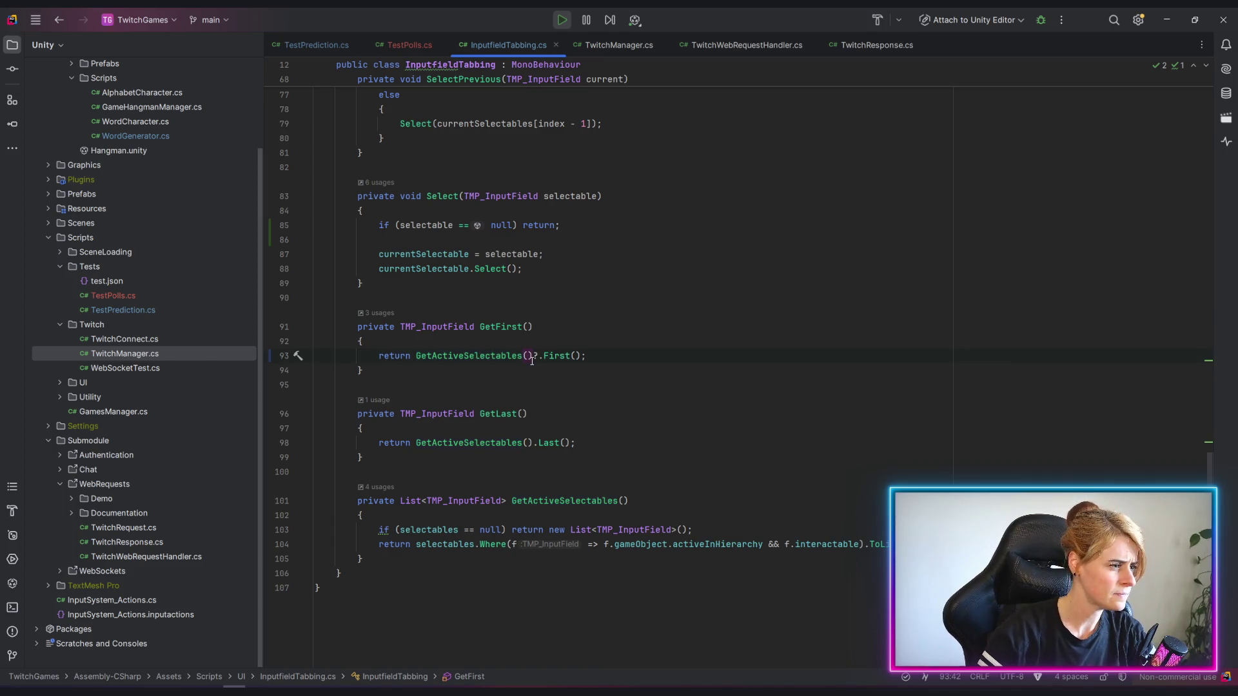
{"action": "key", "text": "Delete"}
{"action": "key", "text": "Right"}
{"action": "key", "text": "Right"}
{"action": "key", "text": "Right"}
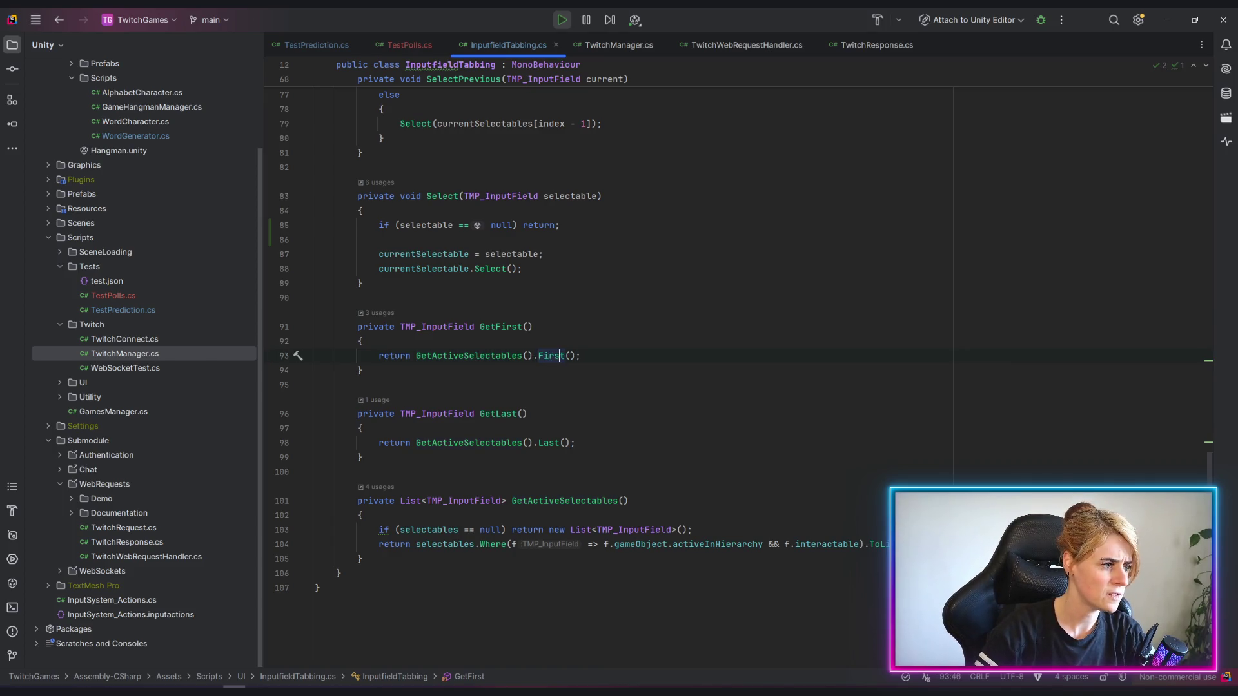
{"action": "left_click", "coordinate": [426, 530]}
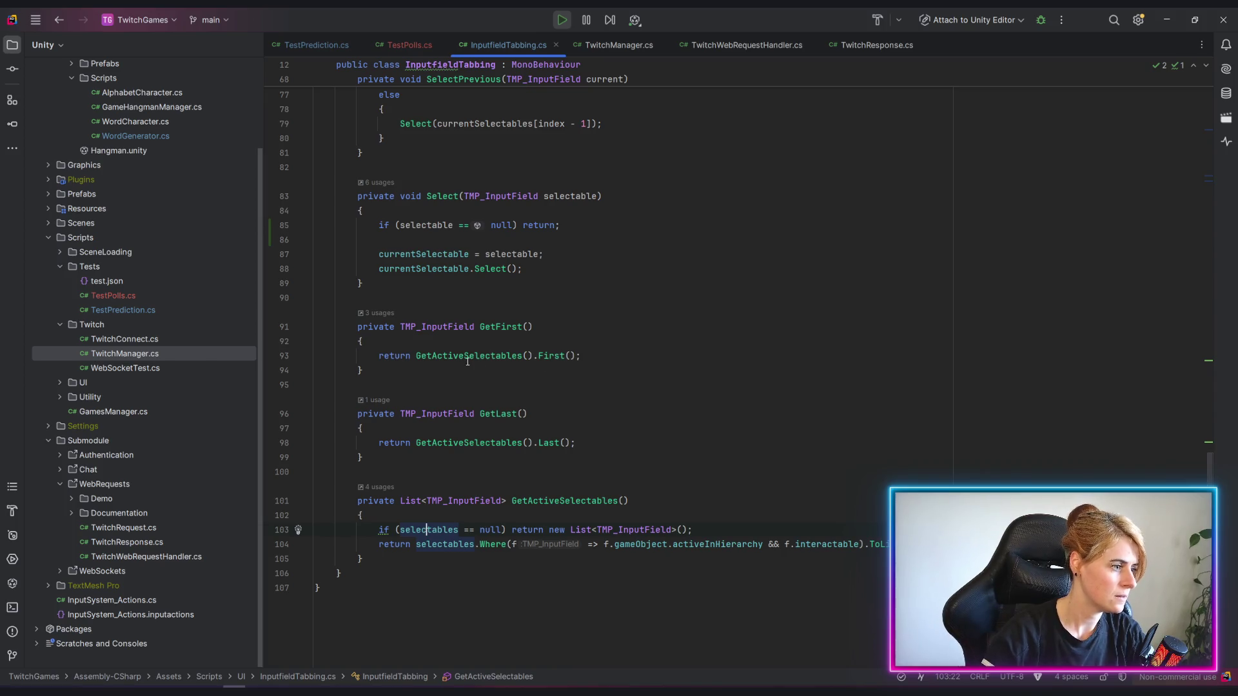
Make GetFirst call FirstOrDefault() and switch back to Unity.
{"action": "left_click", "coordinate": [566, 356]}
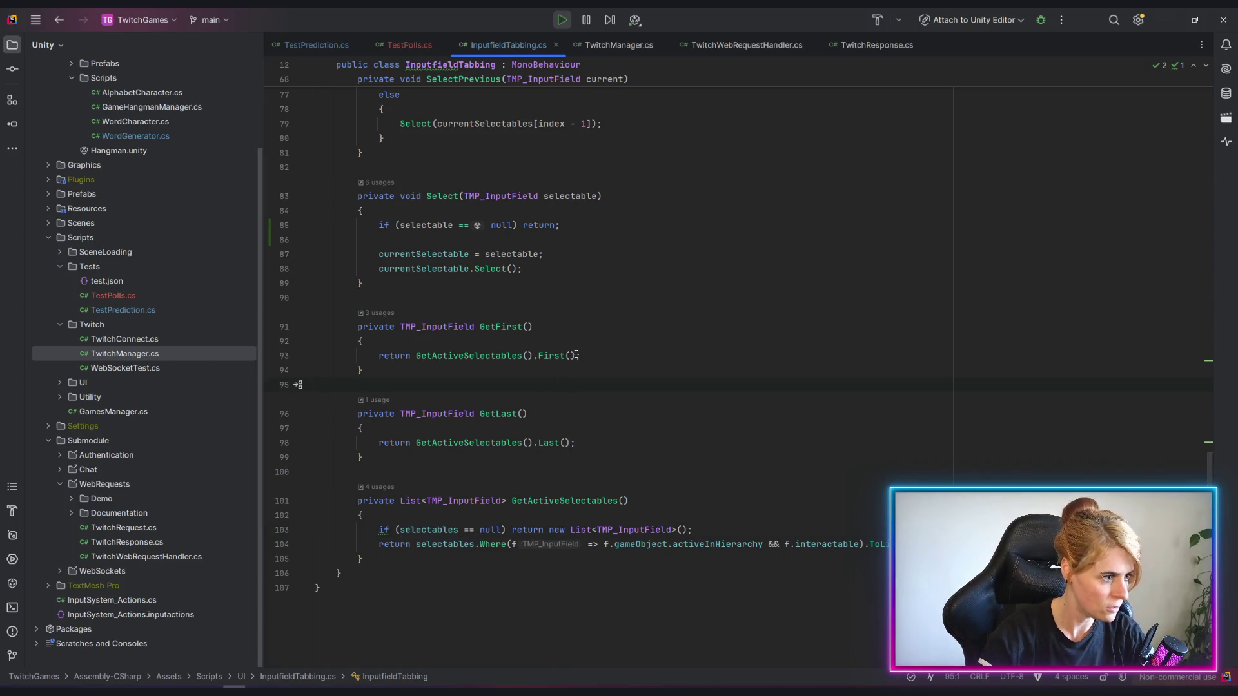
{"action": "type", "text": "OrDe"}
{"action": "key", "text": "Tab"}
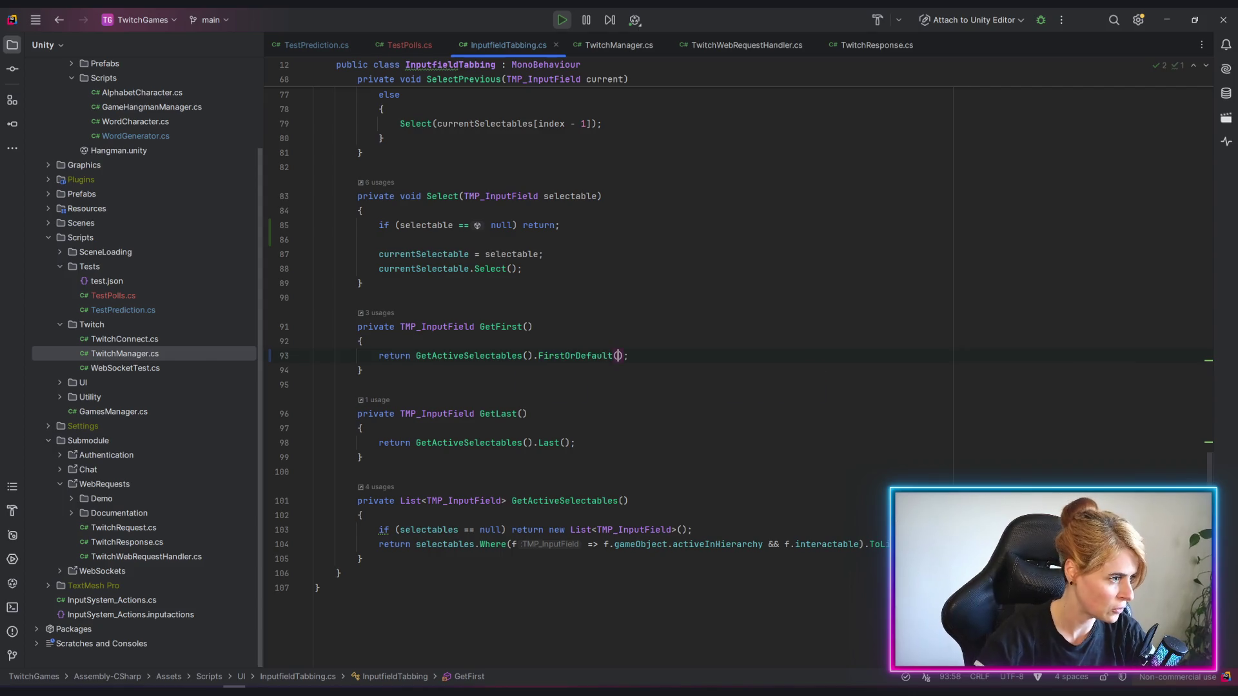
{"action": "left_click", "coordinate": [1166, 20]}
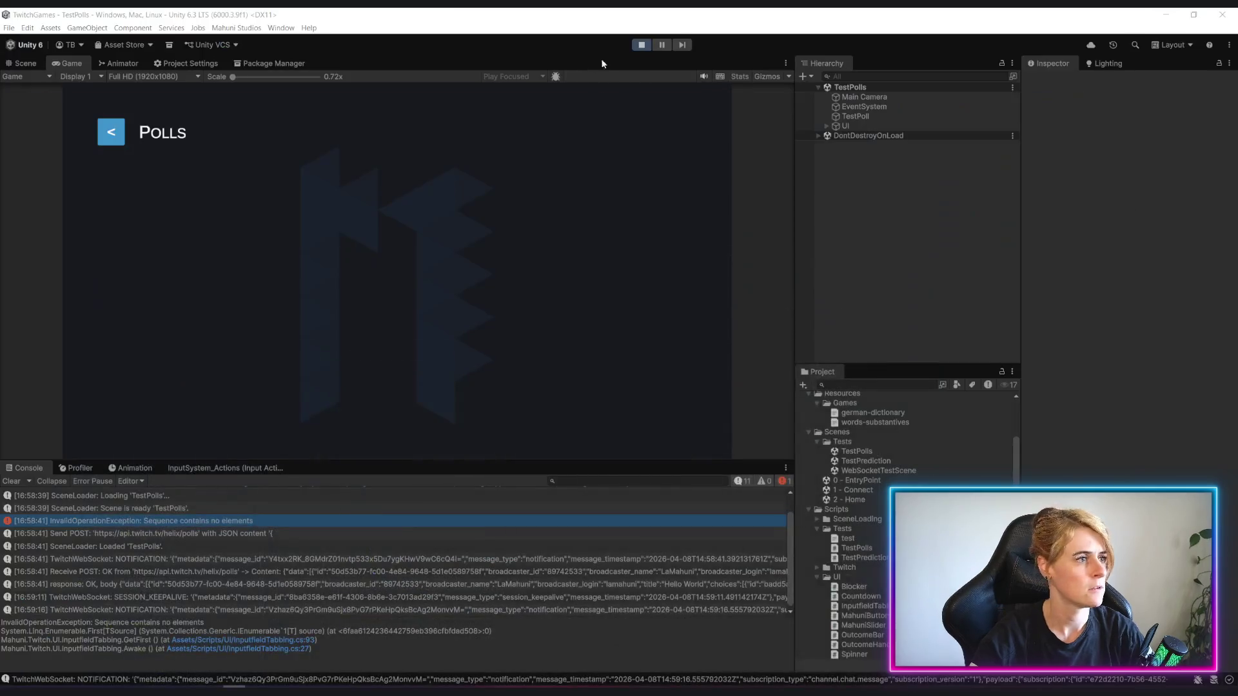
Stop the running scene and, after the script reload, start play mode again.
{"action": "left_click", "coordinate": [643, 44]}
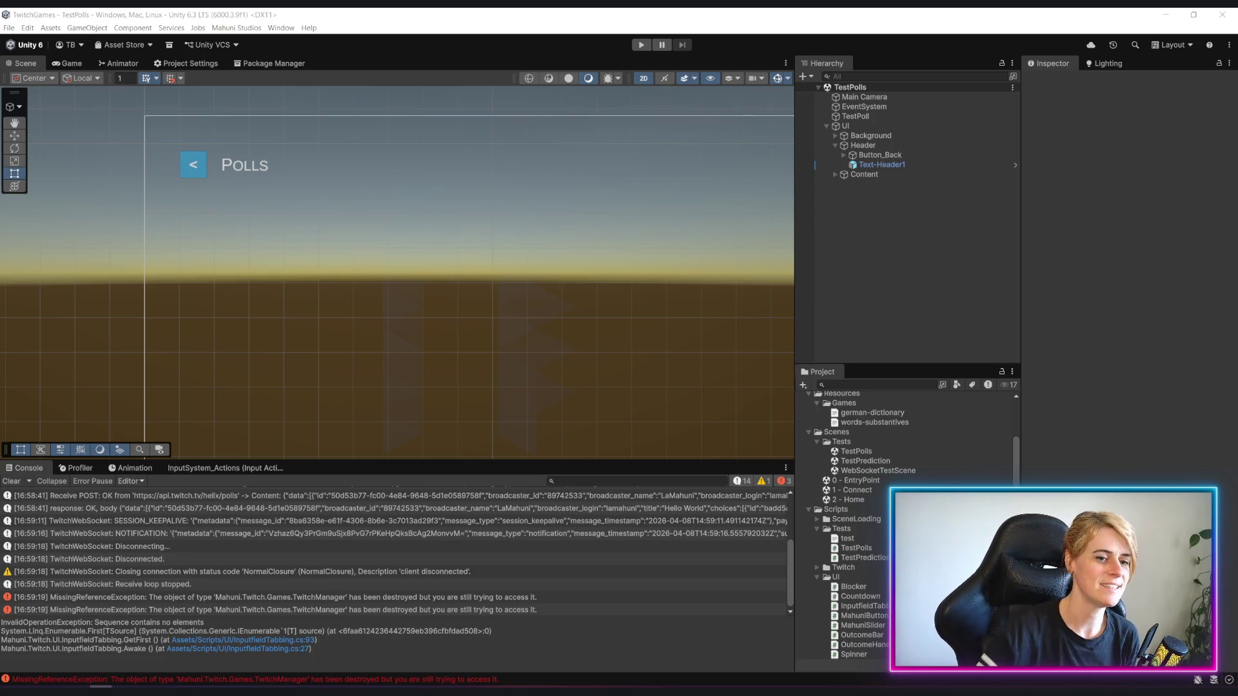
{"action": "left_click", "coordinate": [642, 44]}
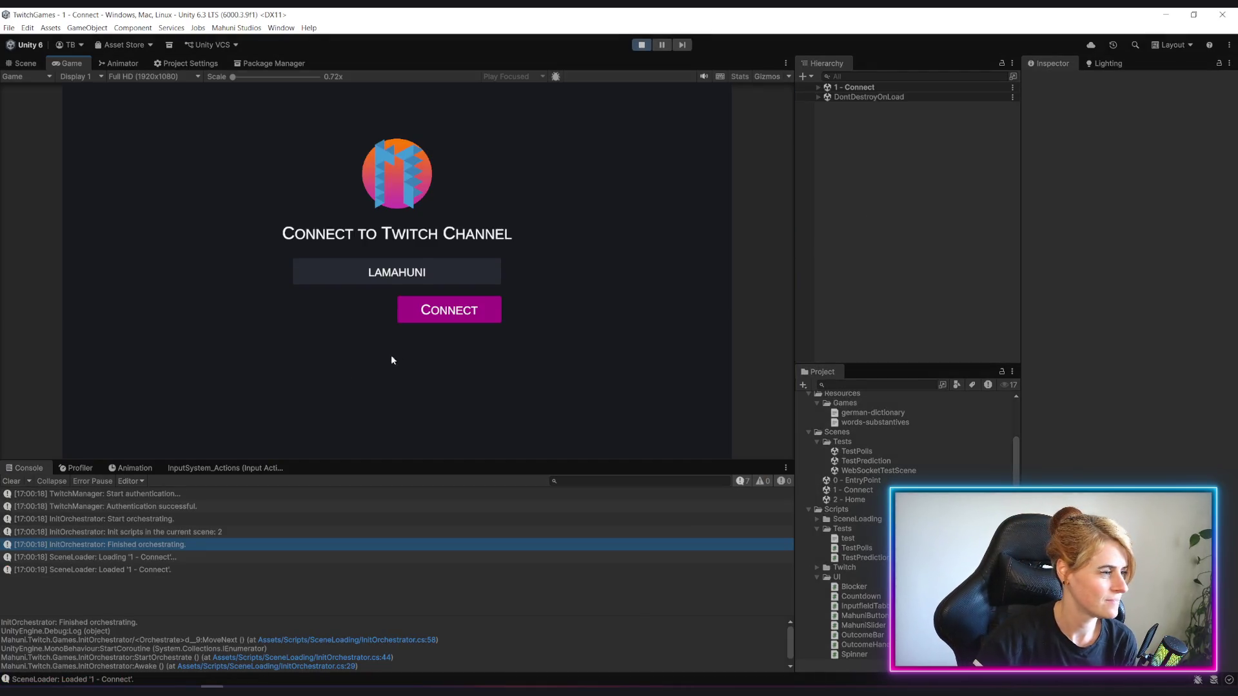
Connect the running game to the Twitch channel so the Home grid loads.
{"action": "left_click", "coordinate": [448, 310]}
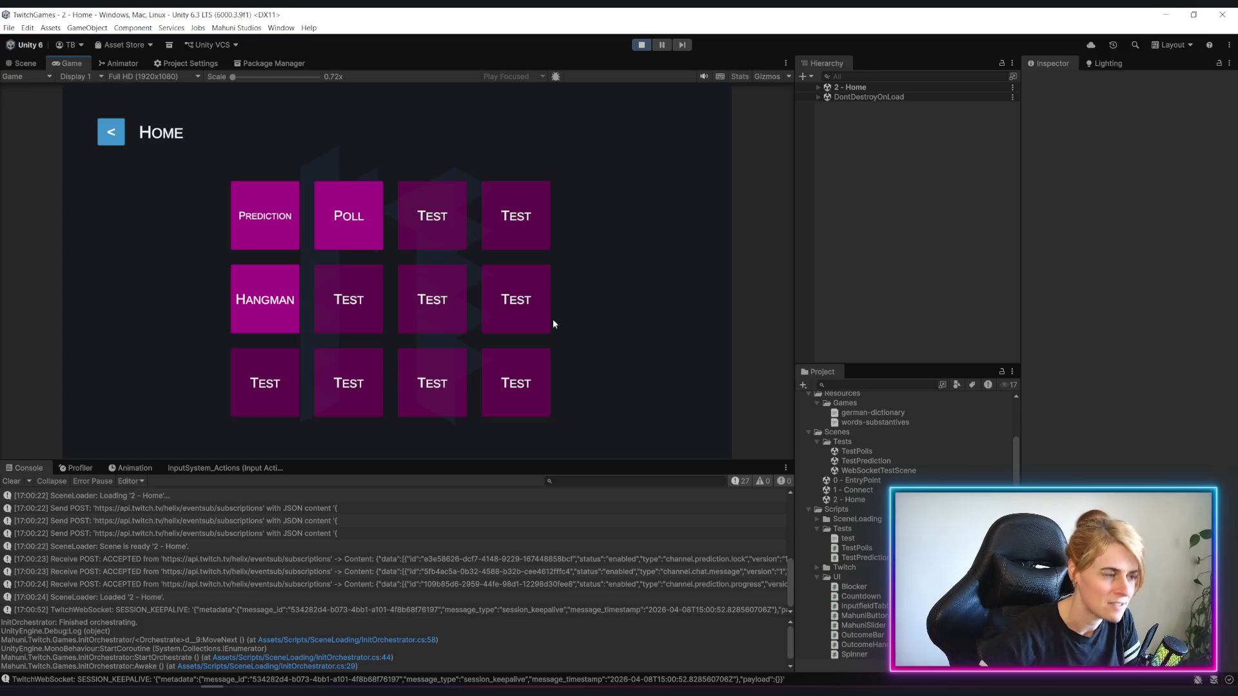
Run the Poll test scene so the poll request is sent, then stop the game.
{"action": "left_click", "coordinate": [356, 234]}
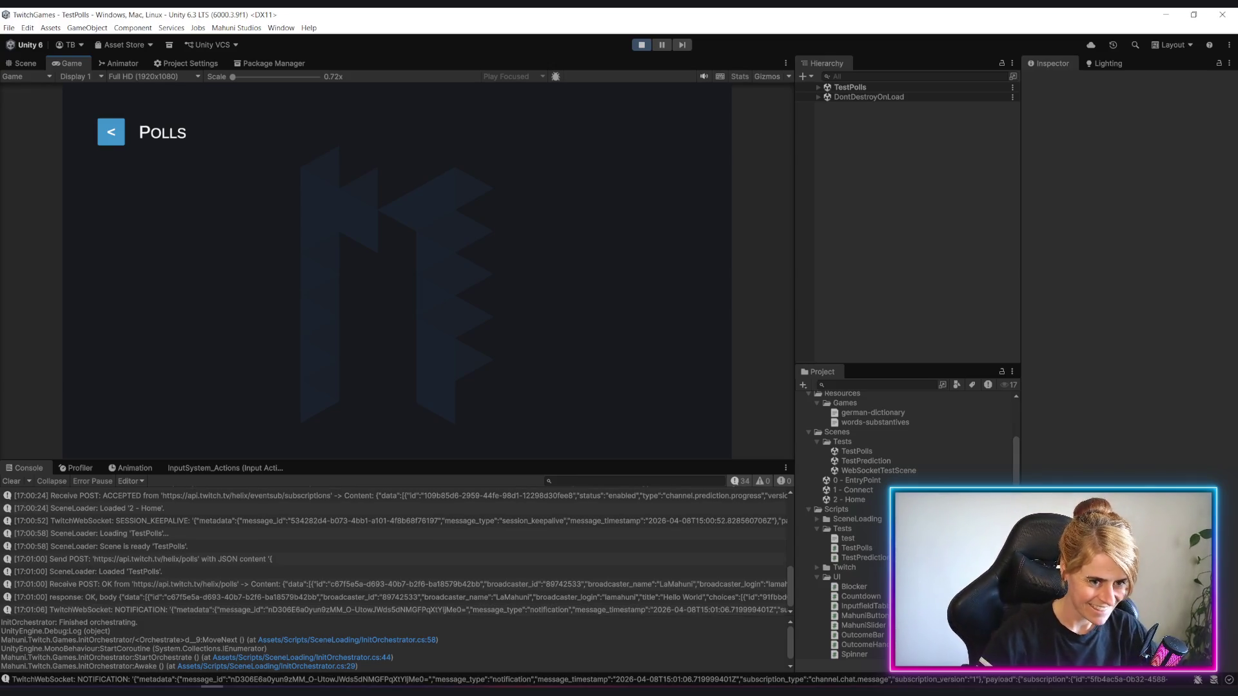
{"action": "left_click", "coordinate": [640, 46]}
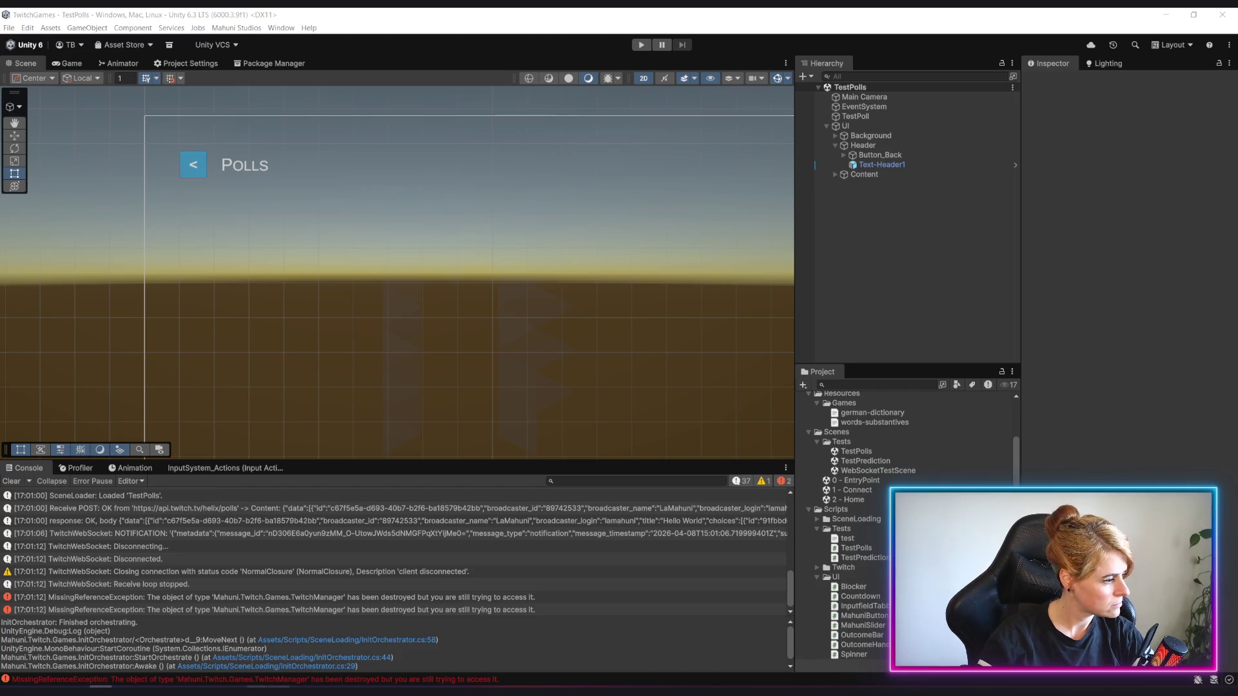
Return to Rider and bring up the CreatePoll method in TestPolls.cs.
{"action": "left_click", "coordinate": [257, 689]}
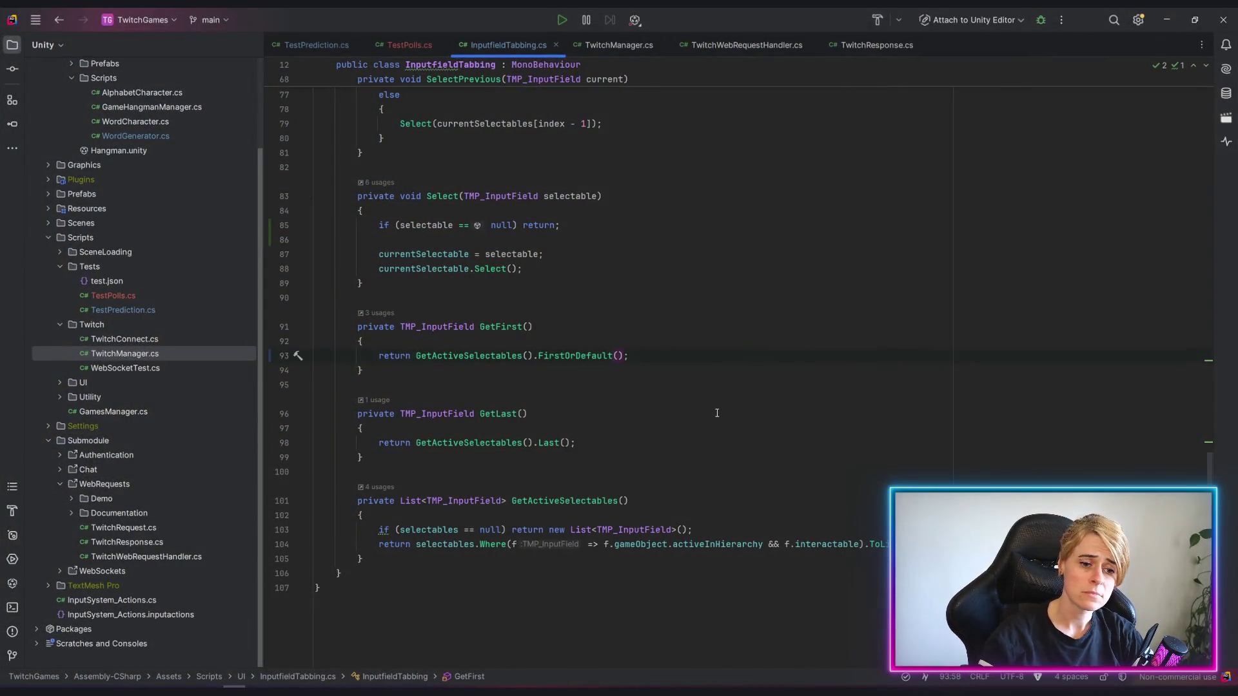
{"action": "left_click", "coordinate": [523, 414]}
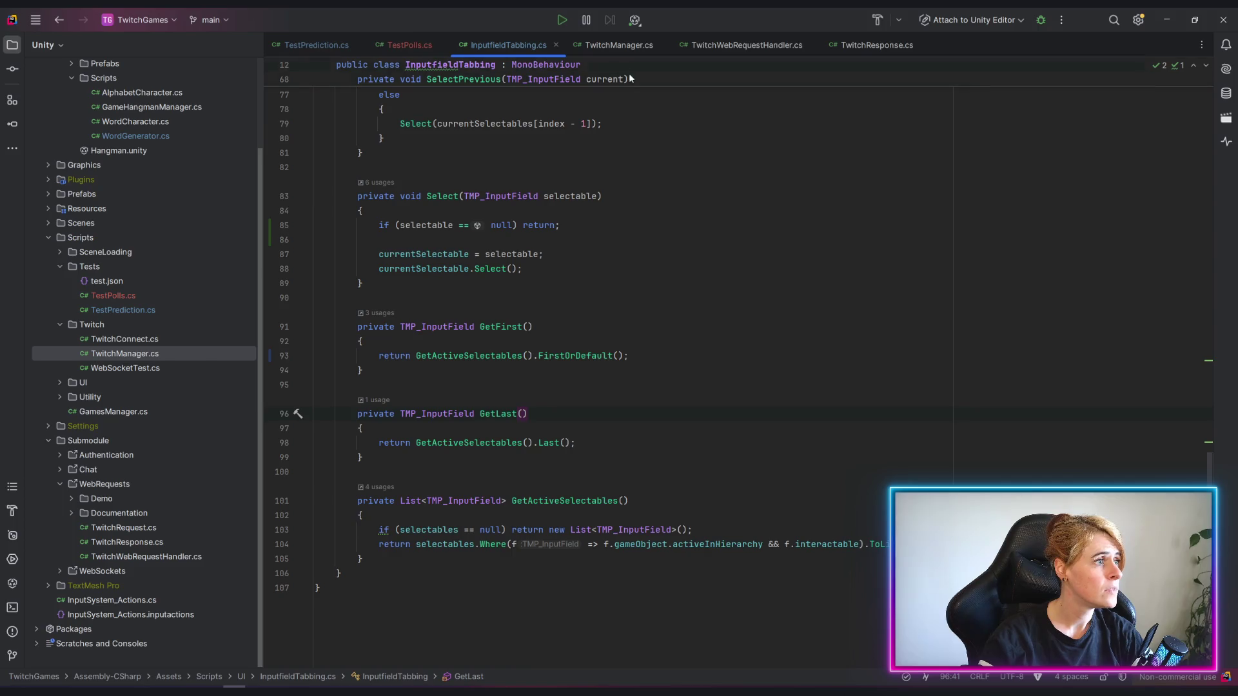
{"action": "left_click", "coordinate": [409, 45]}
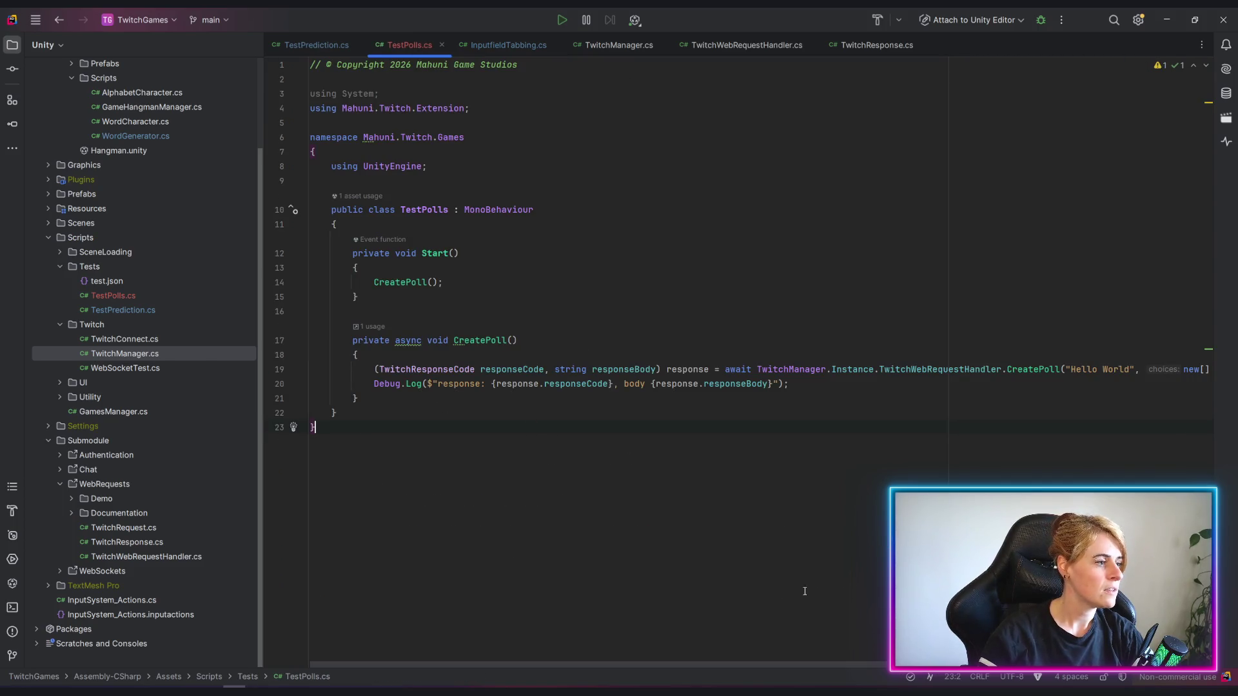
{"action": "left_click", "coordinate": [468, 340]}
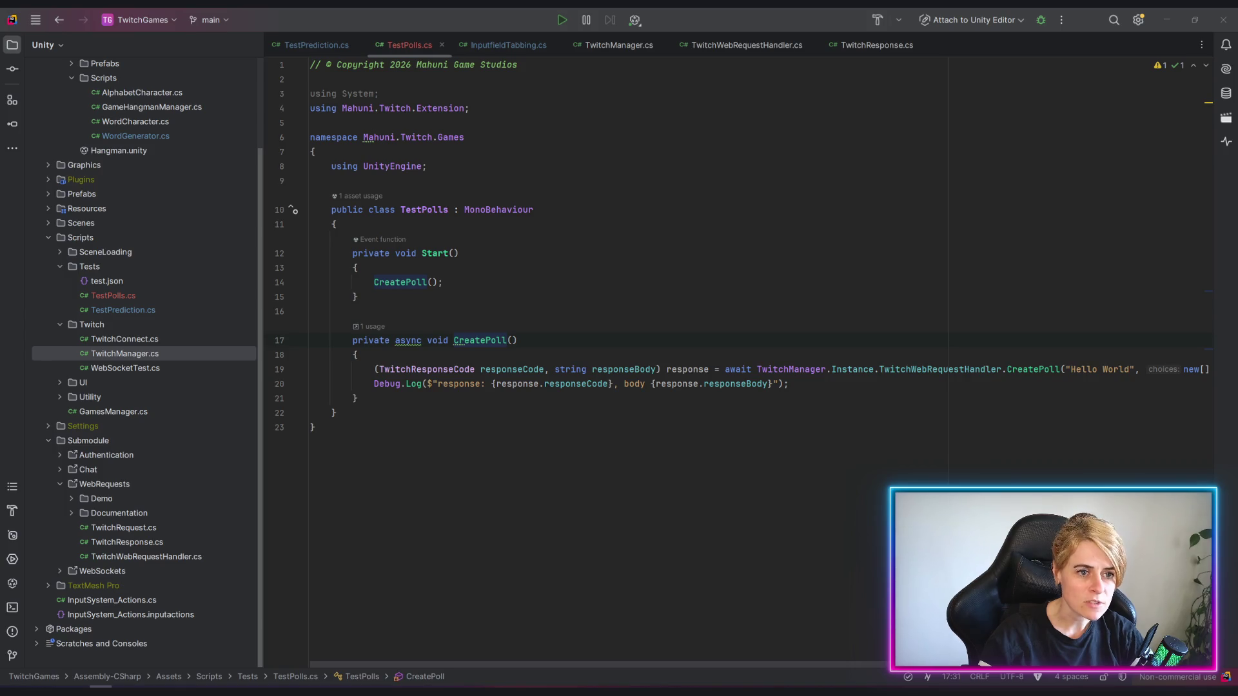
Switch from Rider to the browser showing the Twitch End Poll reference.
{"action": "key", "text": "alt+Tab"}
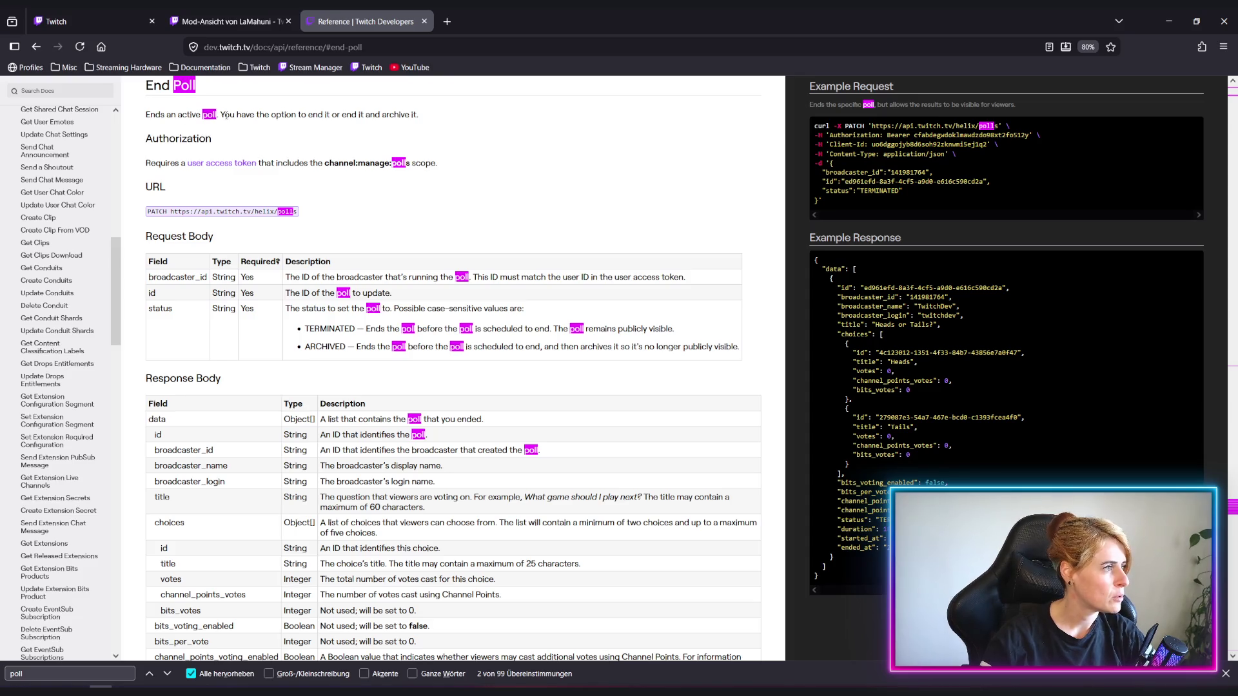
Read the End Poll TERMINATED and ARCHIVED status descriptions, then return to Rider.
{"action": "left_click_drag", "start_coordinate": [220, 114], "coordinate": [420, 115]}
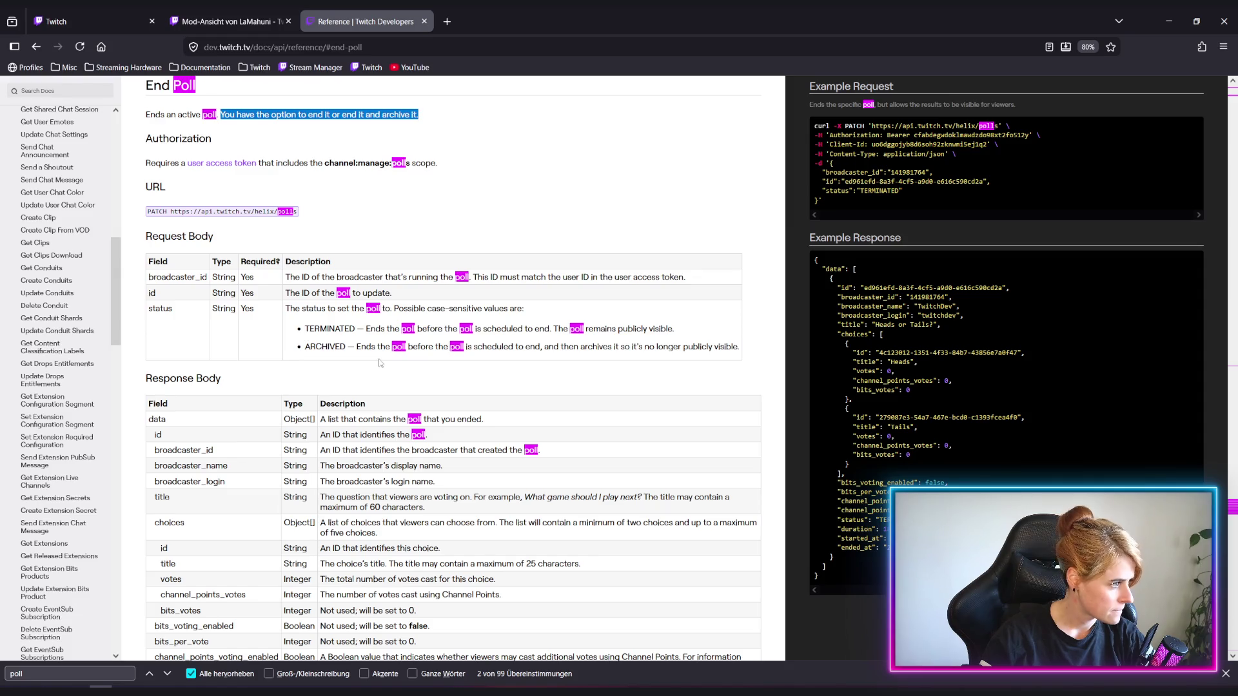
{"action": "left_click", "coordinate": [371, 217]}
{"action": "left_click_drag", "start_coordinate": [364, 329], "coordinate": [640, 334]}
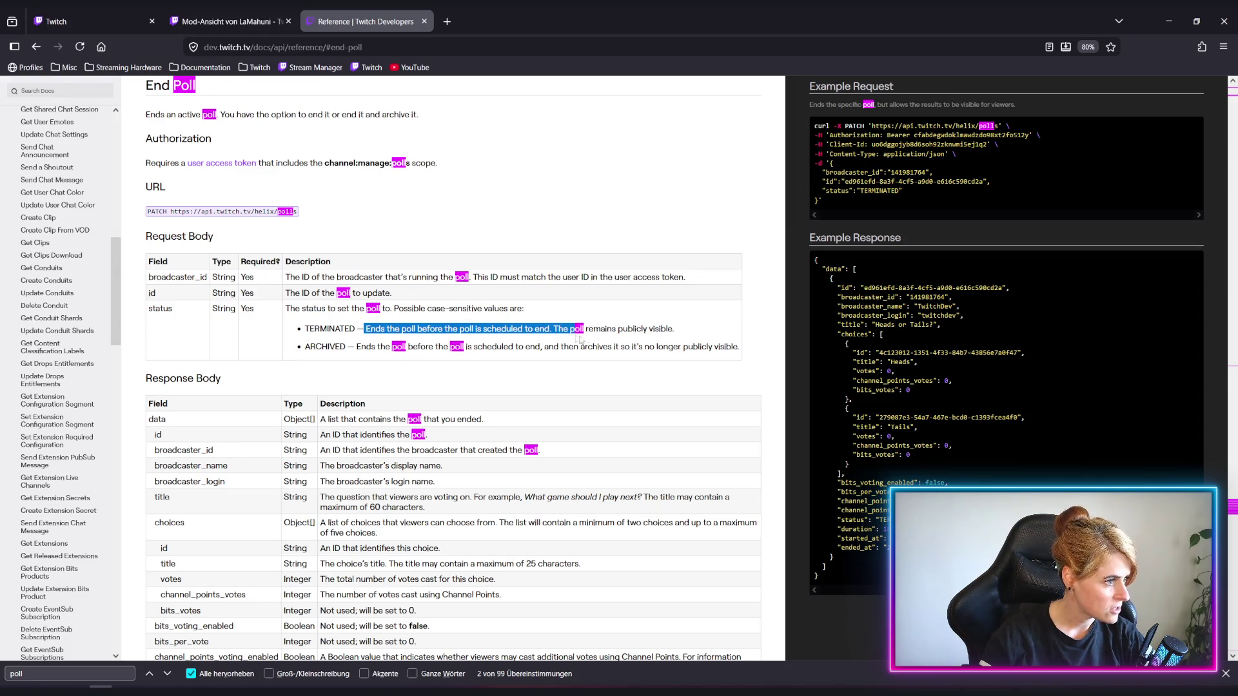
{"action": "left_click", "coordinate": [610, 344]}
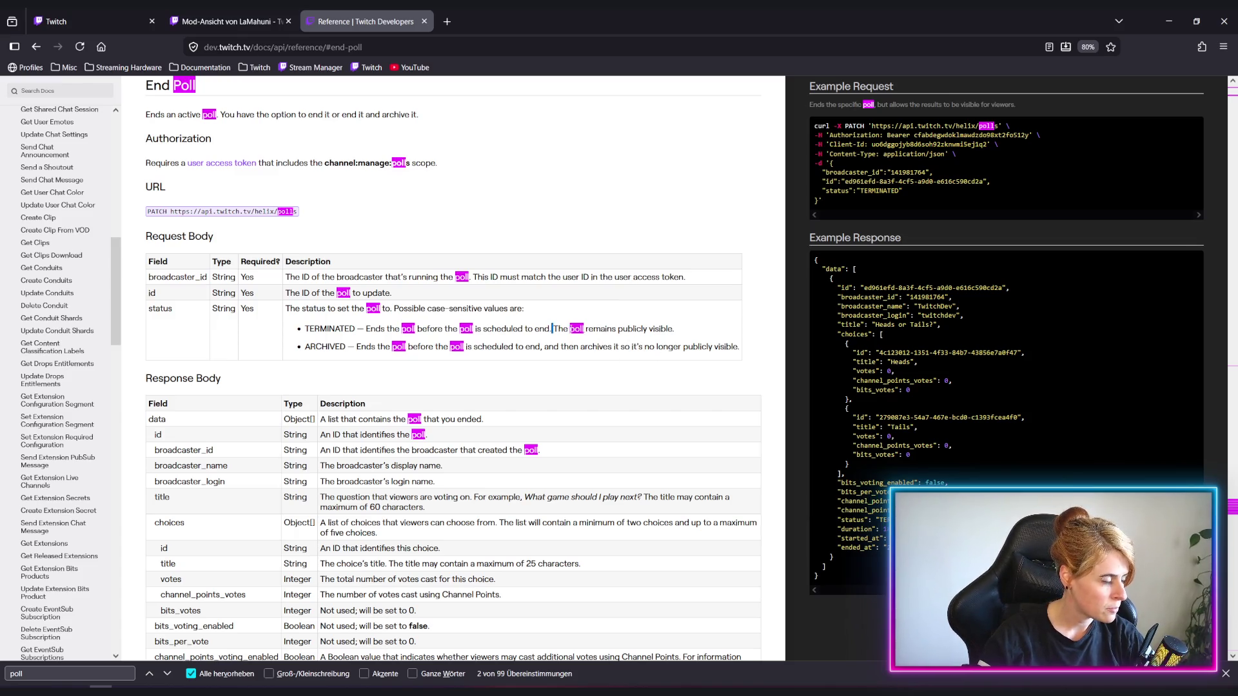
{"action": "left_click_drag", "start_coordinate": [553, 328], "coordinate": [714, 340]}
{"action": "left_click", "coordinate": [651, 345]}
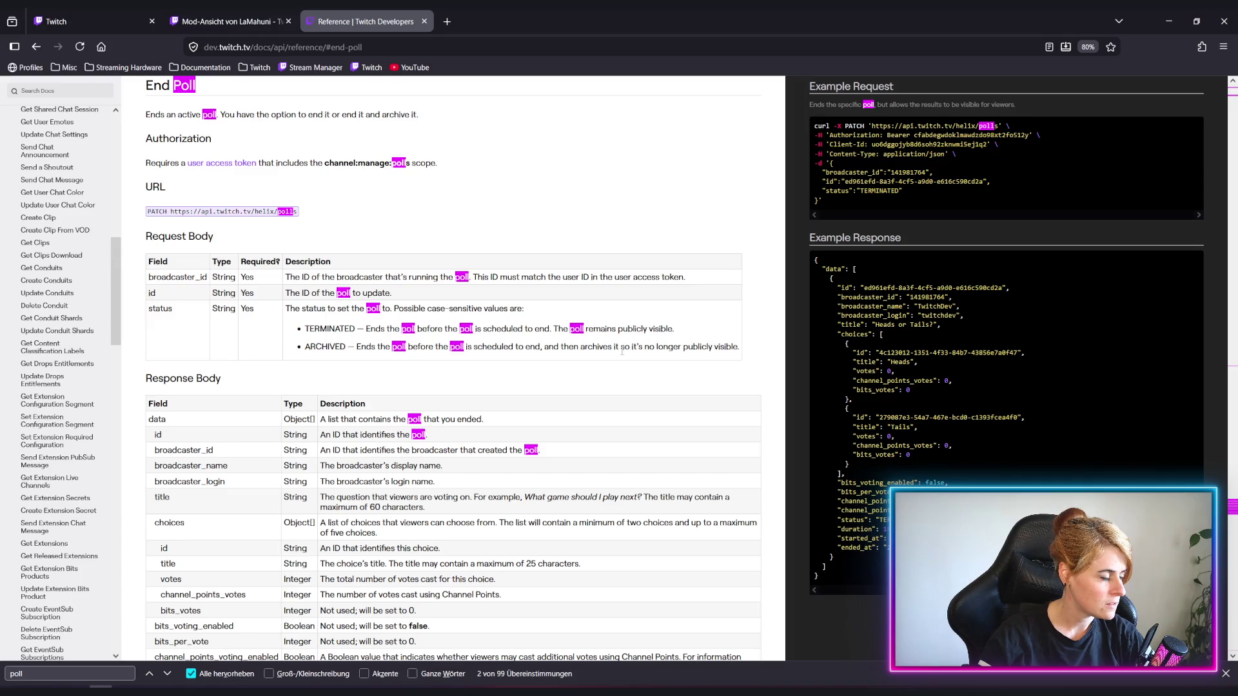
{"action": "left_click_drag", "start_coordinate": [360, 345], "coordinate": [747, 355]}
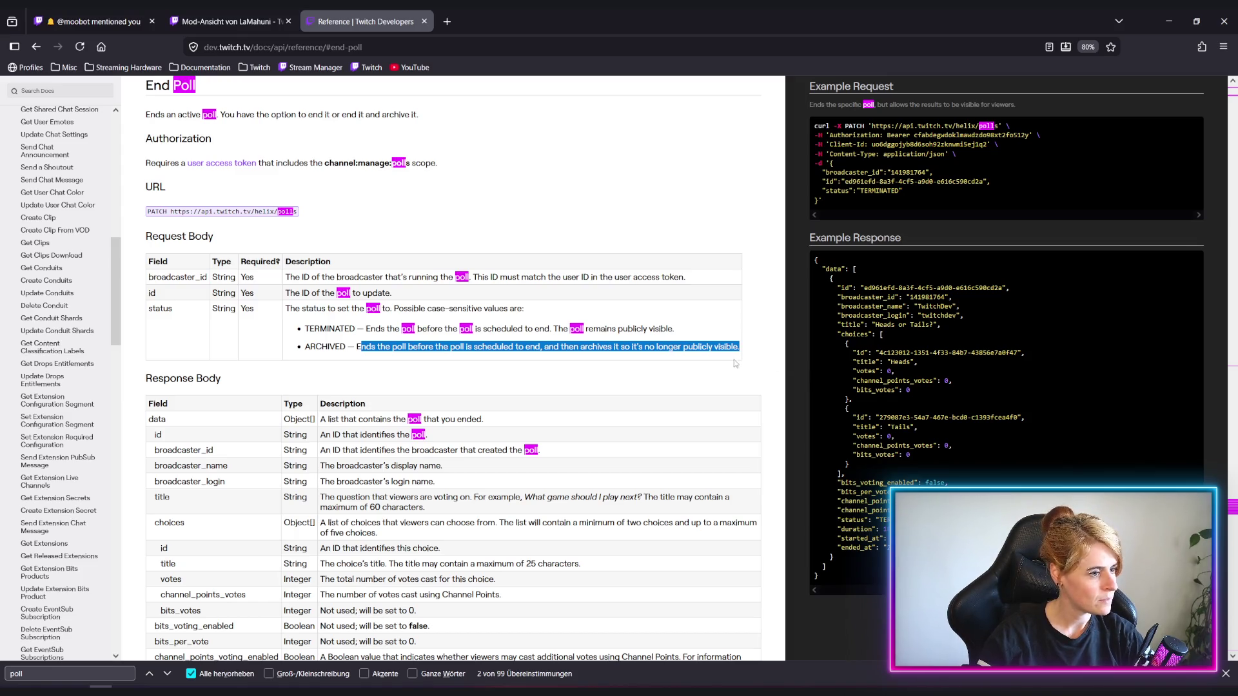
{"action": "left_click", "coordinate": [668, 367]}
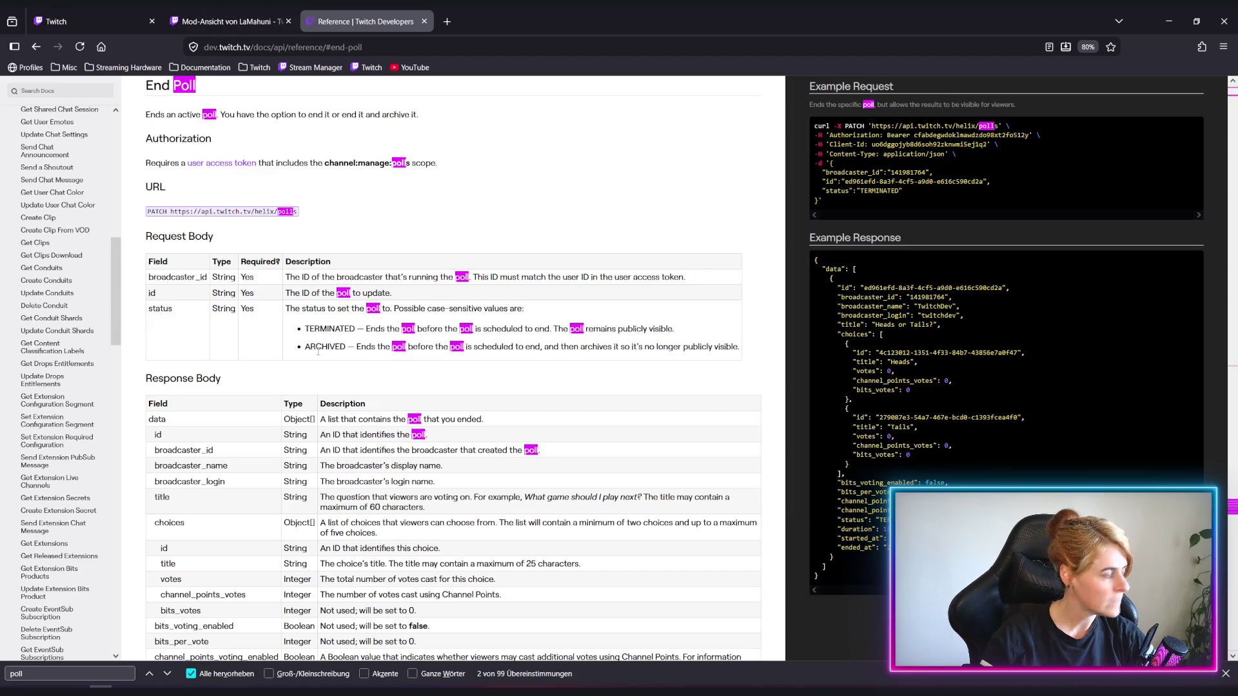
{"action": "key", "text": "alt+Tab"}
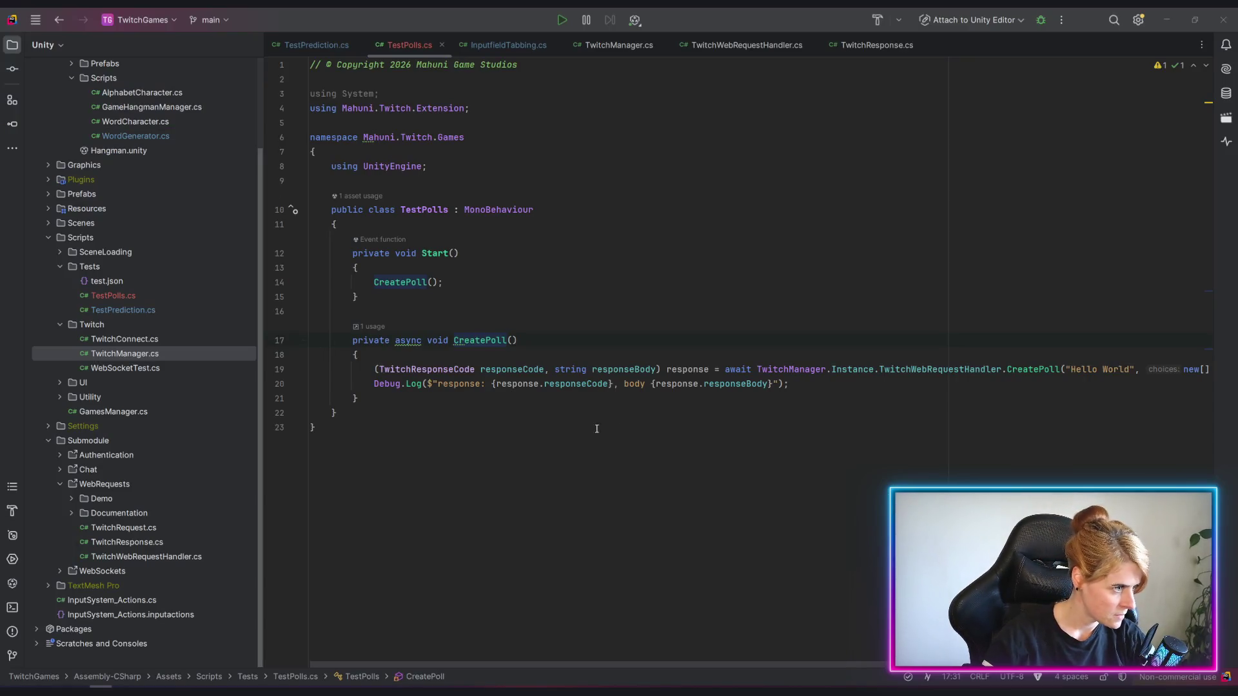
Add 'true, 10' to the CreatePoll call for channel-point voting, then go to Unity.
{"action": "left_click", "coordinate": [1095, 413]}
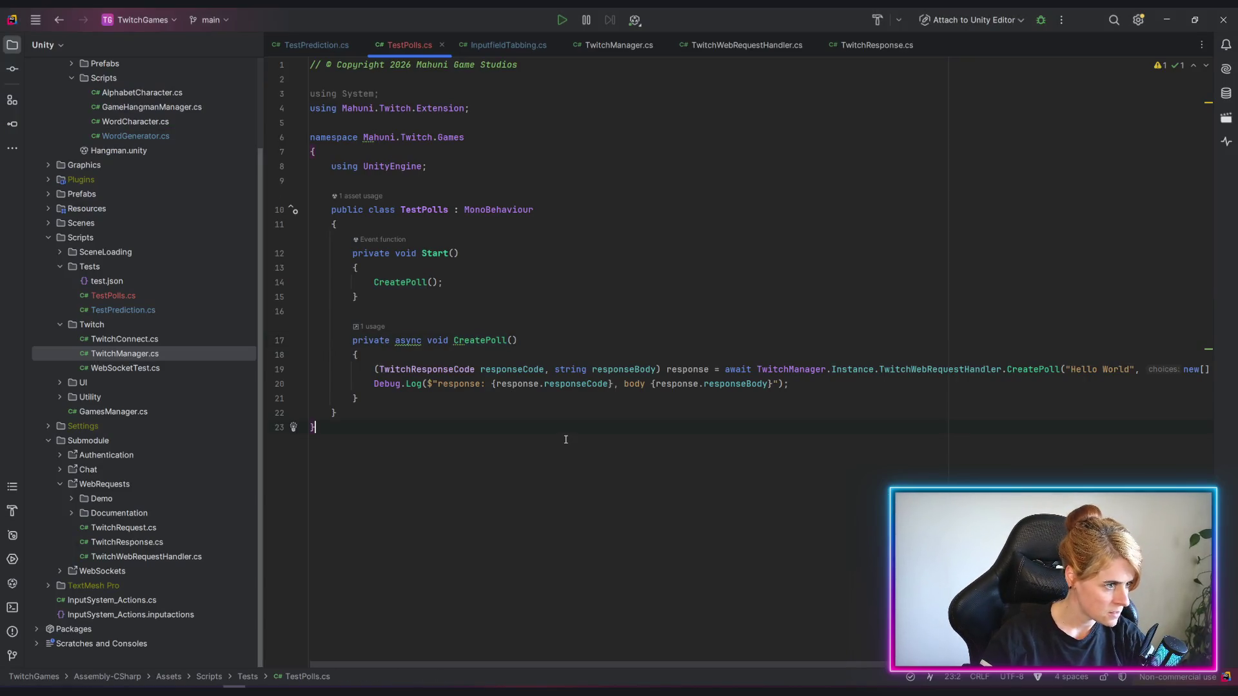
{"action": "left_click", "coordinate": [1103, 368]}
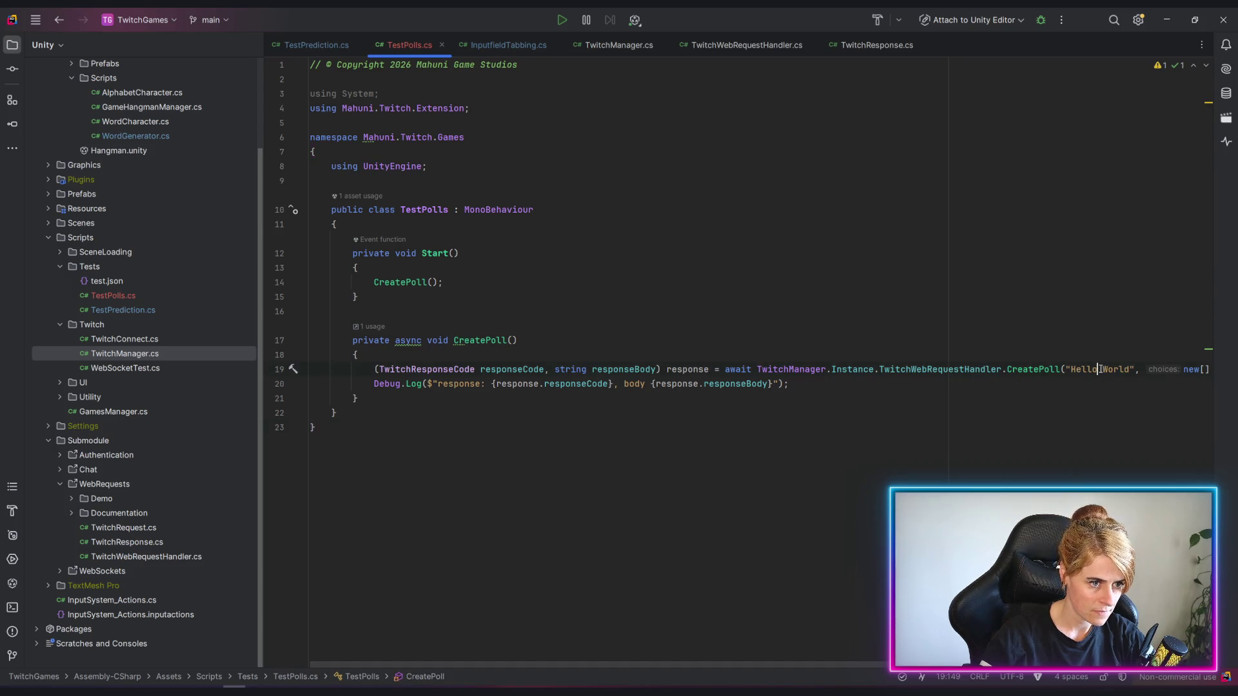
{"action": "type", "text": ", rigged"}
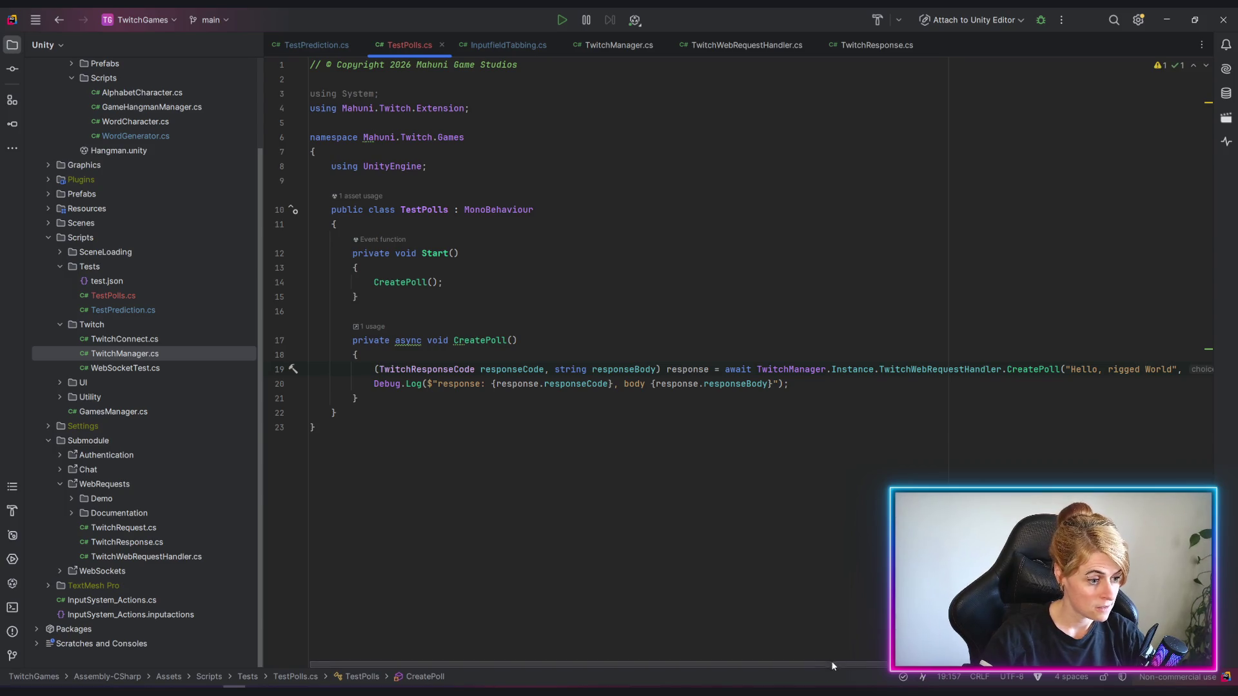
{"action": "left_click", "coordinate": [831, 638]}
{"action": "scroll", "coordinate": [832, 639], "scroll_direction": "right", "scroll_amount": 5}
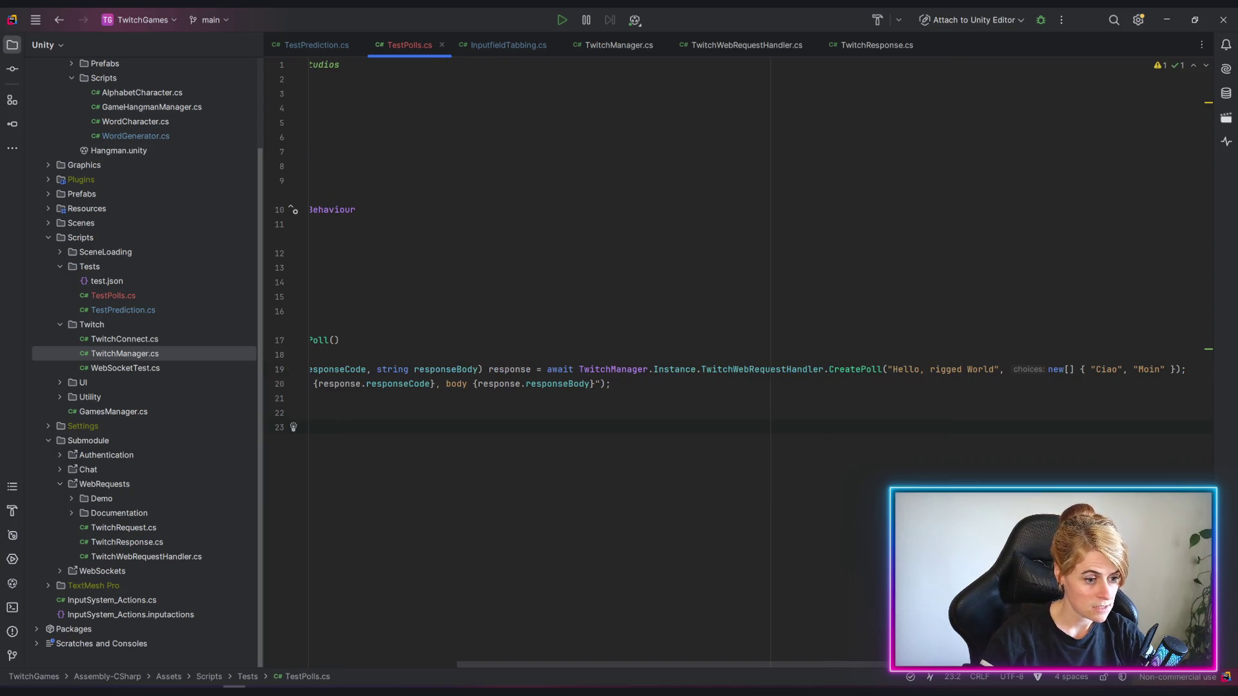
{"action": "left_click", "coordinate": [1175, 369]}
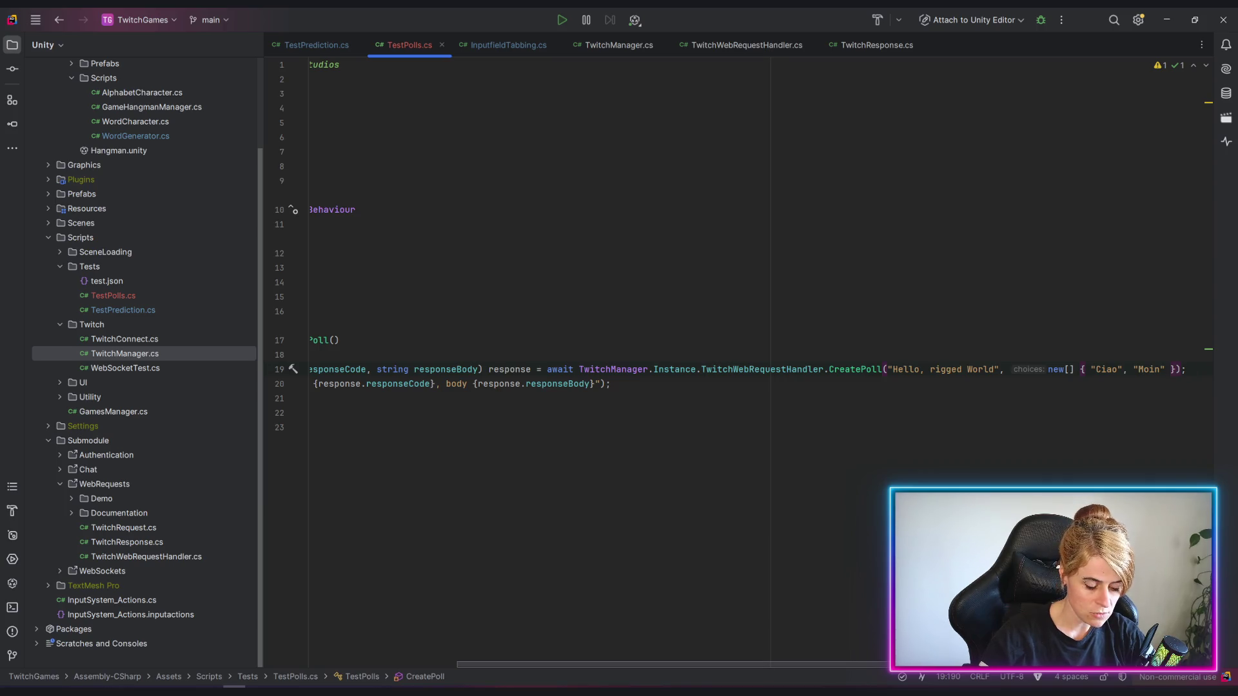
{"action": "type", "text": ", "}
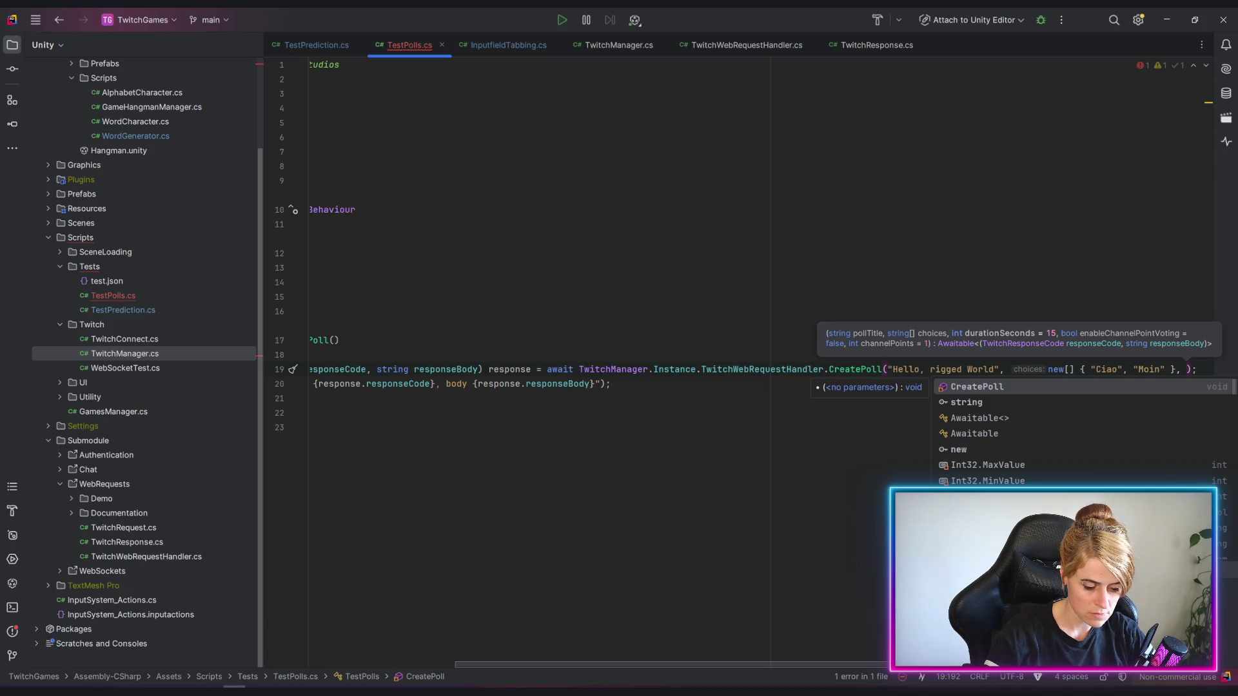
{"action": "type", "text": "20,"}
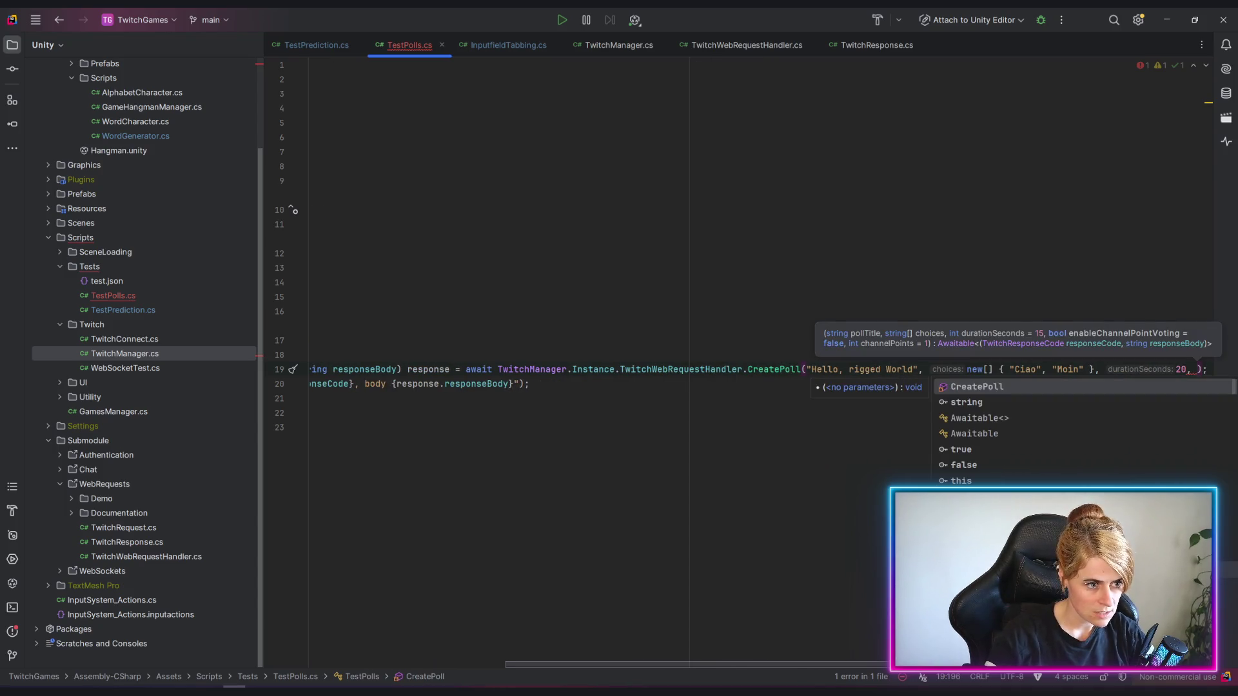
{"action": "type", "text": " true,"}
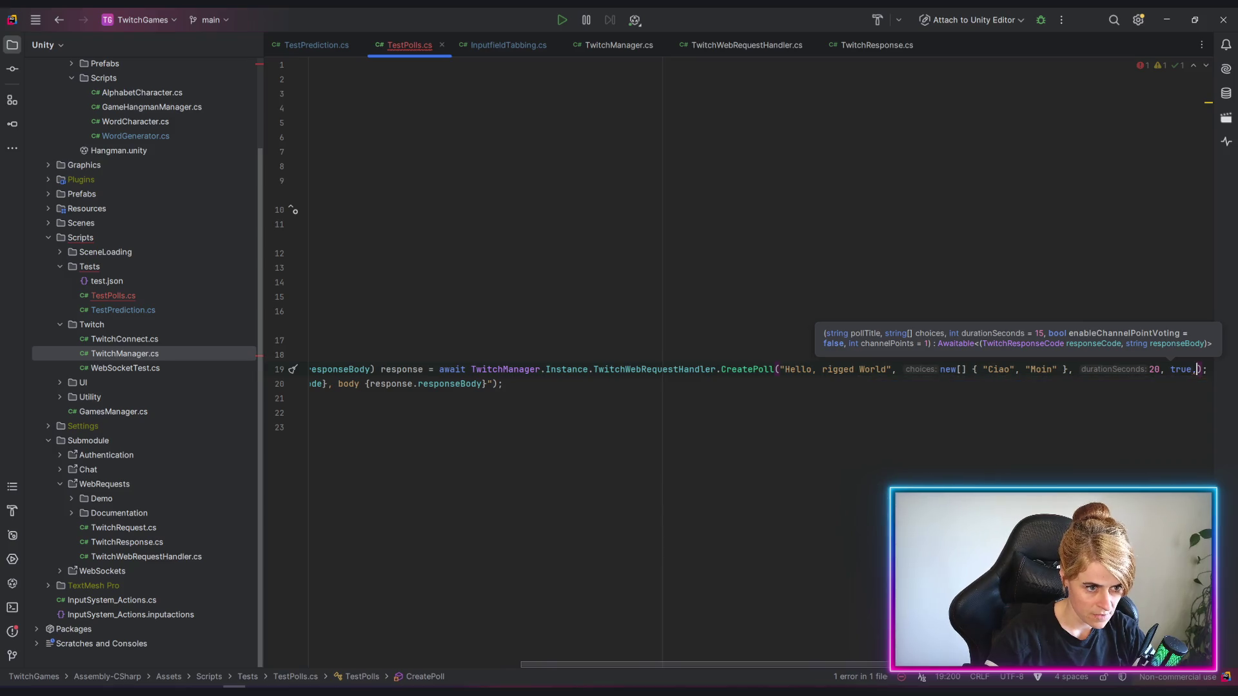
{"action": "type", "text": " 10"}
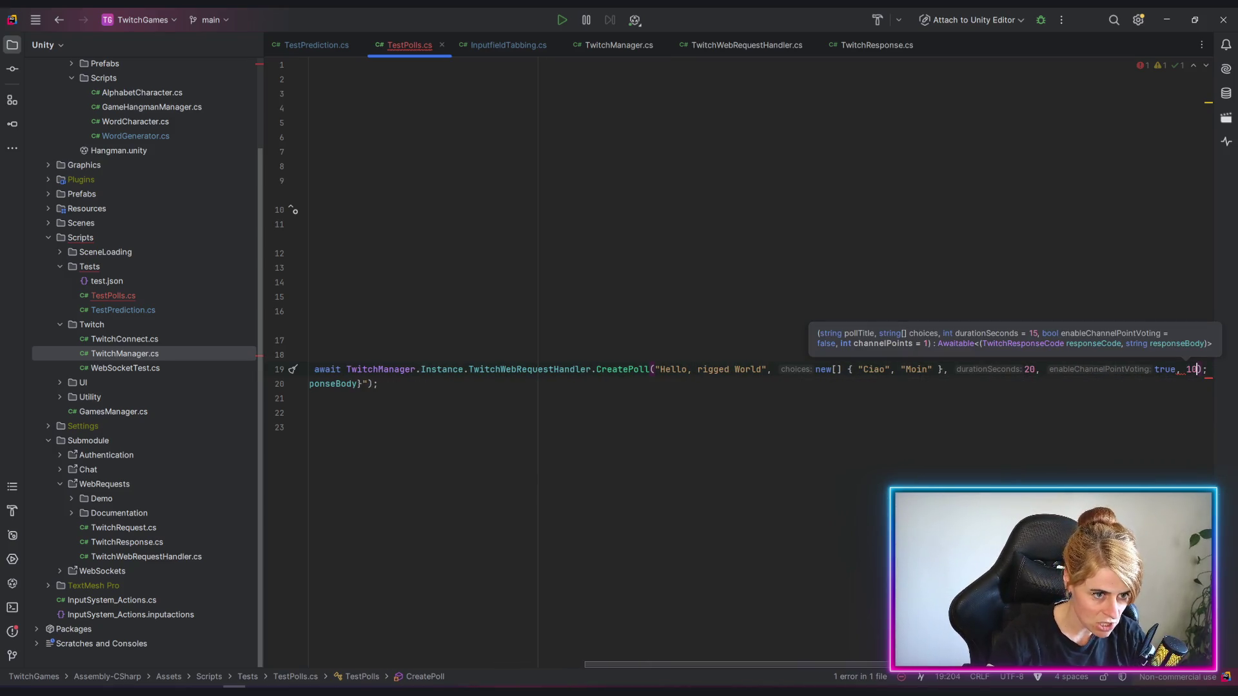
{"action": "left_click", "coordinate": [1062, 475]}
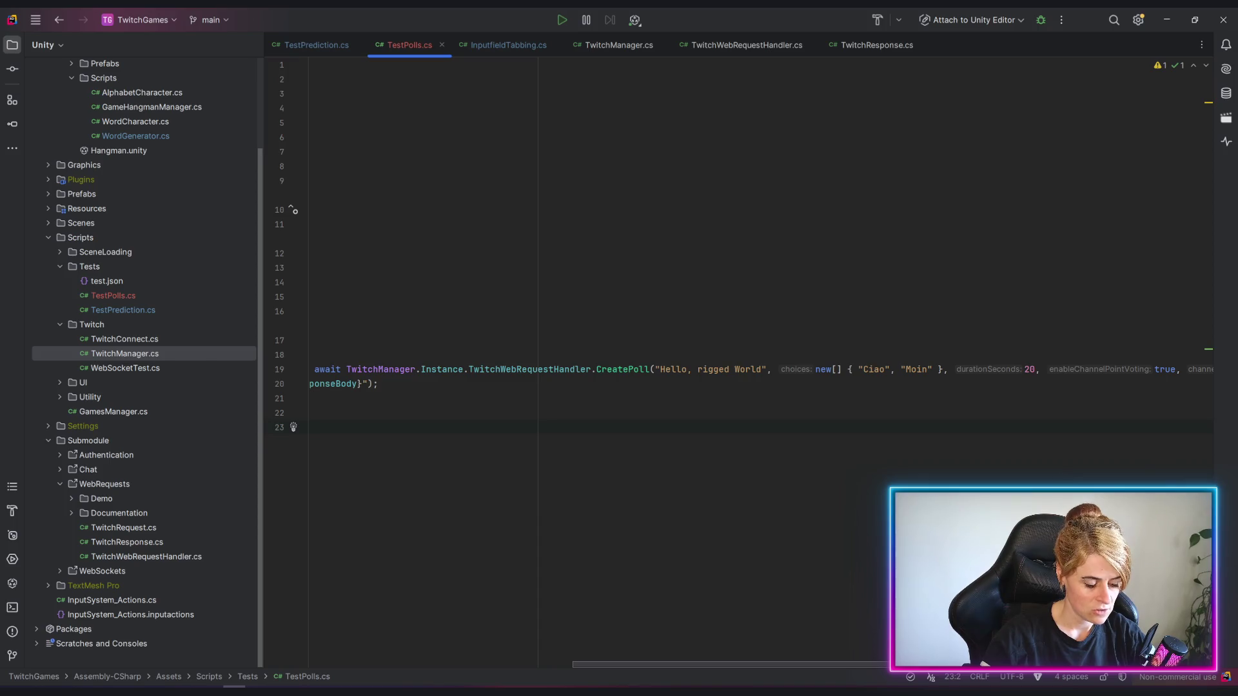
{"action": "scroll", "coordinate": [651, 580], "scroll_direction": "left", "scroll_amount": 8}
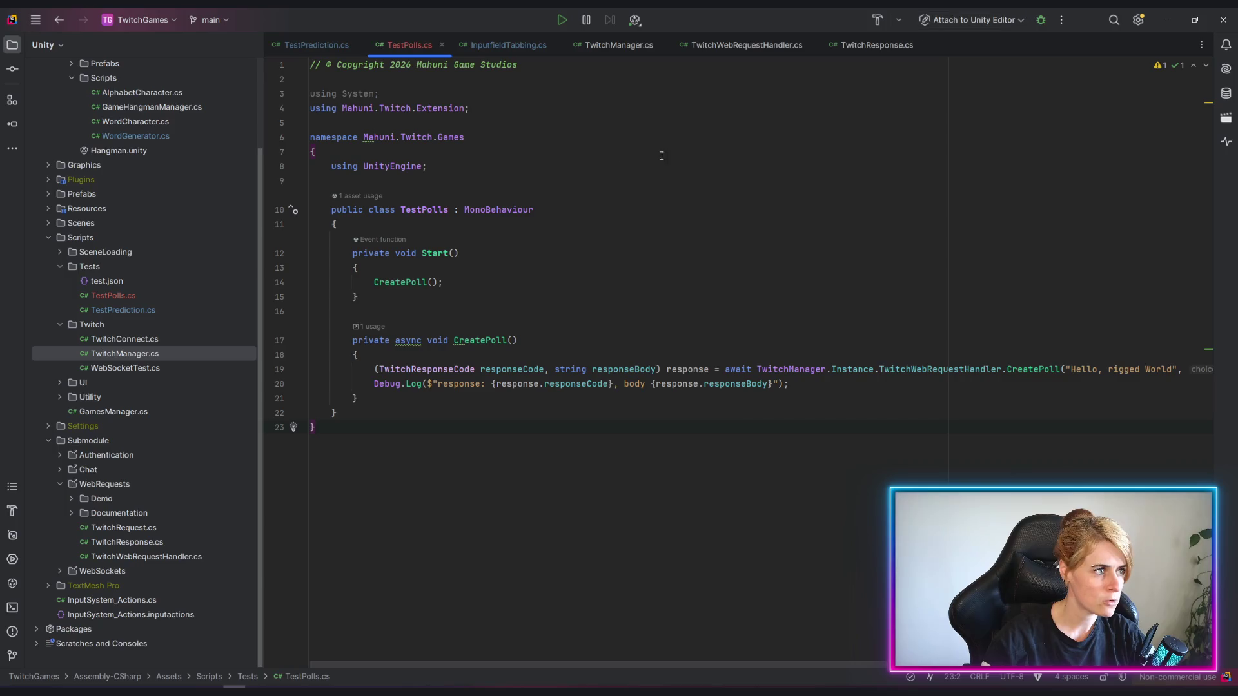
{"action": "left_click", "coordinate": [1168, 20]}
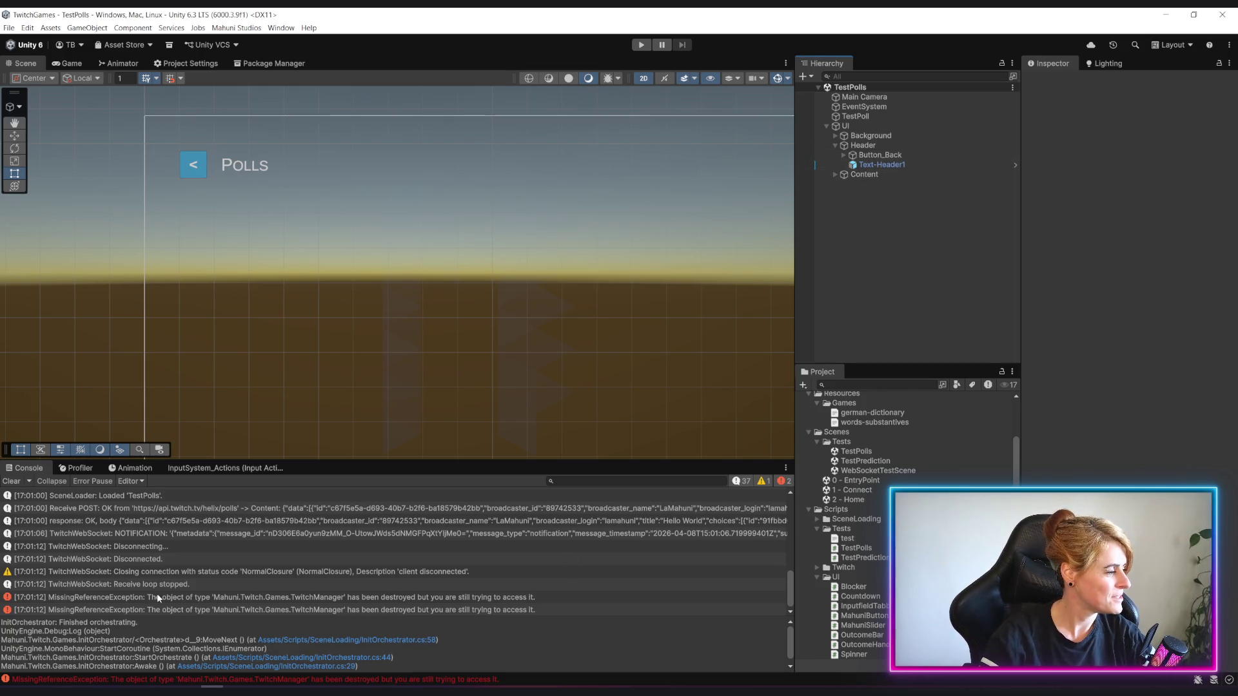
Clear the console, briefly run and stop the game, then return to Rider.
{"action": "left_click", "coordinate": [14, 481]}
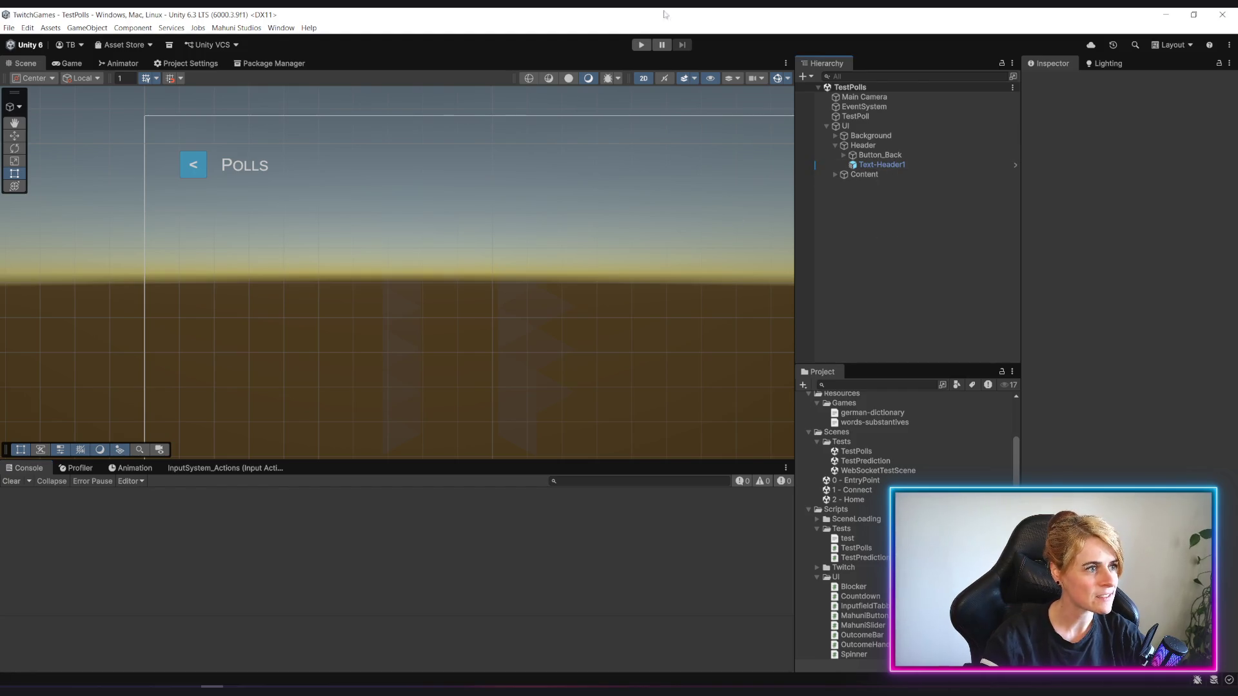
{"action": "left_click", "coordinate": [642, 44]}
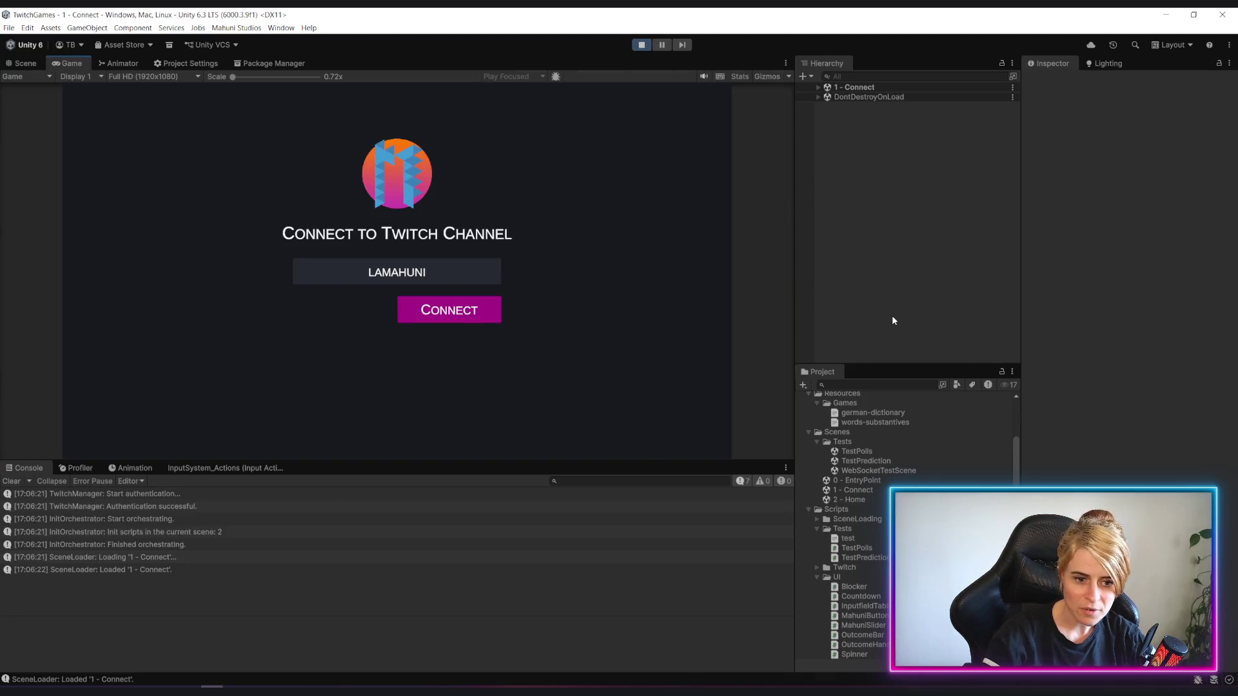
{"action": "left_click", "coordinate": [642, 44]}
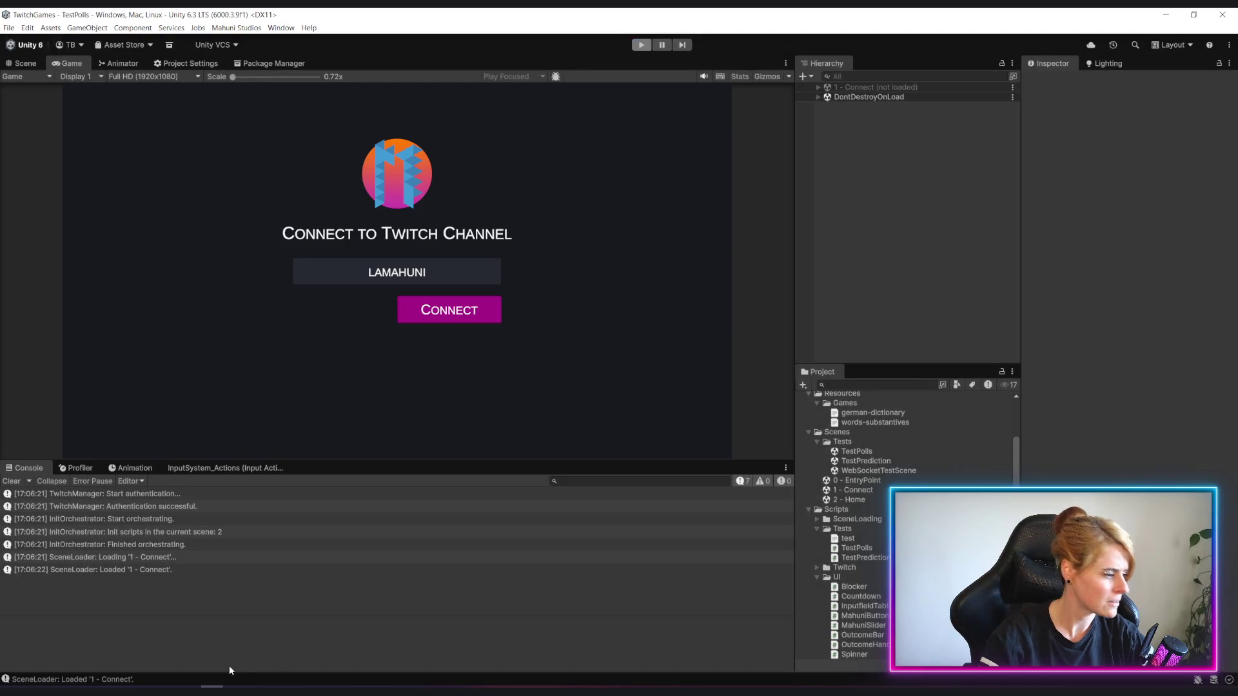
{"action": "key", "text": "alt+Tab"}
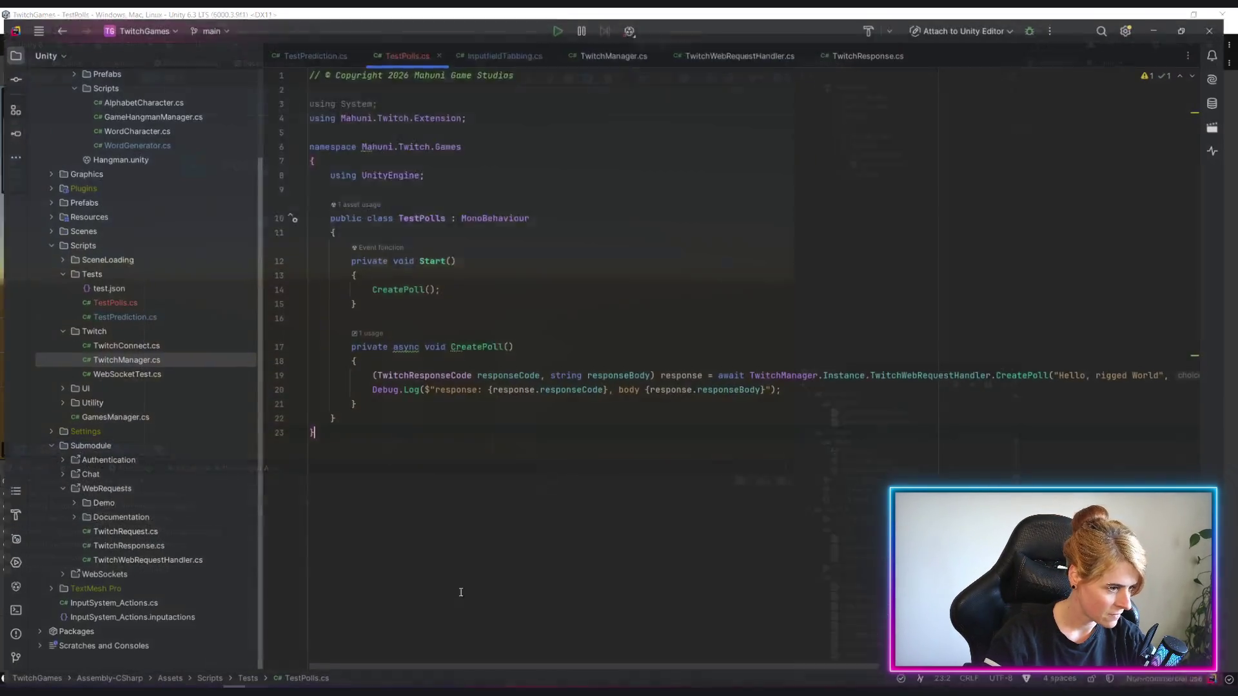
{"action": "left_click_drag", "start_coordinate": [522, 666], "coordinate": [782, 666]}
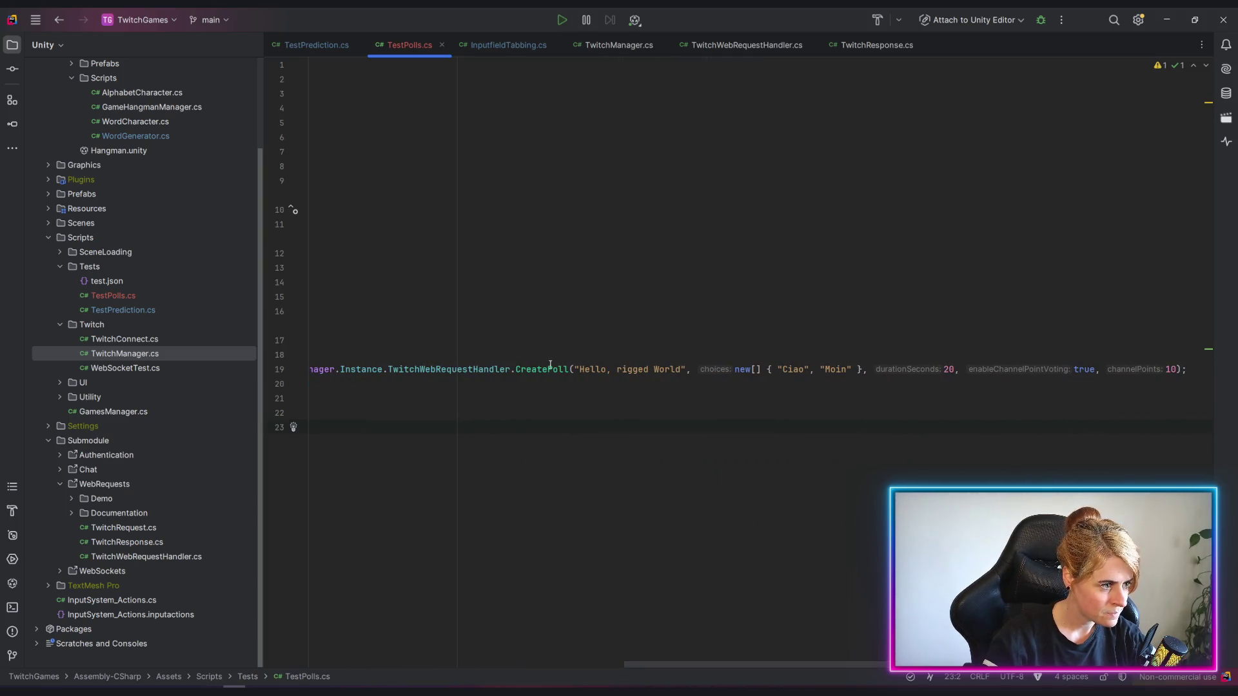
Retitle the poll 'Puddinghaut ja oder nein?' with choices 'Ja!' and 'Oh Gott nein!', then go to Unity.
{"action": "double_click", "coordinate": [792, 369]}
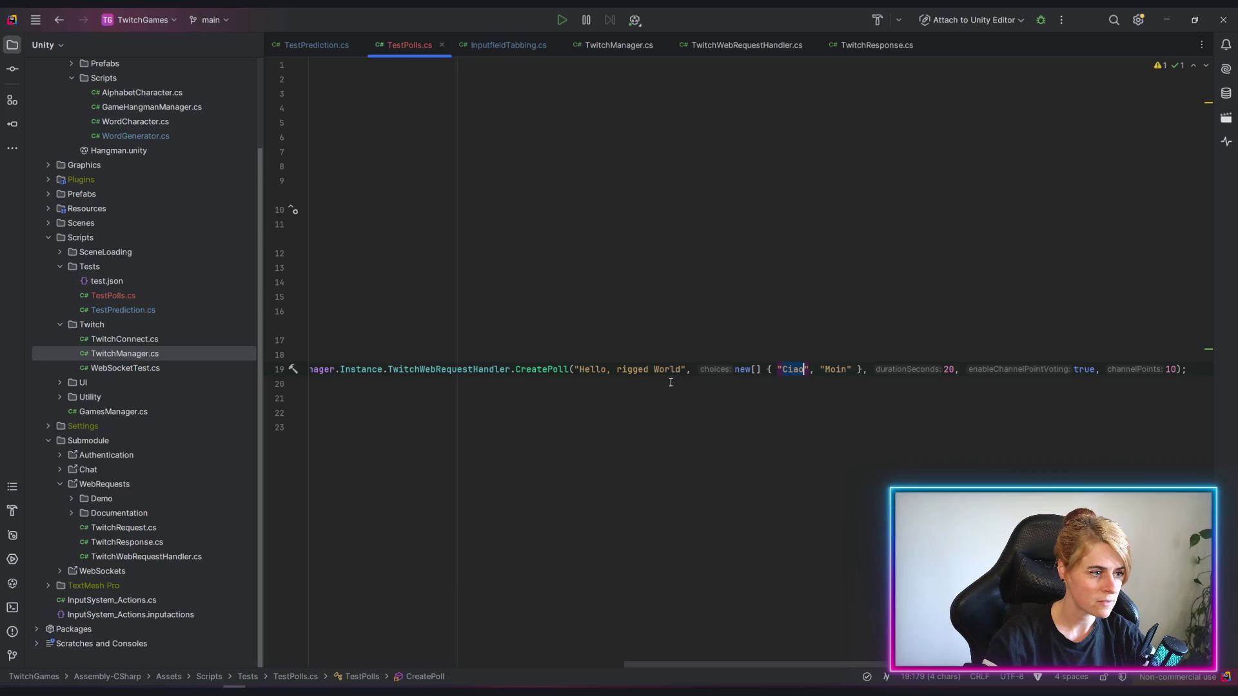
{"action": "left_click", "coordinate": [656, 368]}
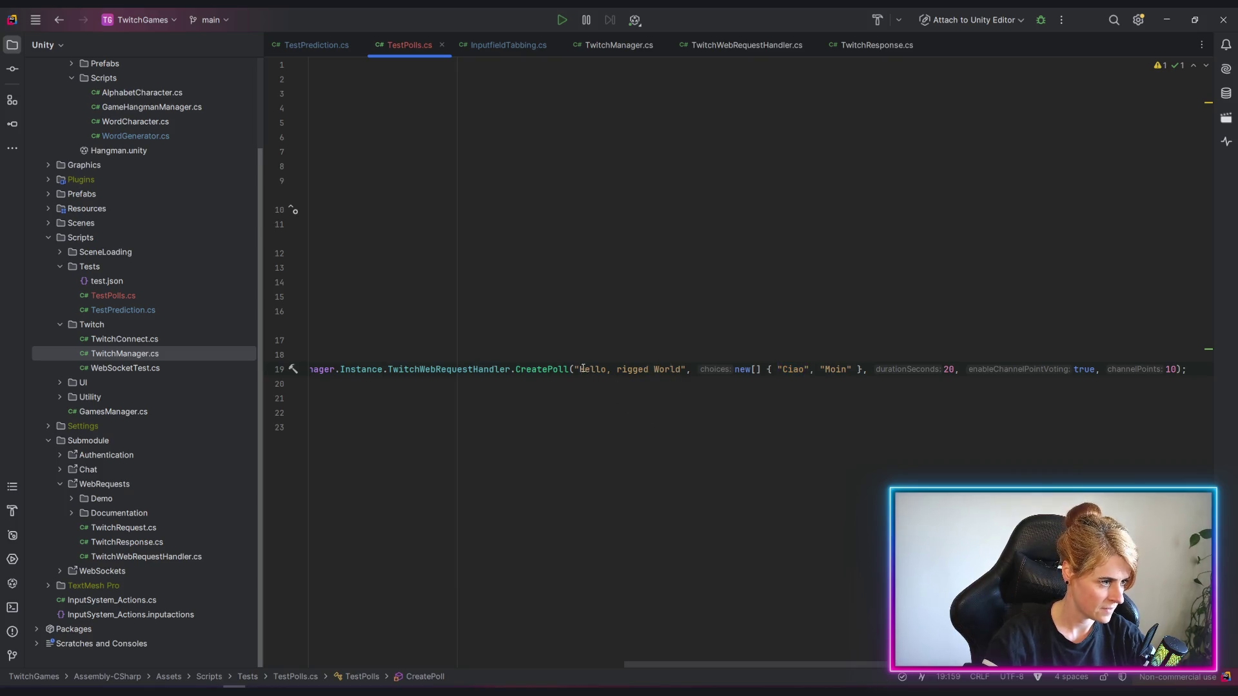
{"action": "left_click_drag", "start_coordinate": [579, 369], "coordinate": [681, 369]}
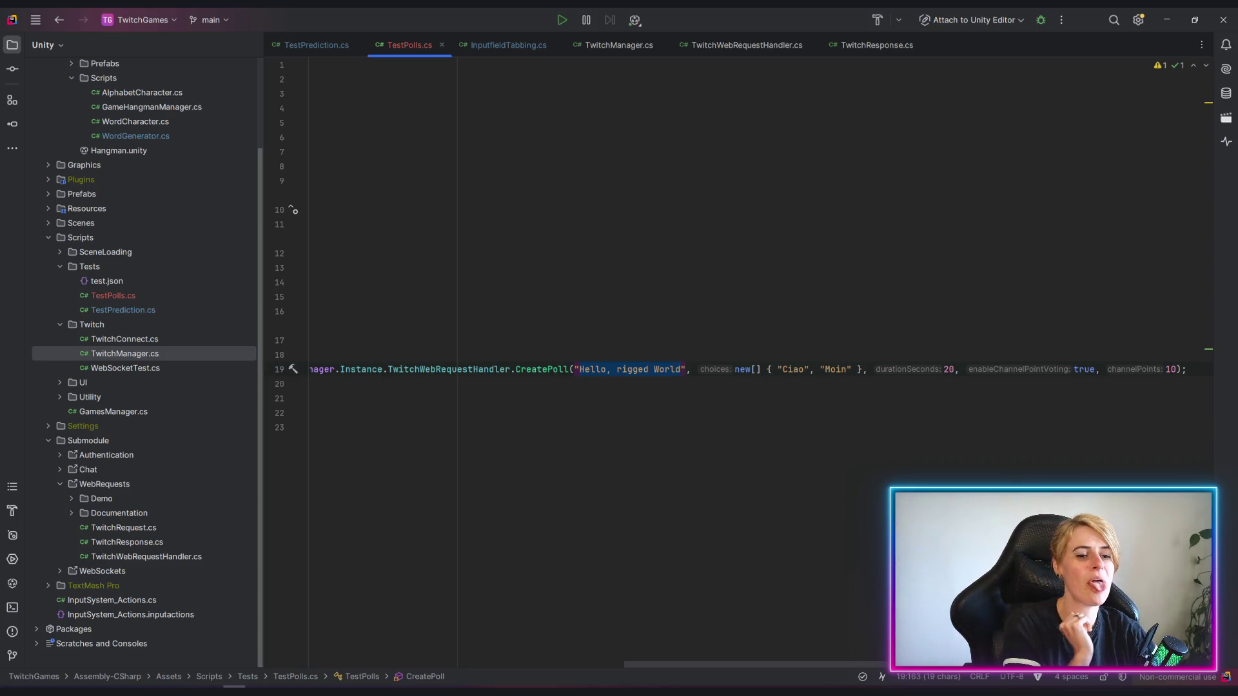
{"action": "type", "text": "Puddin"}
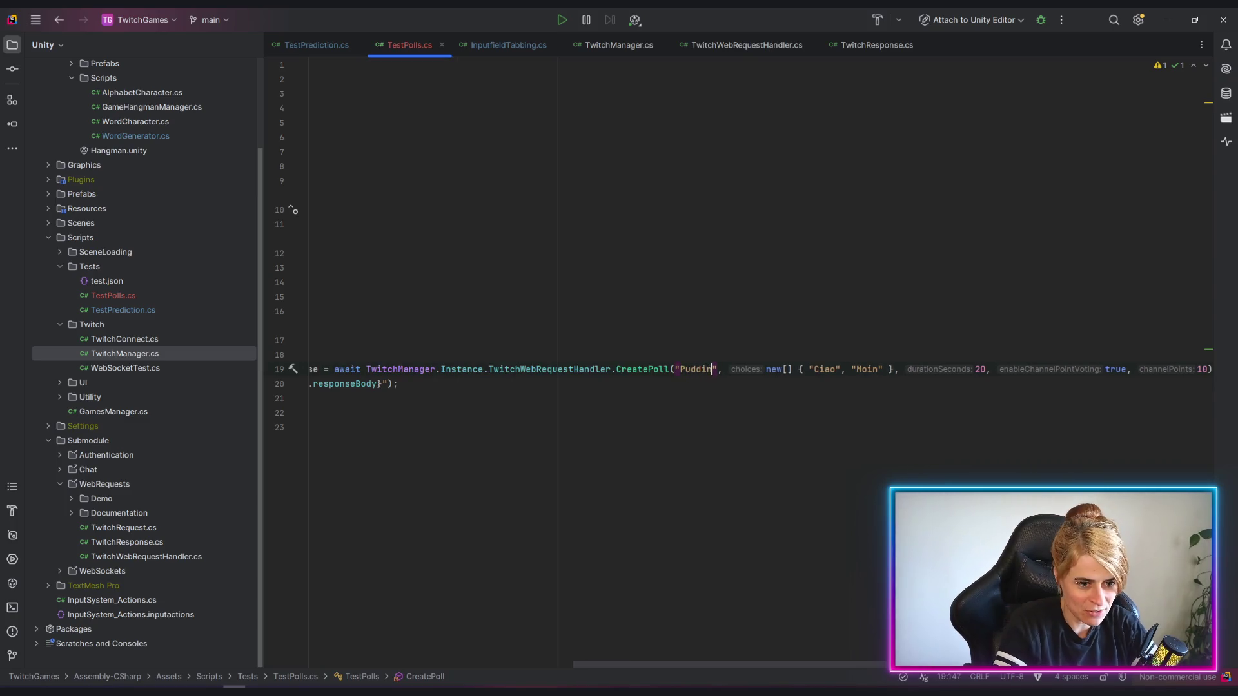
{"action": "type", "text": "ghaut"}
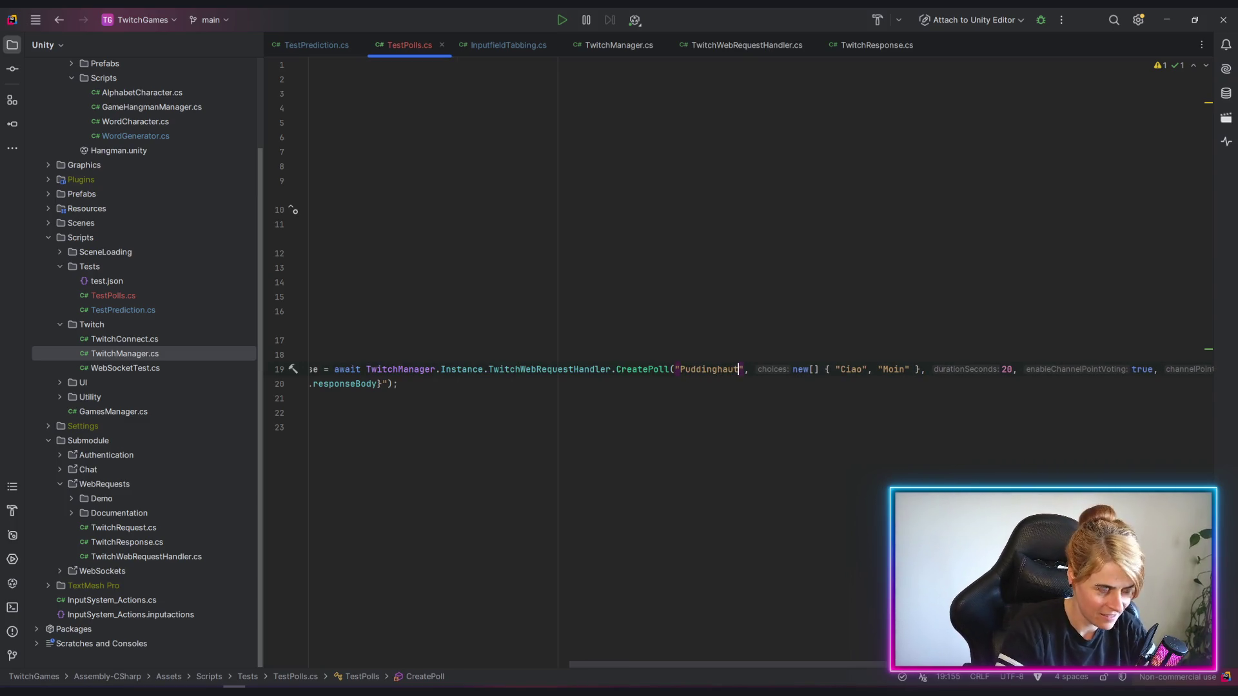
{"action": "type", "text": " ja oder nein"}
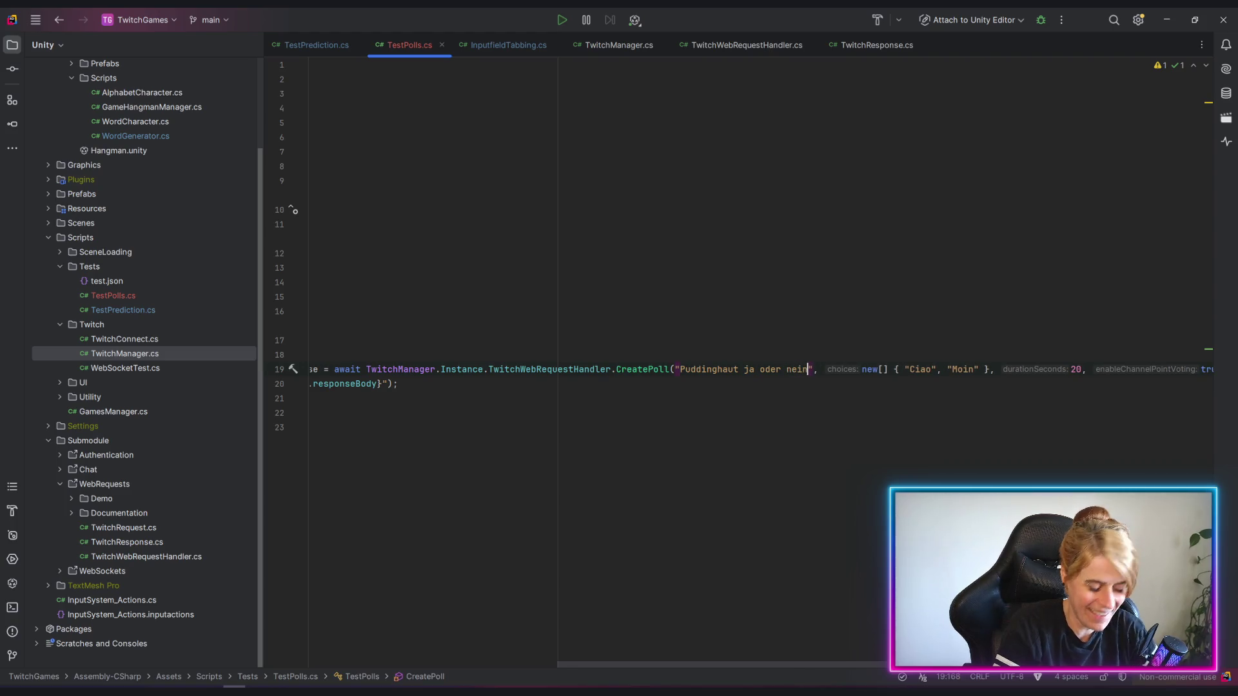
{"action": "type", "text": "?"}
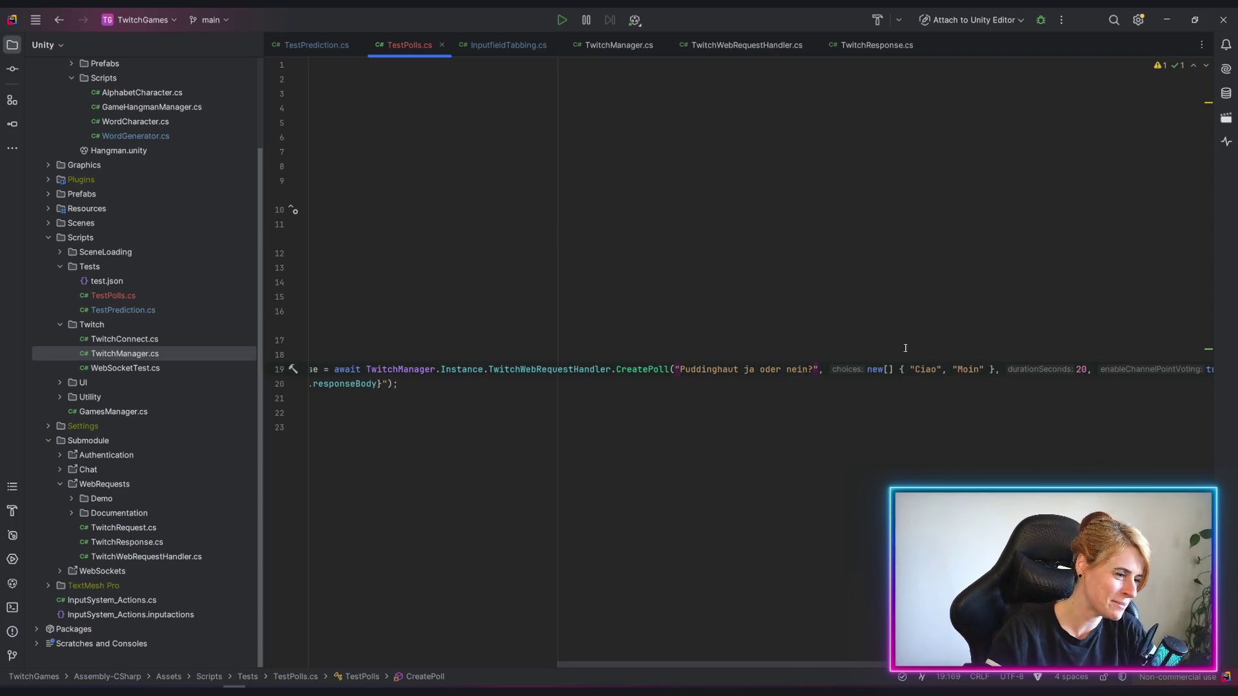
{"action": "double_click", "coordinate": [925, 369]}
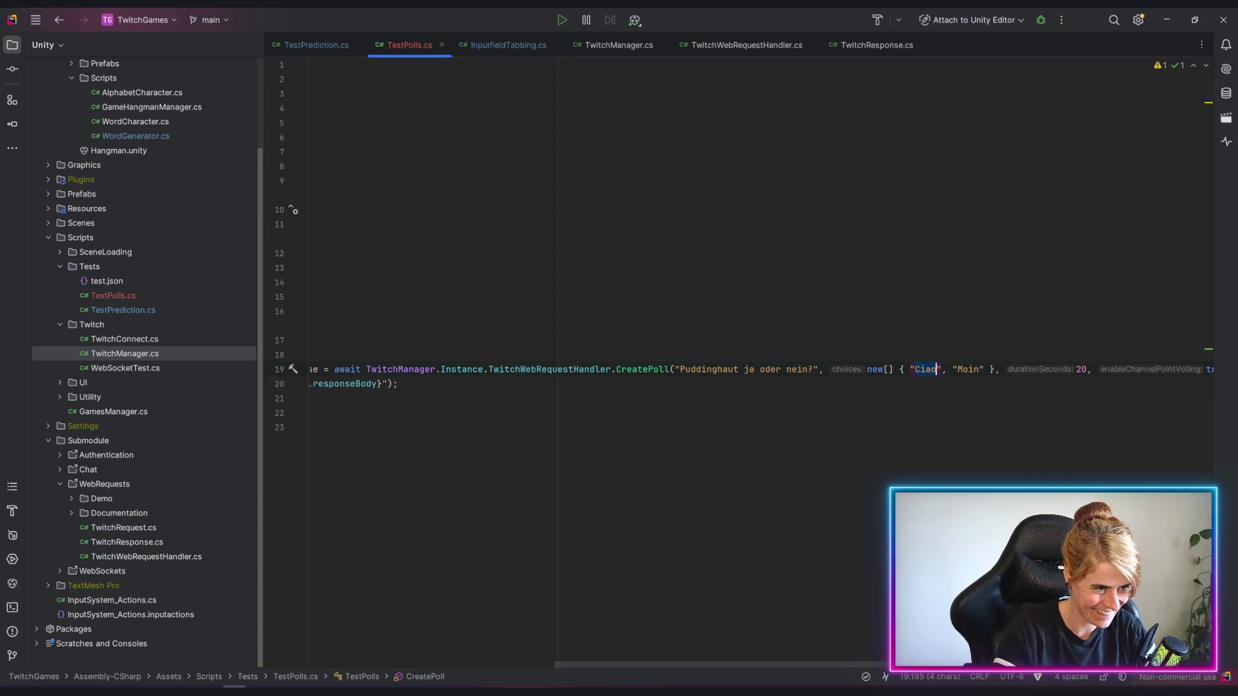
{"action": "type", "text": "Ja!"}
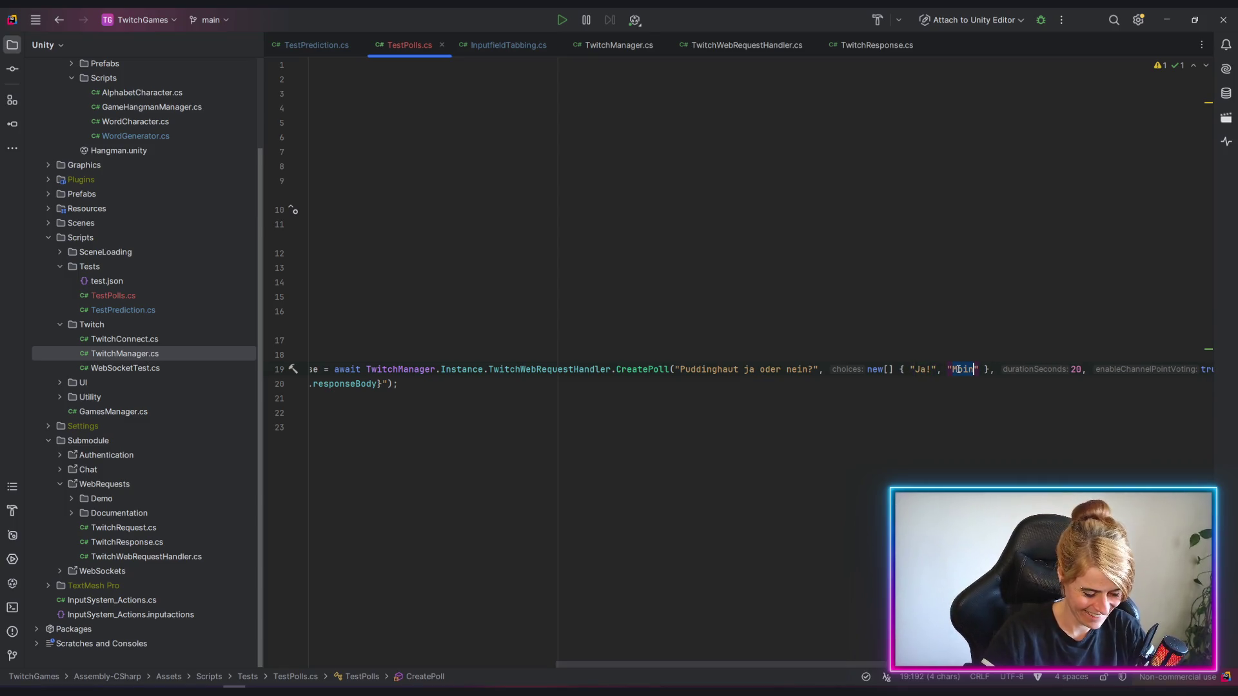
{"action": "type", "text": "Oh Gott nein!"}
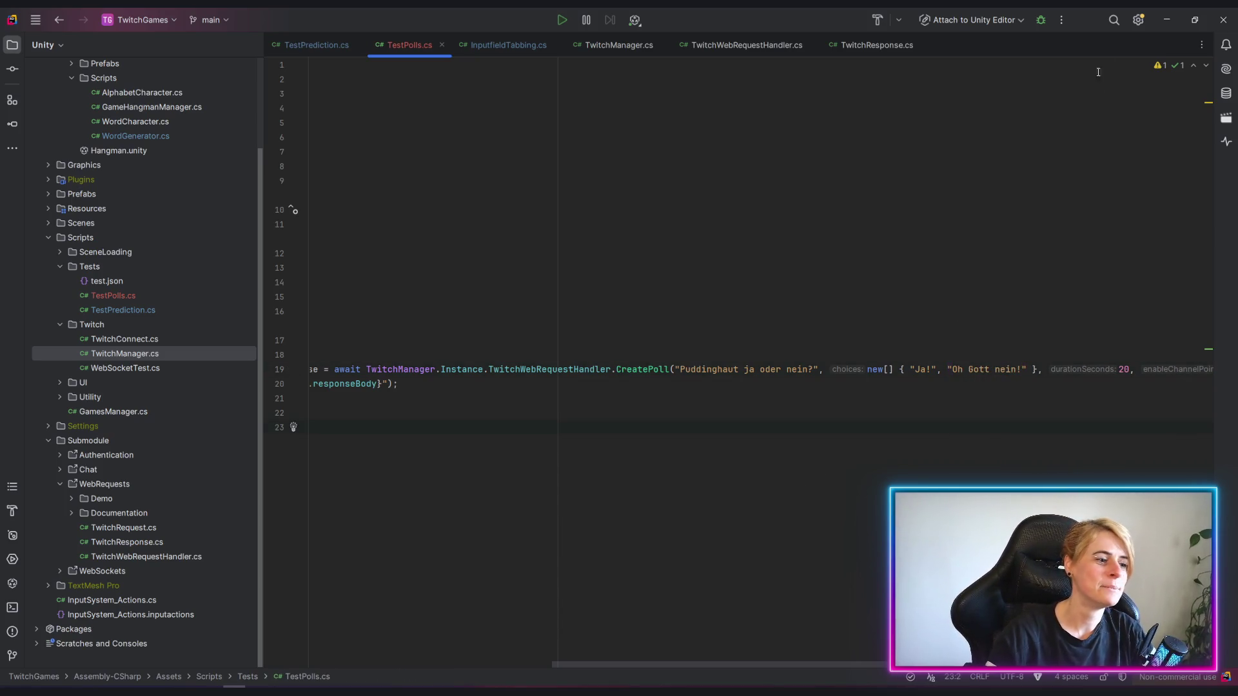
{"action": "left_click", "coordinate": [1166, 20]}
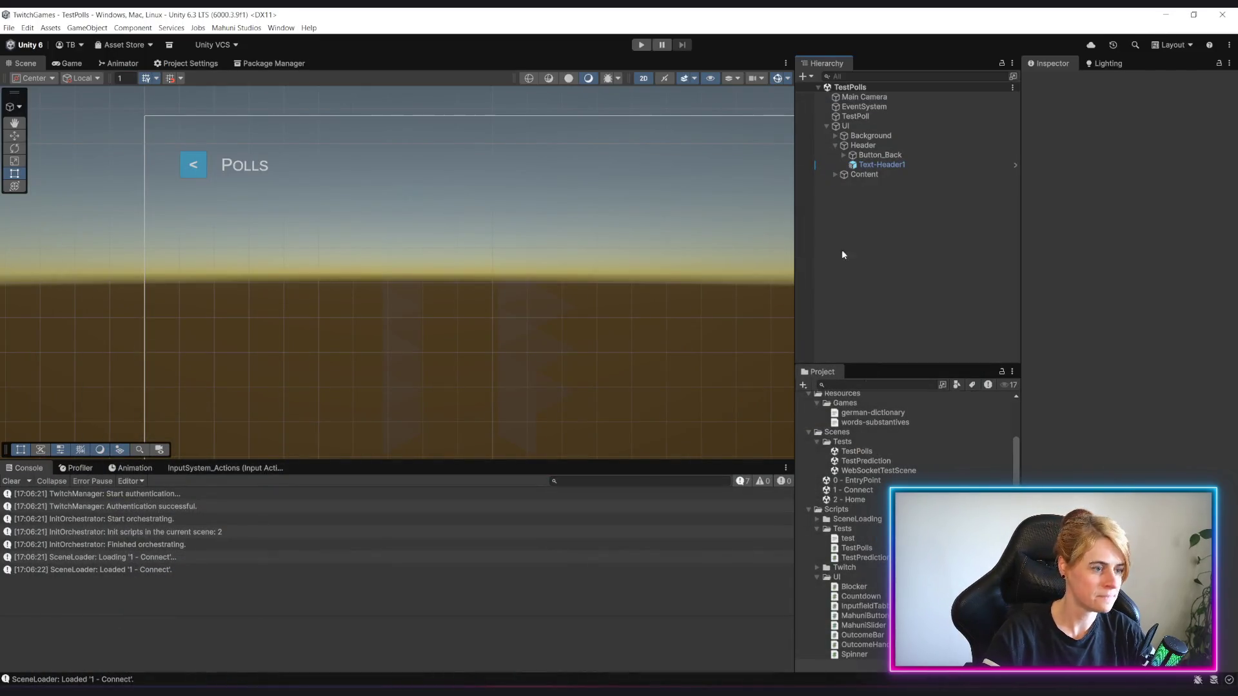
Run the game, connect to the channel and enter the Polls screen to send the new poll.
{"action": "key", "text": "ctrl+p"}
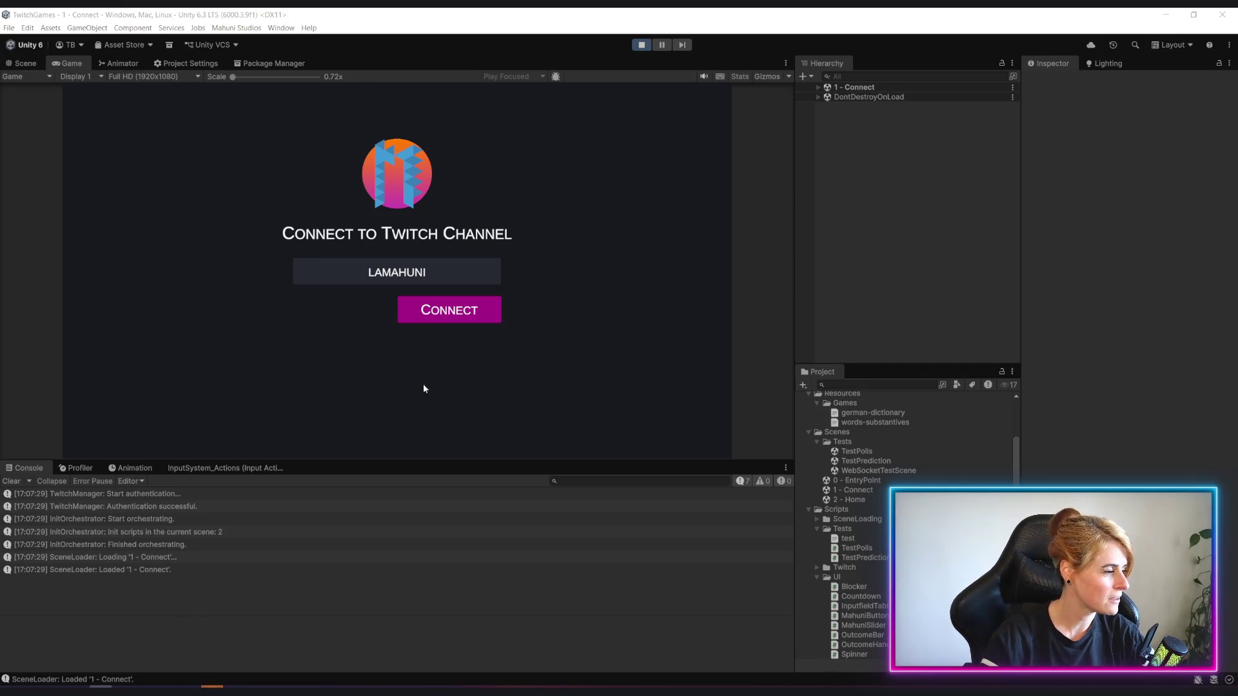
{"action": "left_click", "coordinate": [448, 314]}
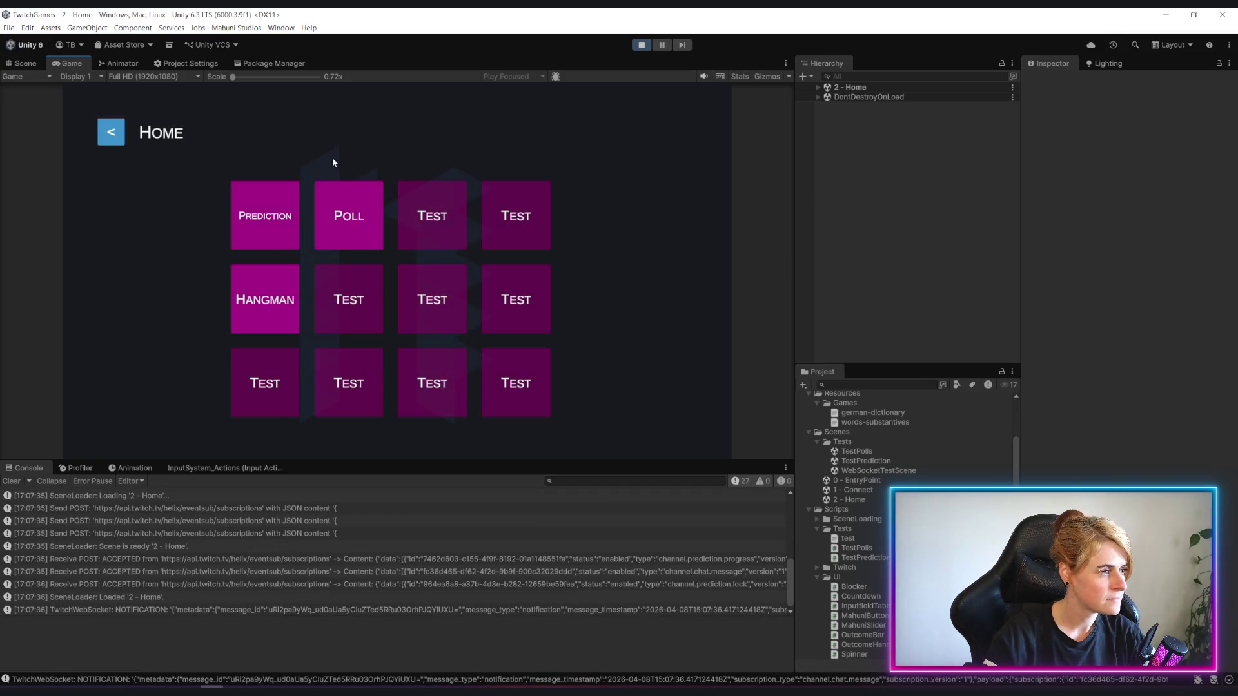
{"action": "left_click", "coordinate": [350, 197]}
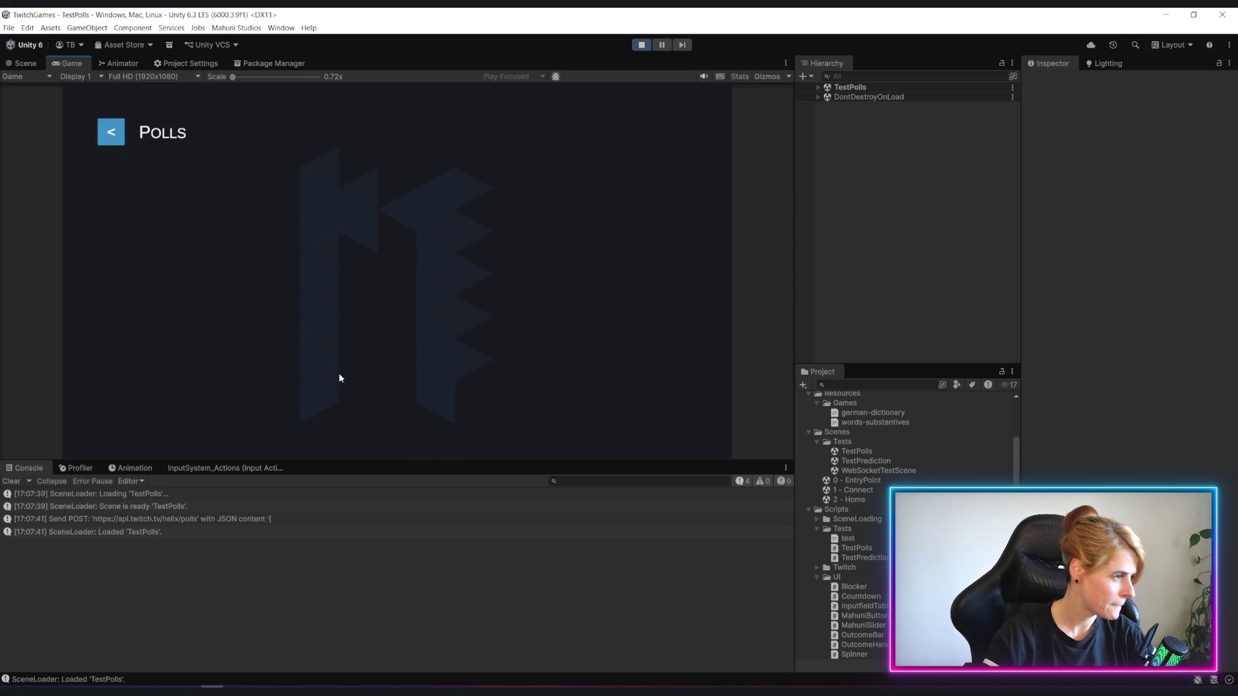